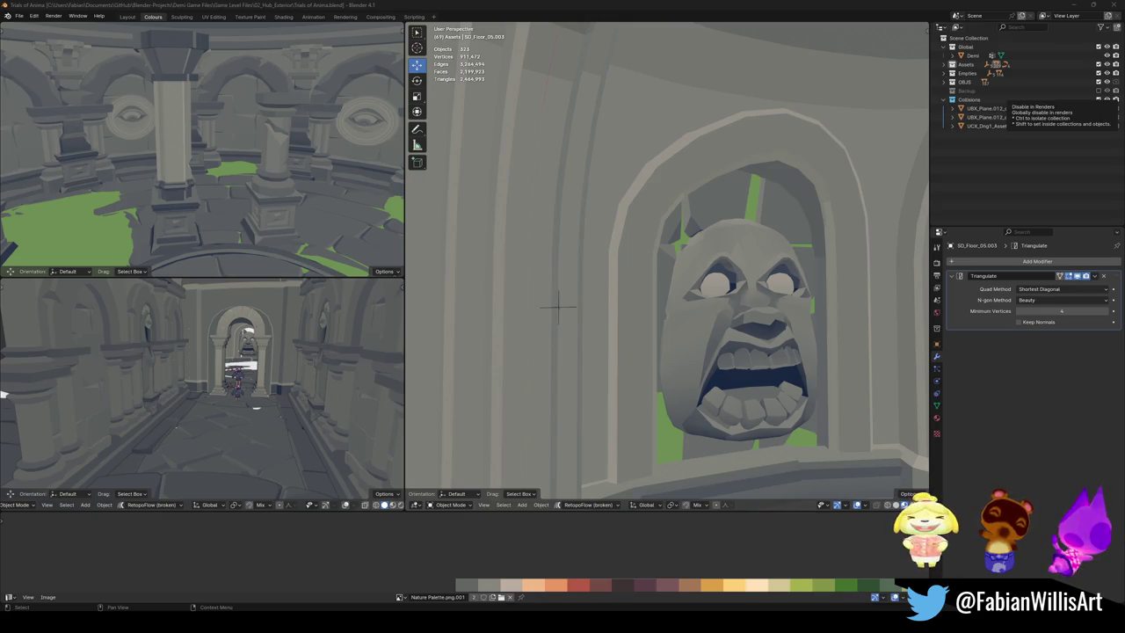
Step: Minimize Blender and bring the Unity editor with the 02_Hub_Exterior scene to the front
click(1075, 5)
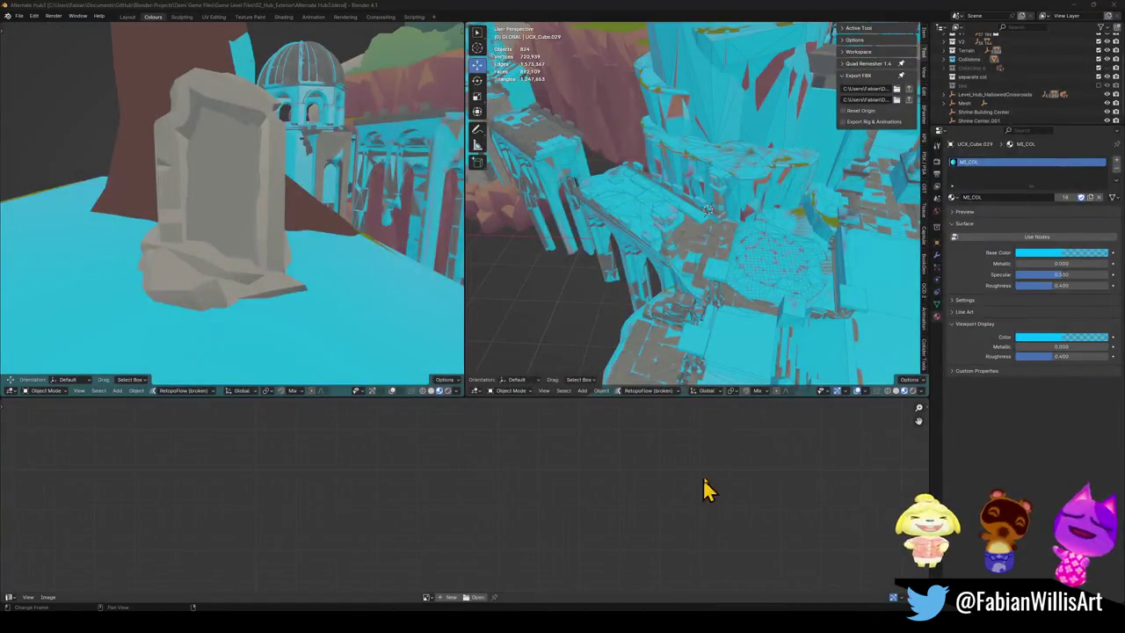
key(alt+Tab)
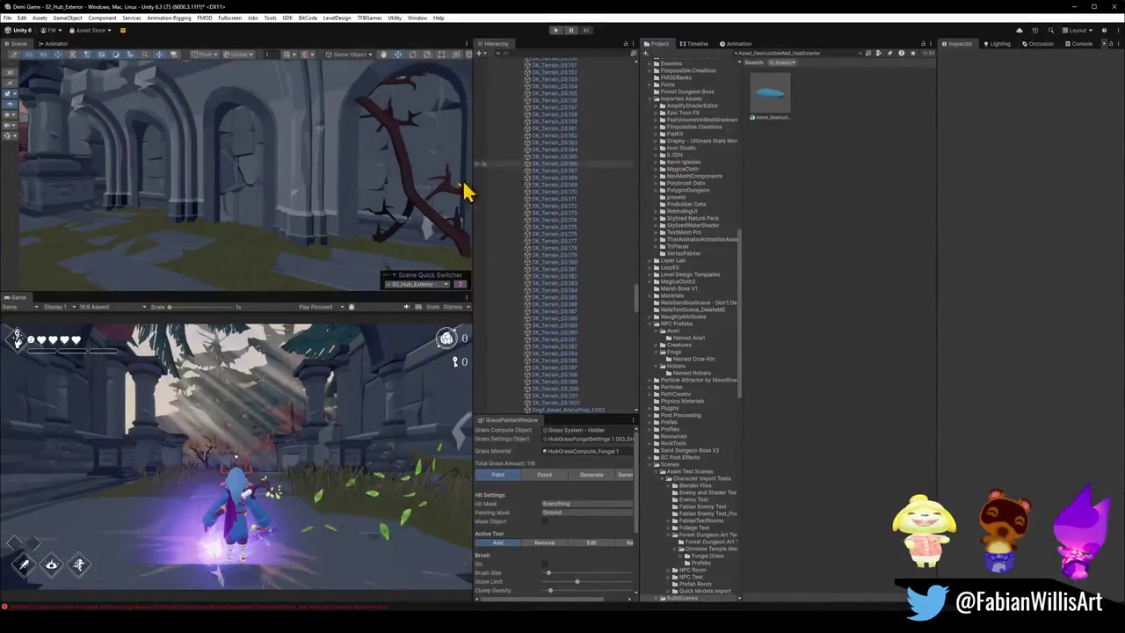
Step: Fly toward the hub arches and delete the SK_spiritElder character
right_drag(465, 191, 290, 220)
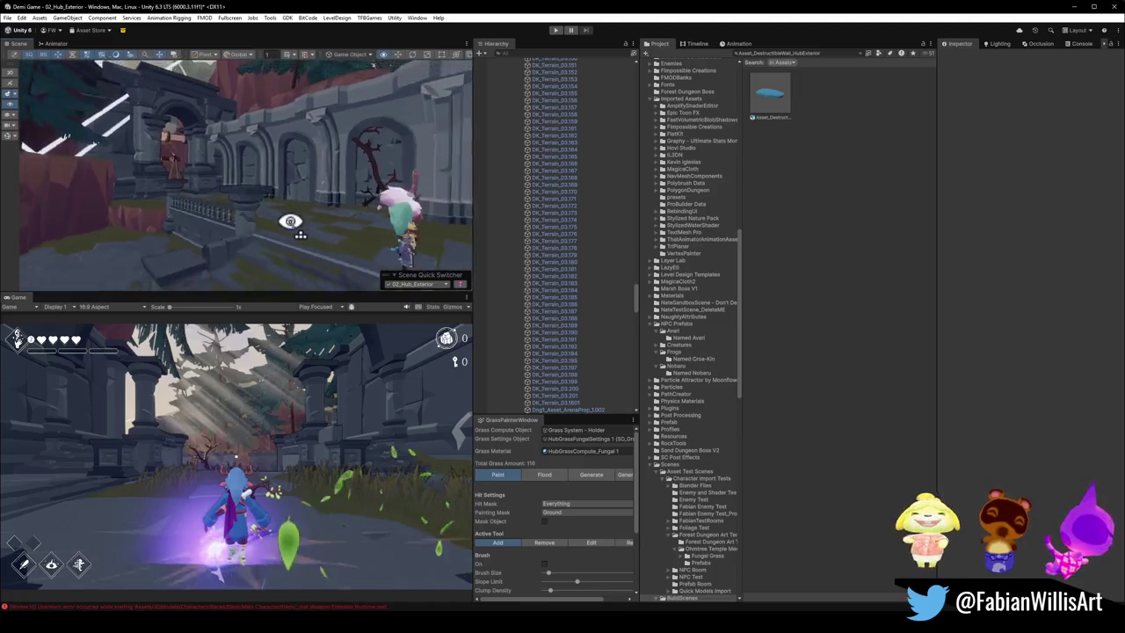
right_drag(290, 220, 296, 221)
scroll(572, 334, down, 5)
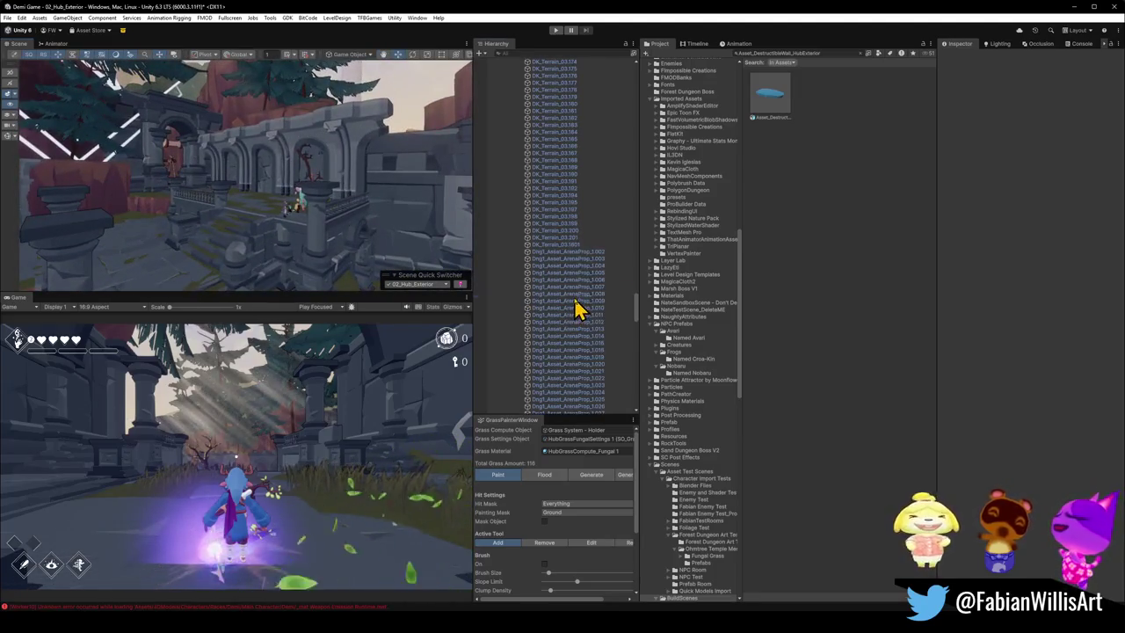
click(576, 307)
key(Left)
key(Left)
click(545, 255)
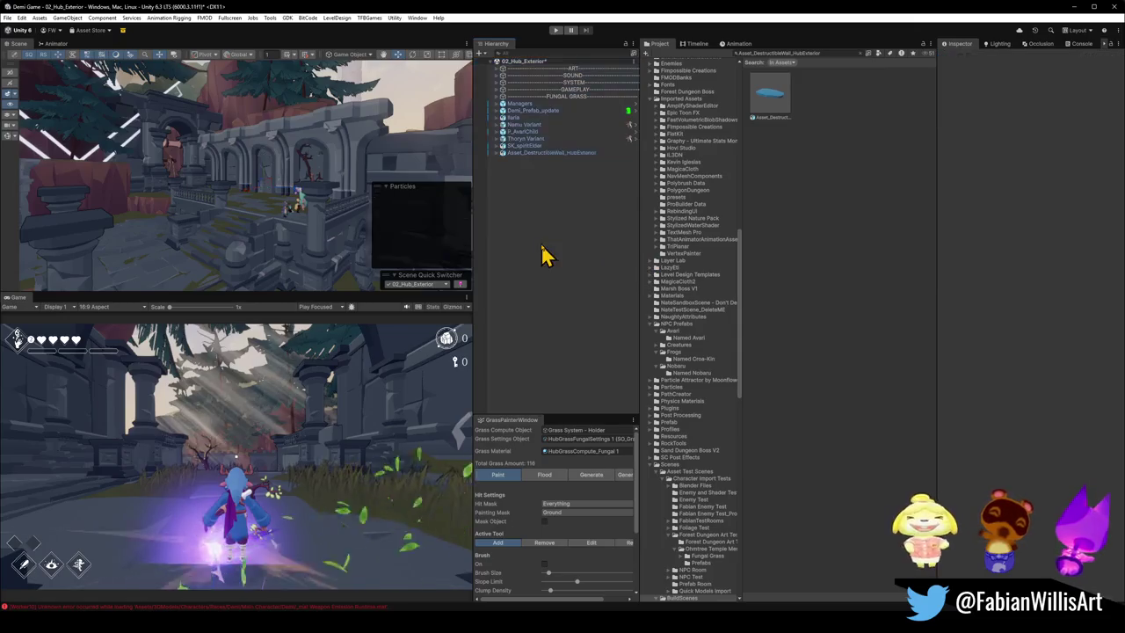
mouse_move(214, 188)
right_down()
mouse_move(227, 183)
mouse_move(299, 220)
right_up()
click(545, 153)
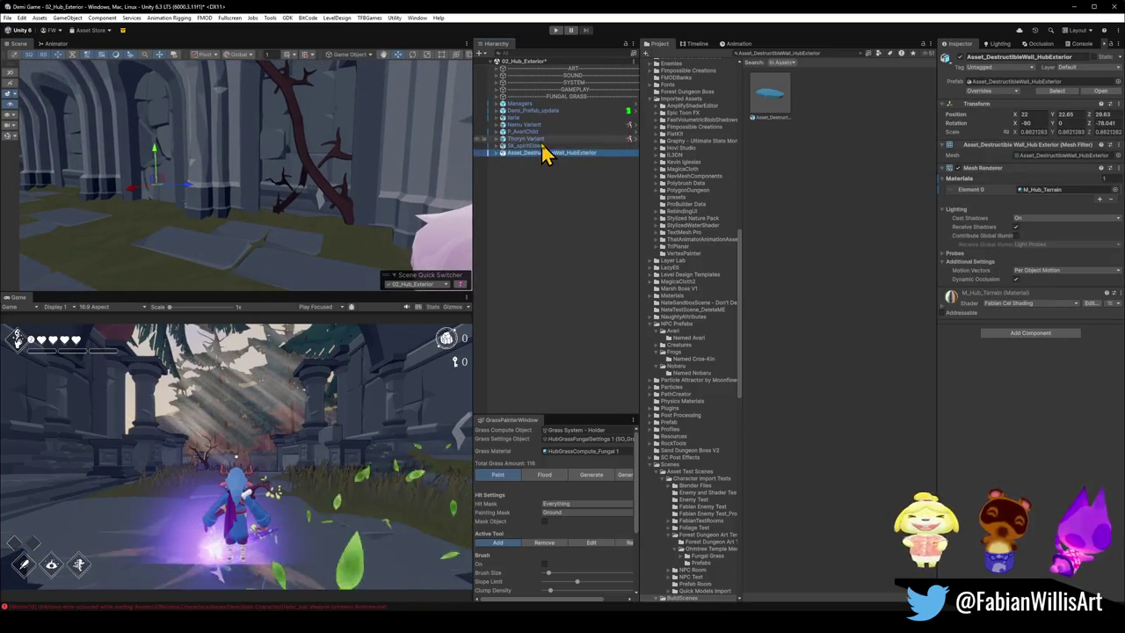
right_drag(360, 171, 276, 221)
click(302, 218)
click(269, 210)
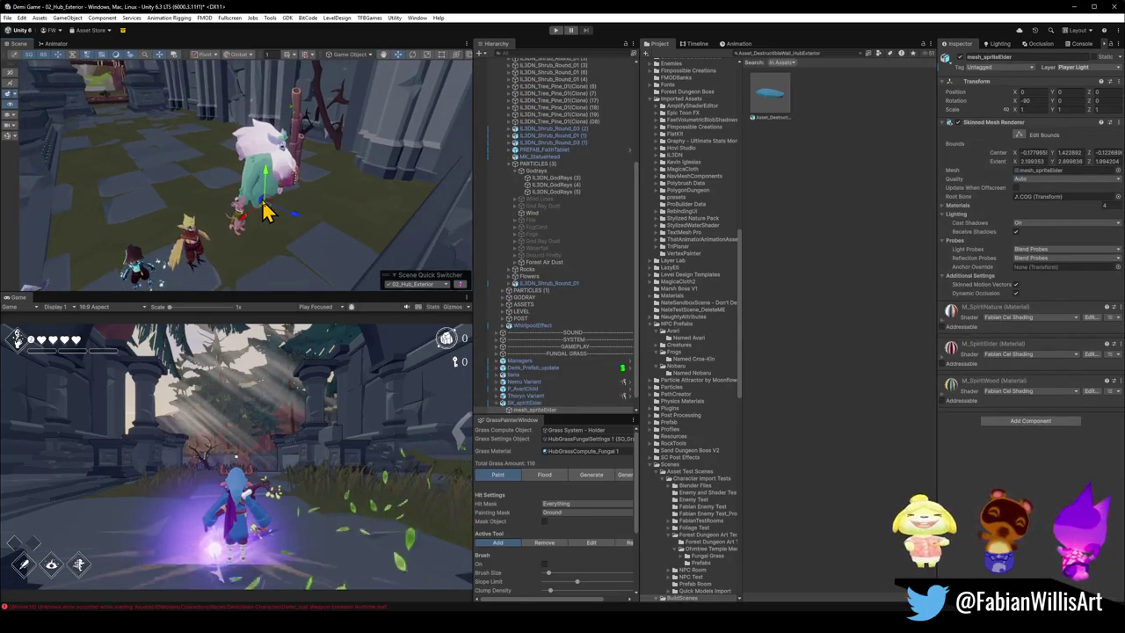
click(268, 221)
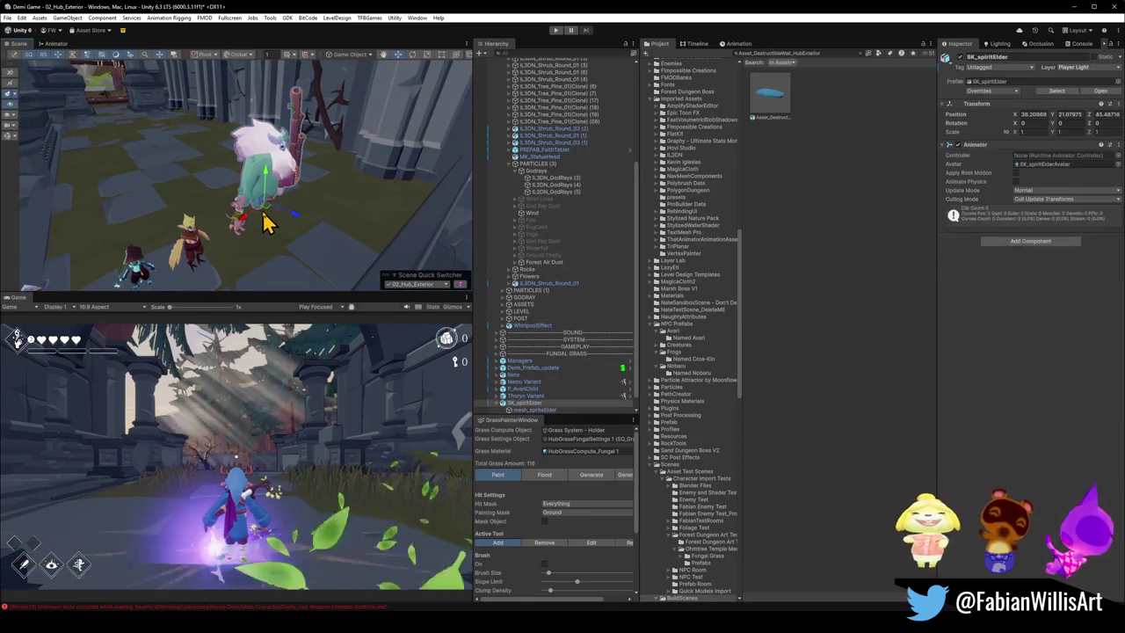
key(Delete)
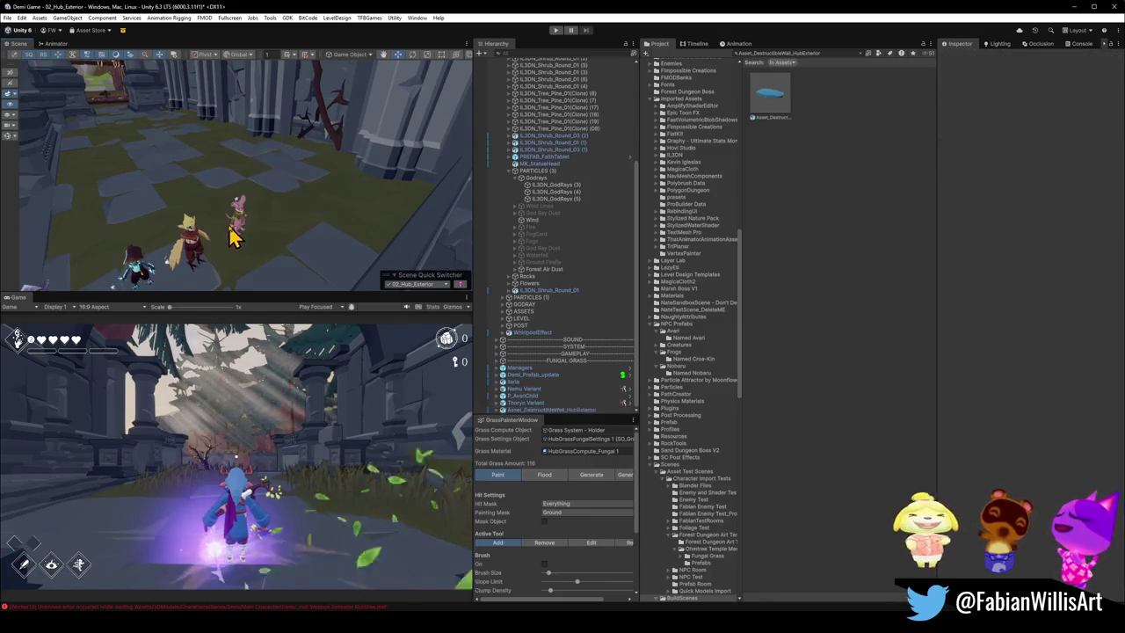
Step: Delete the Thoryn Variant character and the yellow P_AvariChild character
click(236, 230)
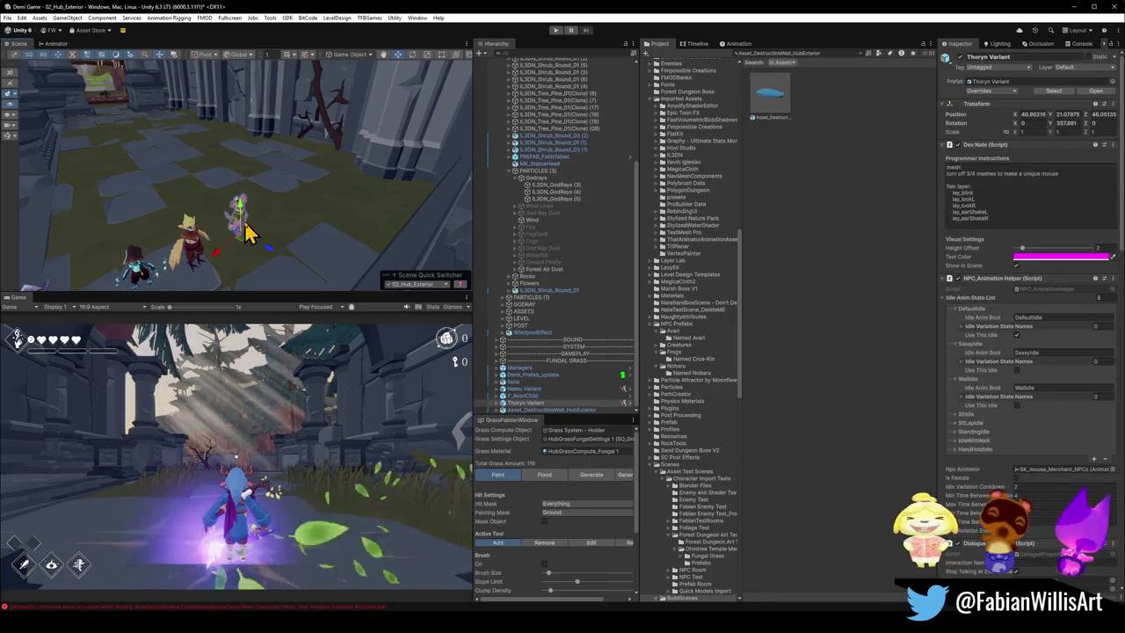
key(Delete)
click(237, 253)
click(190, 244)
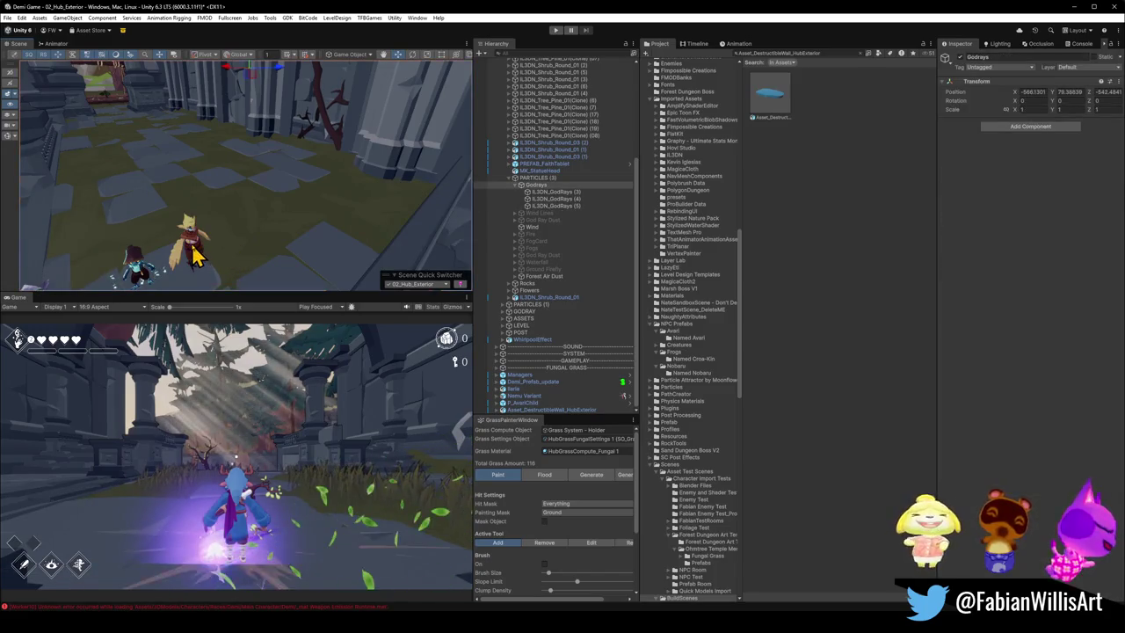
click(195, 255)
click(261, 252)
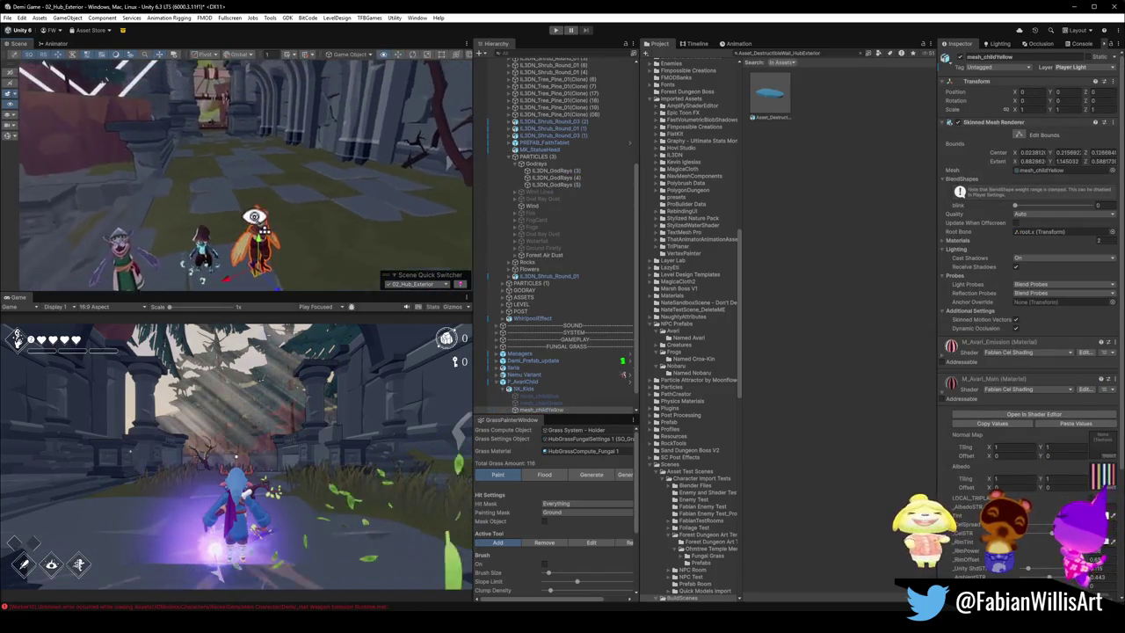
key(Delete)
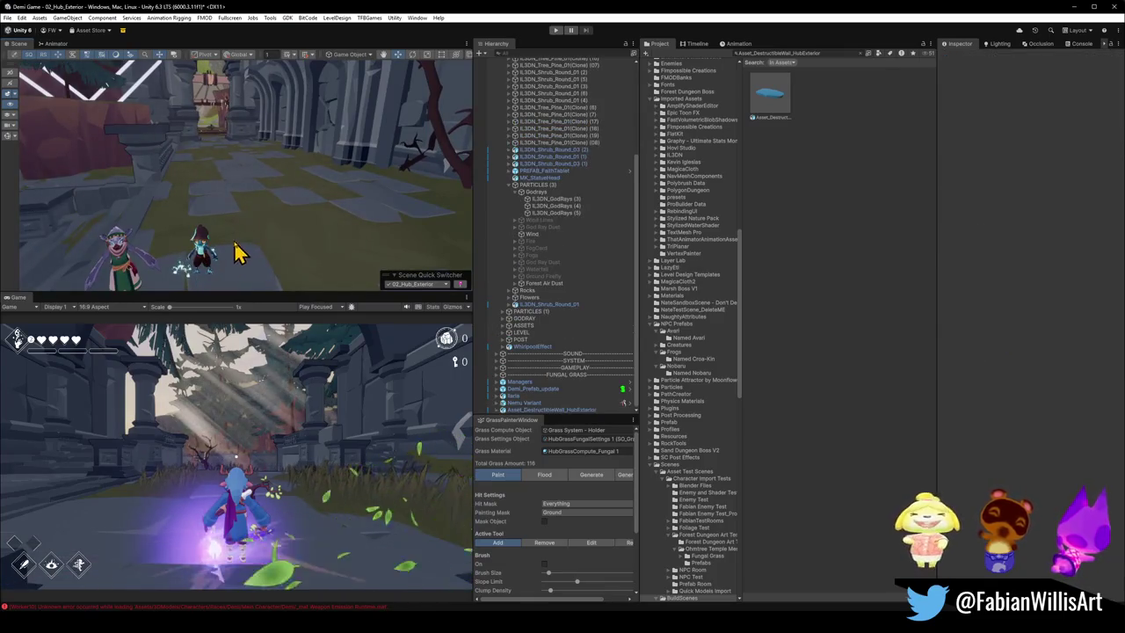
Step: Delete the blue frog-kid Nemu Variant character
click(201, 253)
mouse_move(221, 271)
alt+mouse_down()
mouse_move(238, 275)
mouse_move(246, 255)
alt+mouse_up()
click(246, 251)
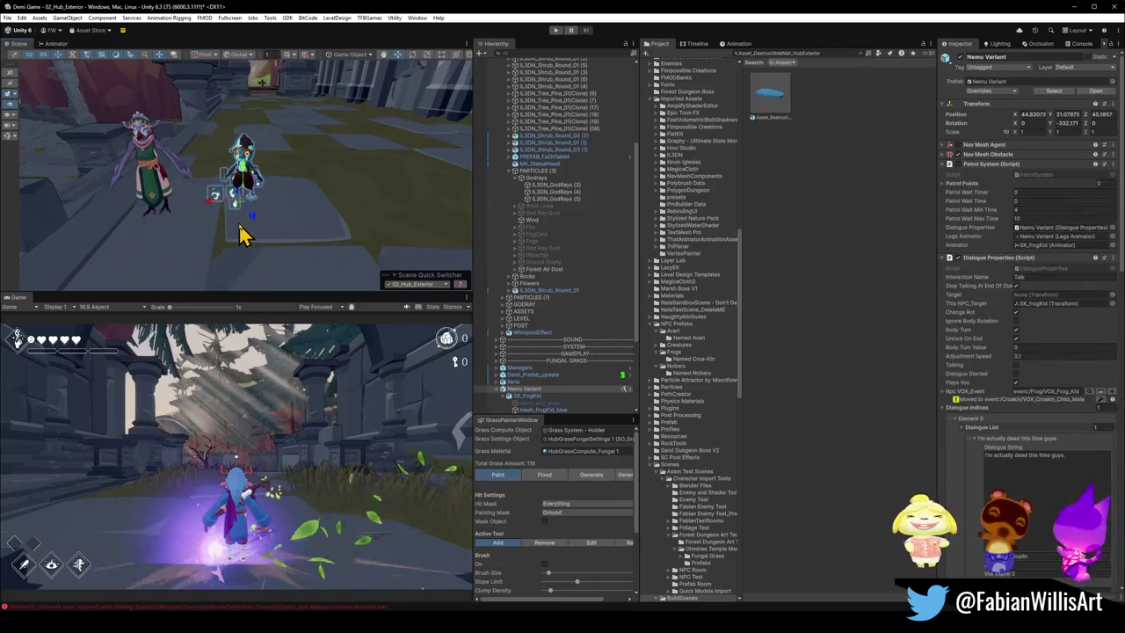
key(Delete)
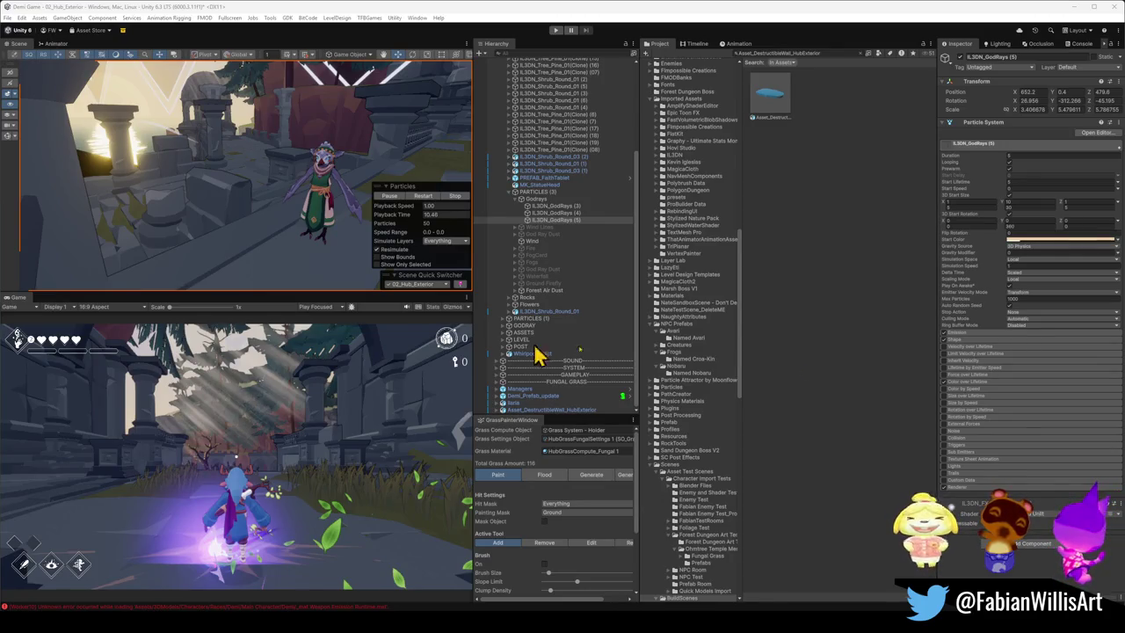
Step: Orbit to the Italia character, select it, then clear the selection and reposition the view
mouse_move(319, 225)
alt+mouse_down()
mouse_move(329, 213)
mouse_move(300, 190)
mouse_move(276, 199)
alt+mouse_up()
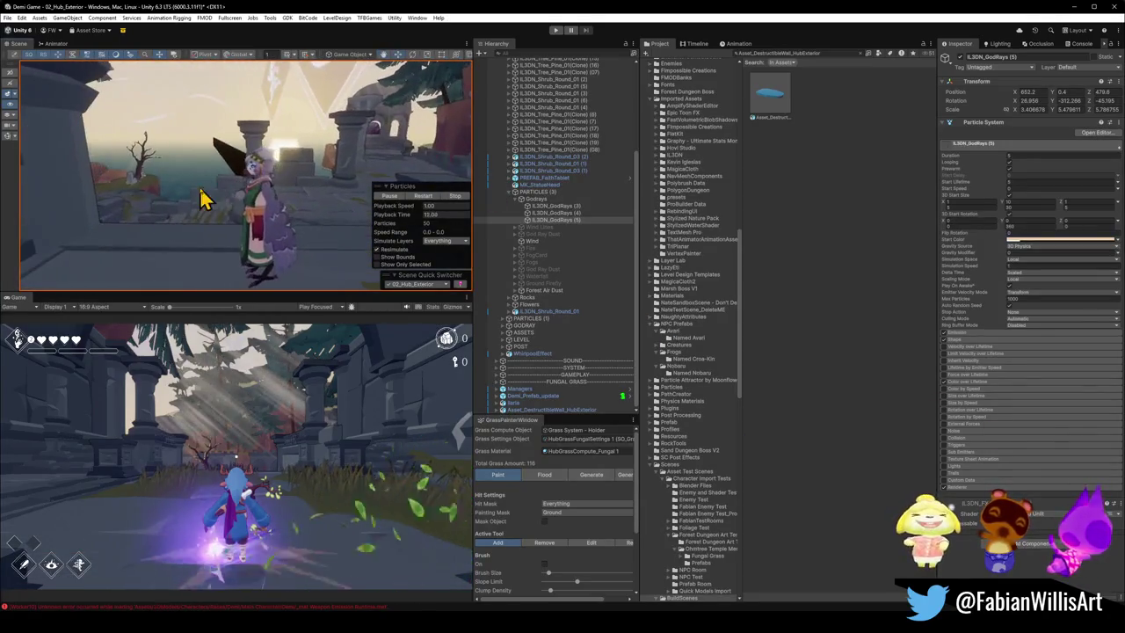
click(283, 227)
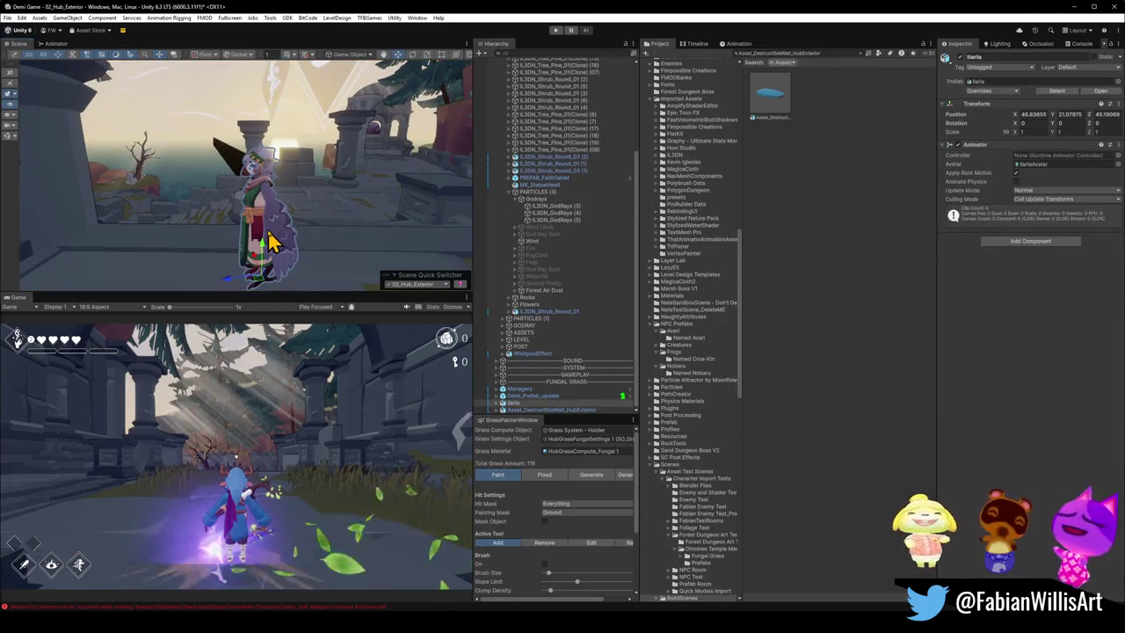
click(372, 214)
mouse_move(372, 214)
alt+mouse_down()
mouse_move(219, 194)
mouse_move(432, 223)
mouse_move(270, 216)
mouse_move(382, 220)
alt+mouse_up()
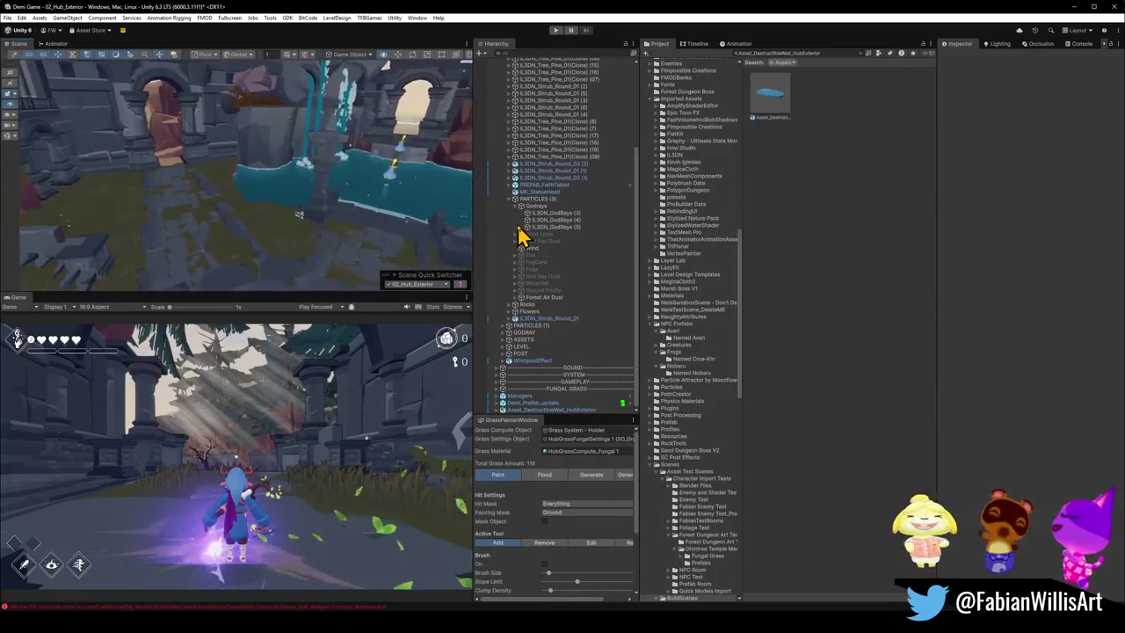
Step: Fly the Scene view around the waterfalls, pool, stone arch, cliff and rock pillar to inspect them
mouse_move(334, 210)
alt+mouse_down()
mouse_move(372, 186)
mouse_move(352, 158)
mouse_move(396, 143)
mouse_move(375, 176)
alt+mouse_up()
mouse_move(375, 176)
right_down()
mouse_move(314, 183)
mouse_move(378, 170)
mouse_move(376, 184)
right_up()
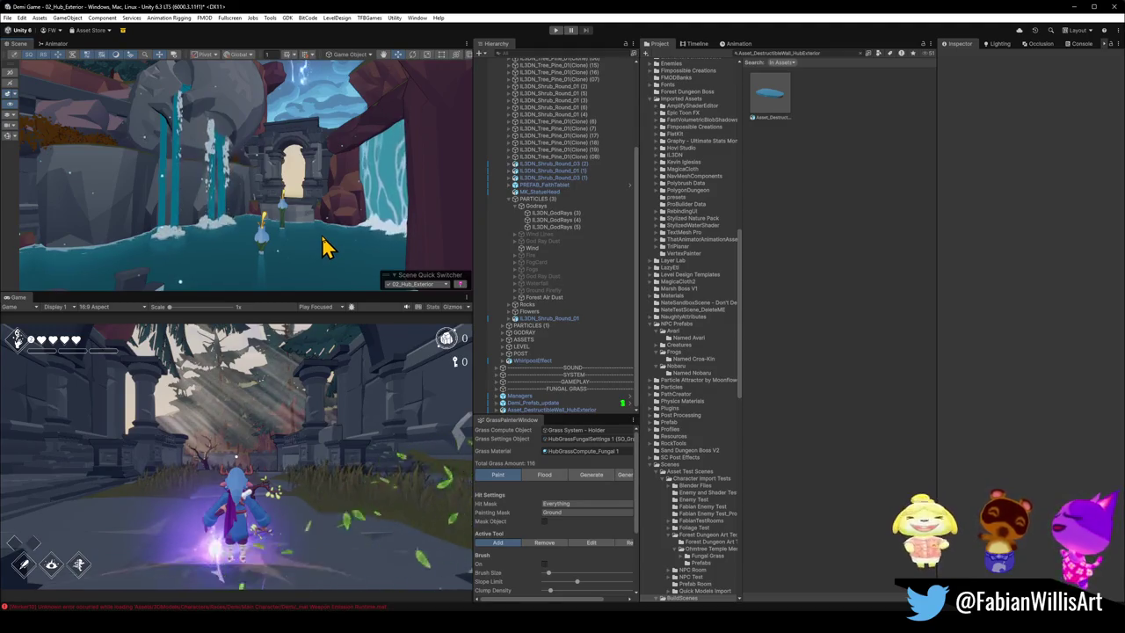
mouse_move(290, 171)
right_down()
mouse_move(314, 216)
mouse_move(369, 221)
right_up()
mouse_move(279, 247)
right_down()
mouse_move(307, 235)
mouse_move(282, 239)
right_up()
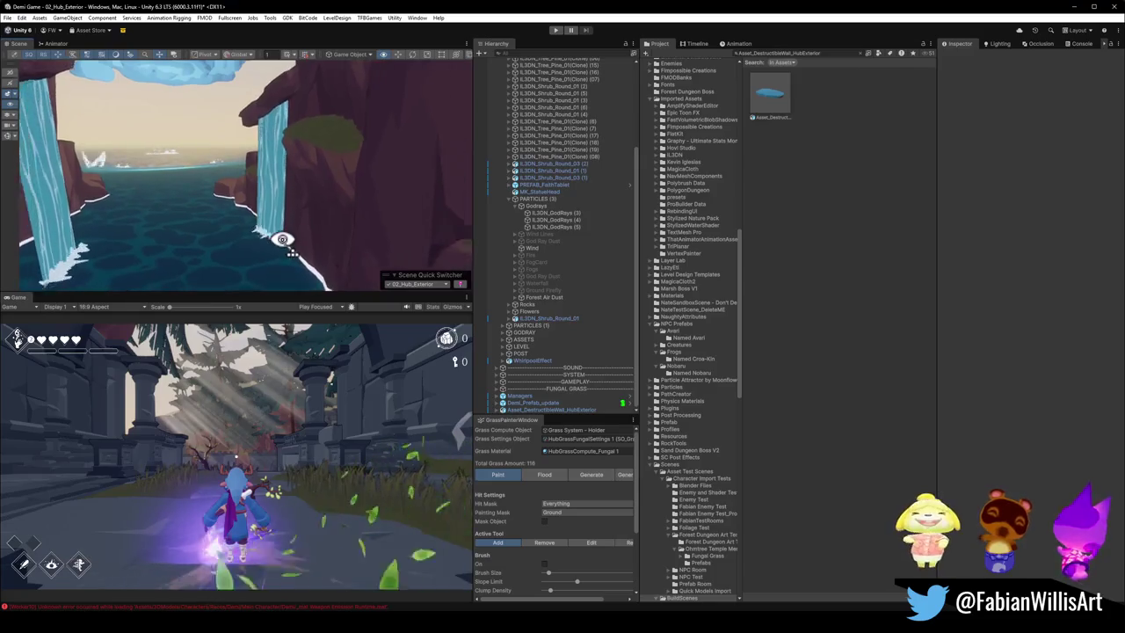
mouse_move(282, 239)
right_down()
mouse_move(303, 238)
mouse_move(284, 230)
right_up()
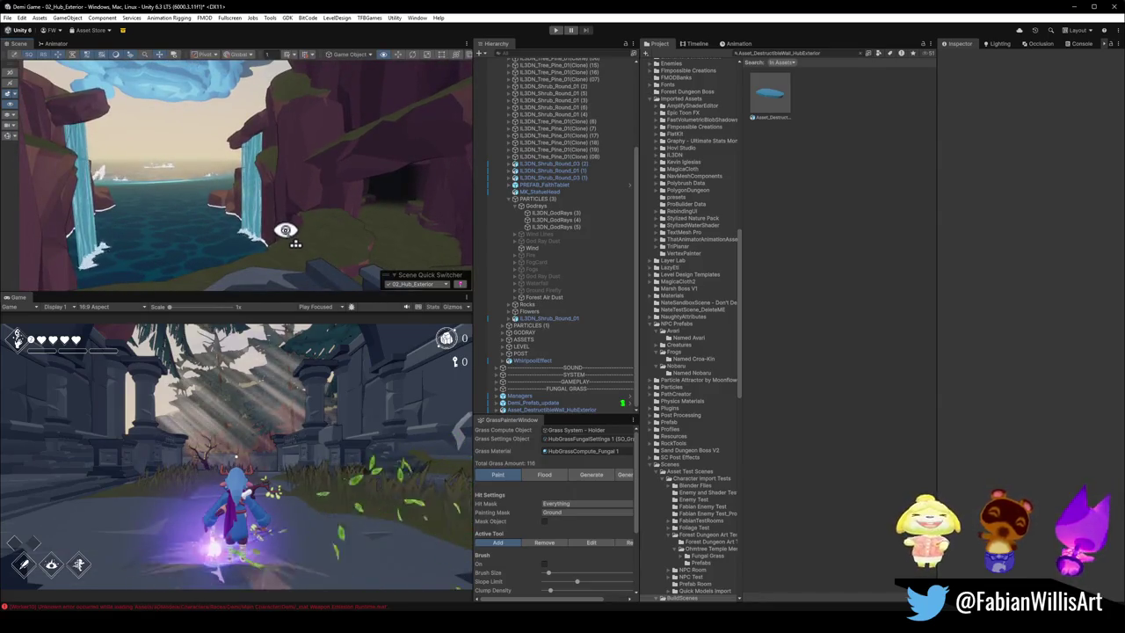
mouse_move(284, 230)
right_down()
mouse_move(396, 226)
mouse_move(281, 233)
mouse_move(396, 231)
mouse_move(339, 217)
mouse_move(333, 241)
mouse_move(136, 205)
mouse_move(87, 220)
right_up()
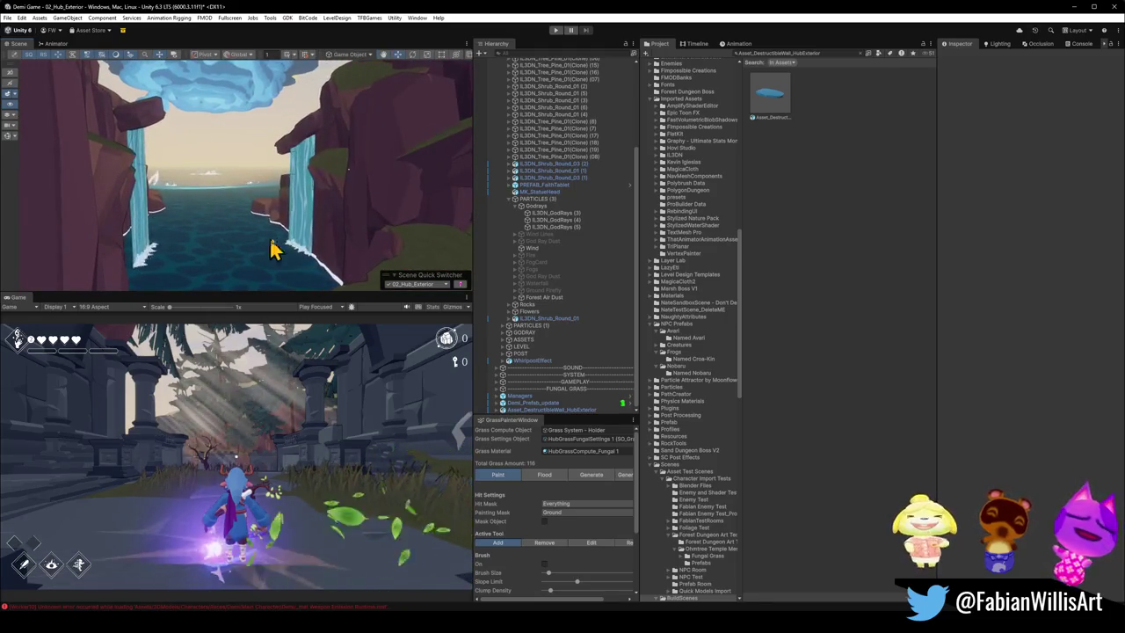
scroll(276, 250, up, 2)
scroll(279, 249, up, 2)
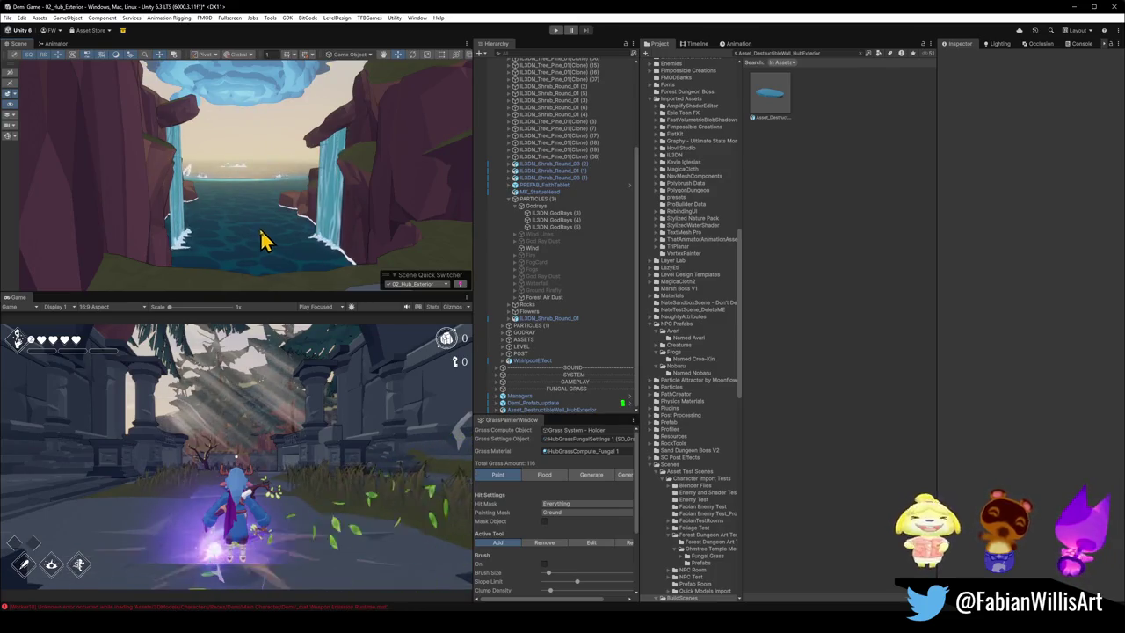
mouse_move(251, 234)
right_down()
mouse_move(231, 210)
mouse_move(83, 202)
mouse_move(181, 188)
mouse_move(185, 202)
right_up()
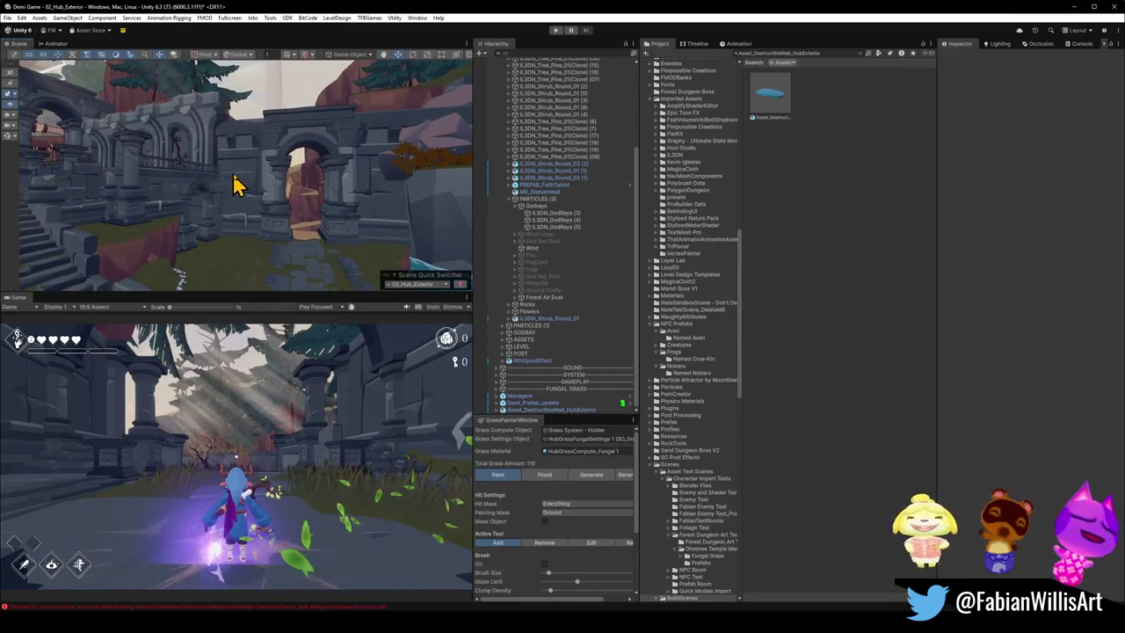
right_drag(254, 185, 215, 171)
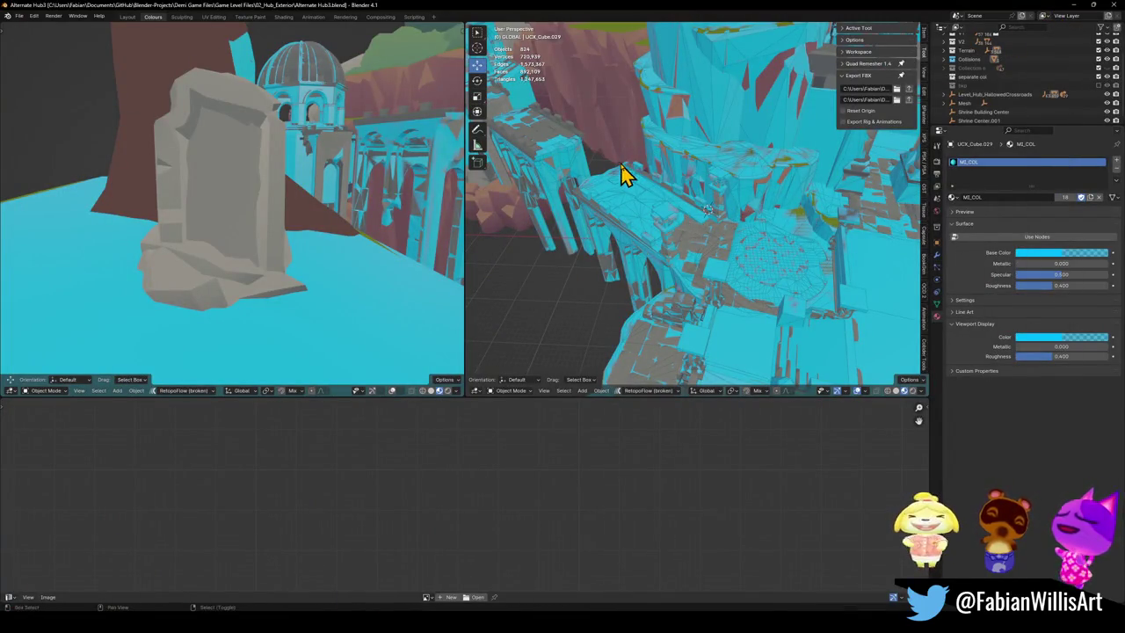
Step: Walk to the cart, check TreeTrunkEntrance.001's Wood.001 material, then put UCX_Cube.029 into Edit Mode
key(shift+grave)
key(w)
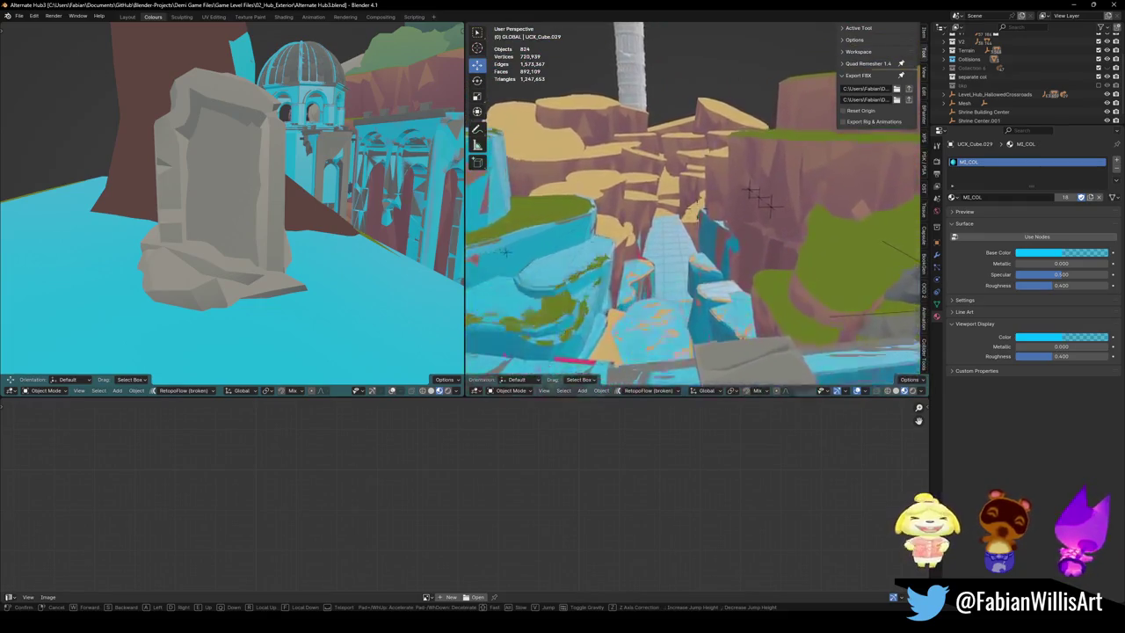
key(w)
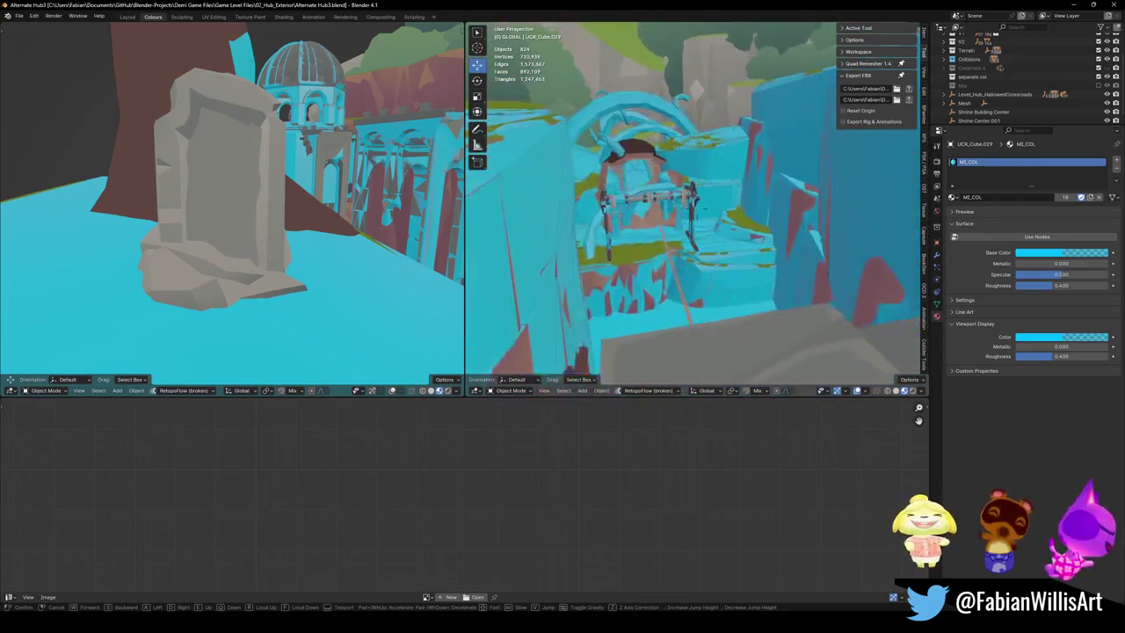
key(w)
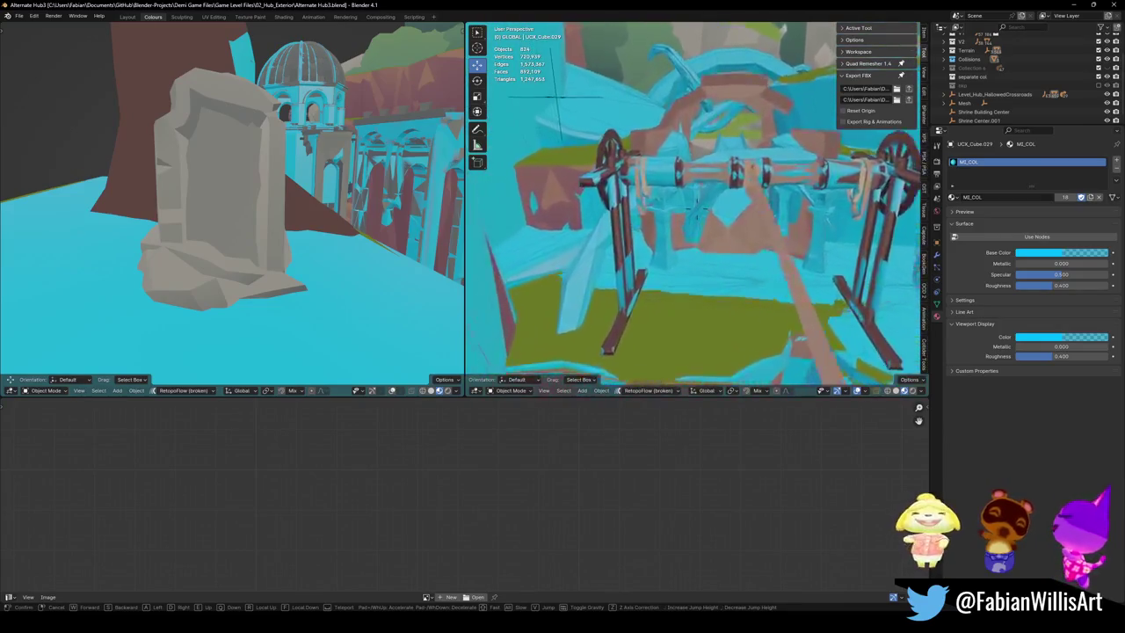
click(622, 175)
click(664, 246)
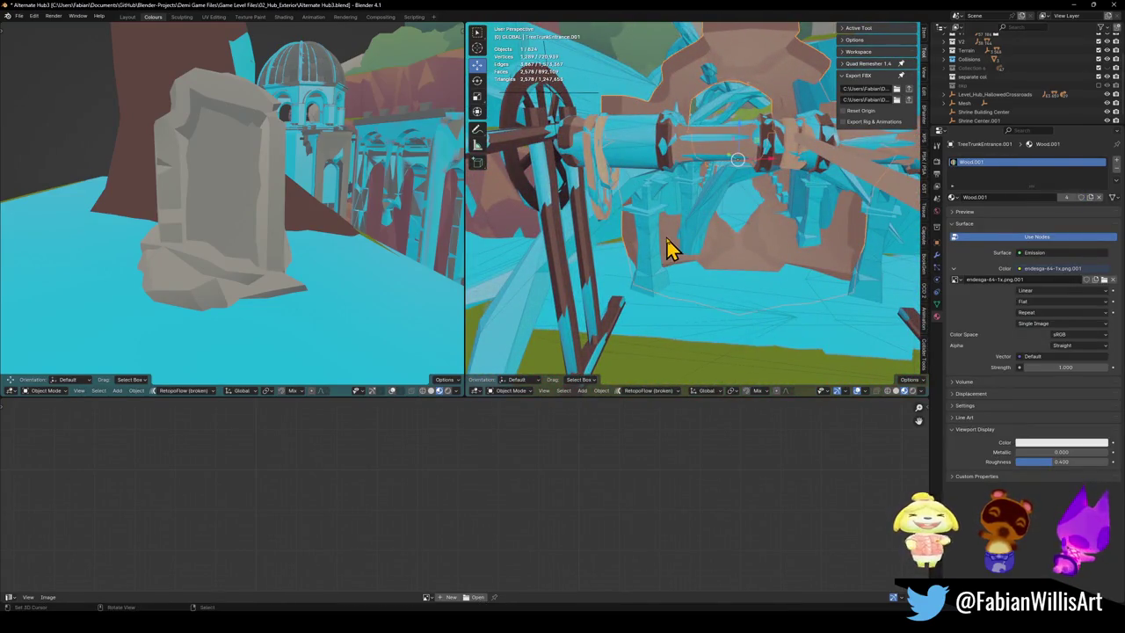
click(654, 256)
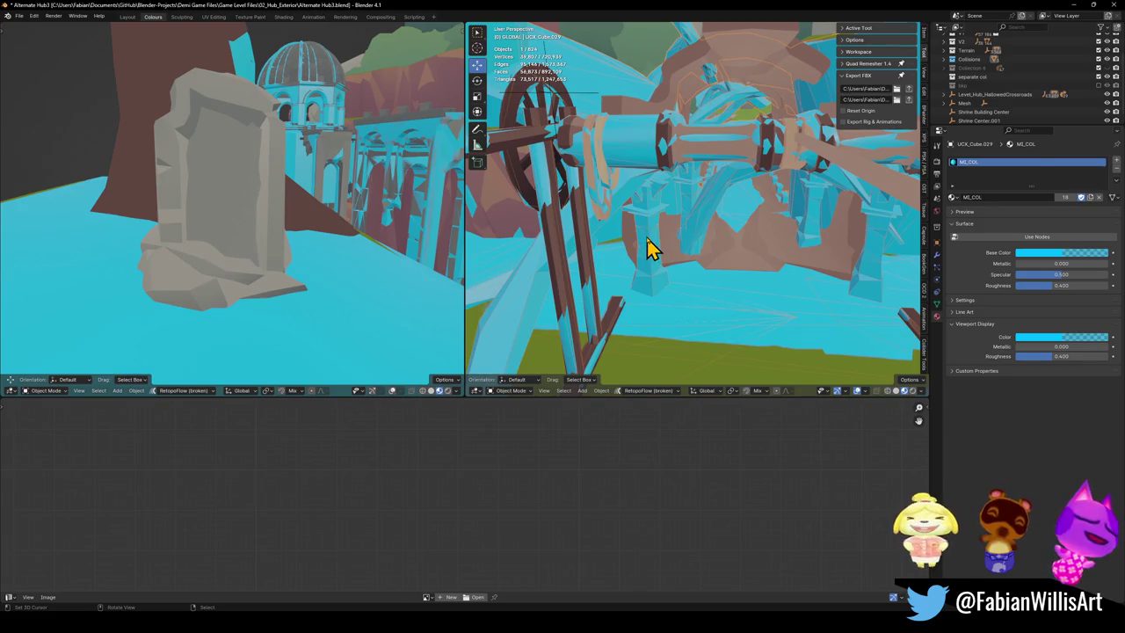
key(Tab)
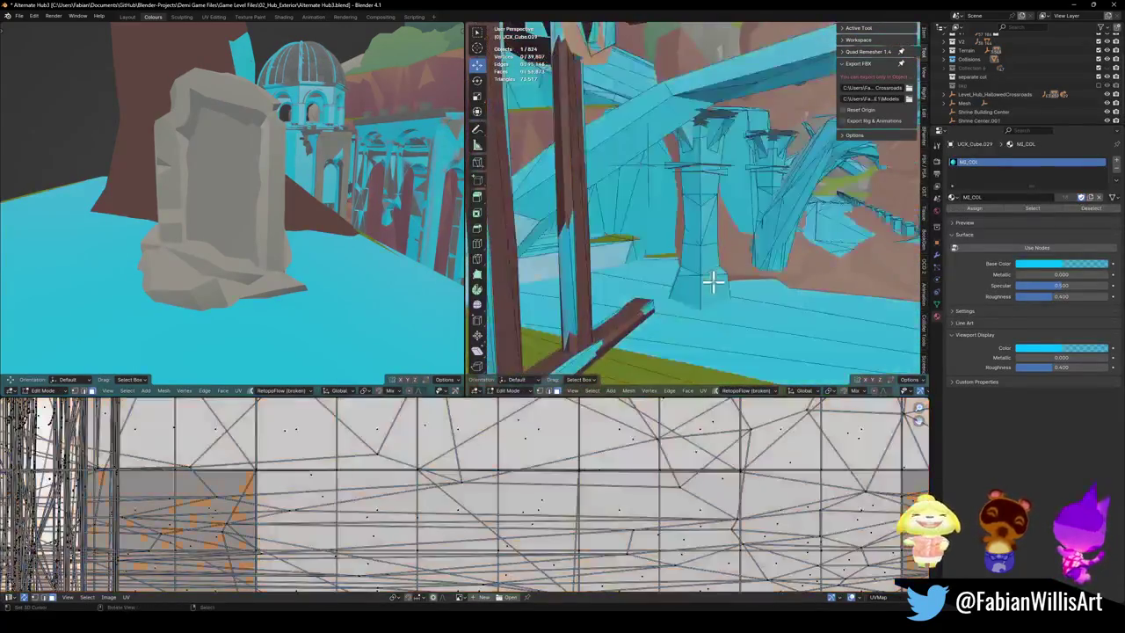
Step: Linked-select the pillar, diagonal beam, arch pieces, cyan pieces and stair blocks of UCX_Cube.029
key(l)
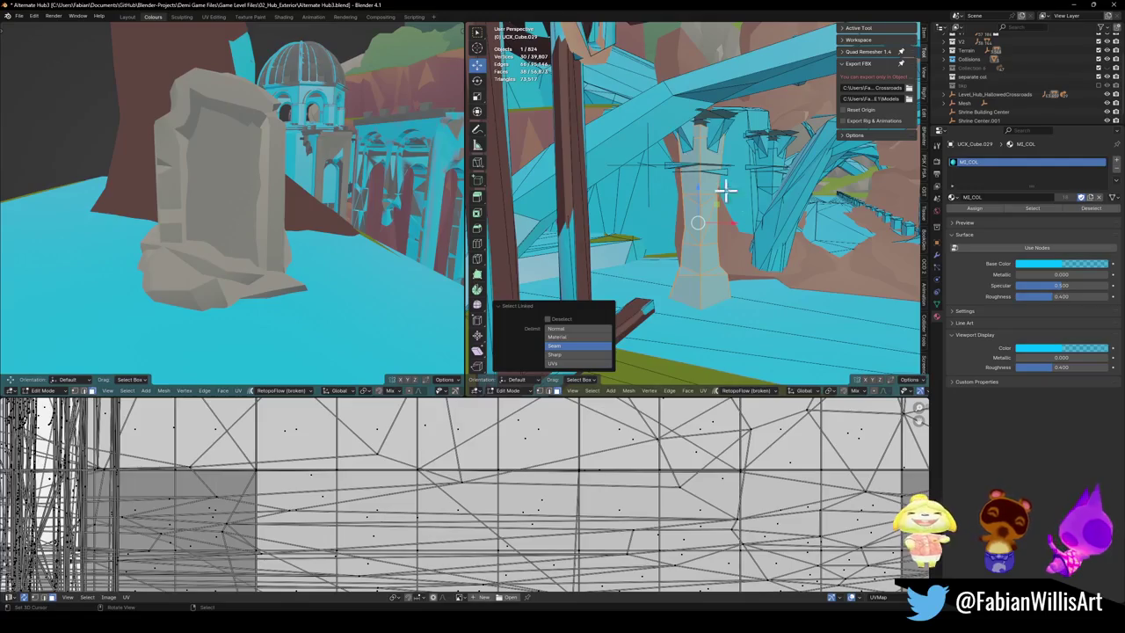
middle_drag(723, 181, 701, 200)
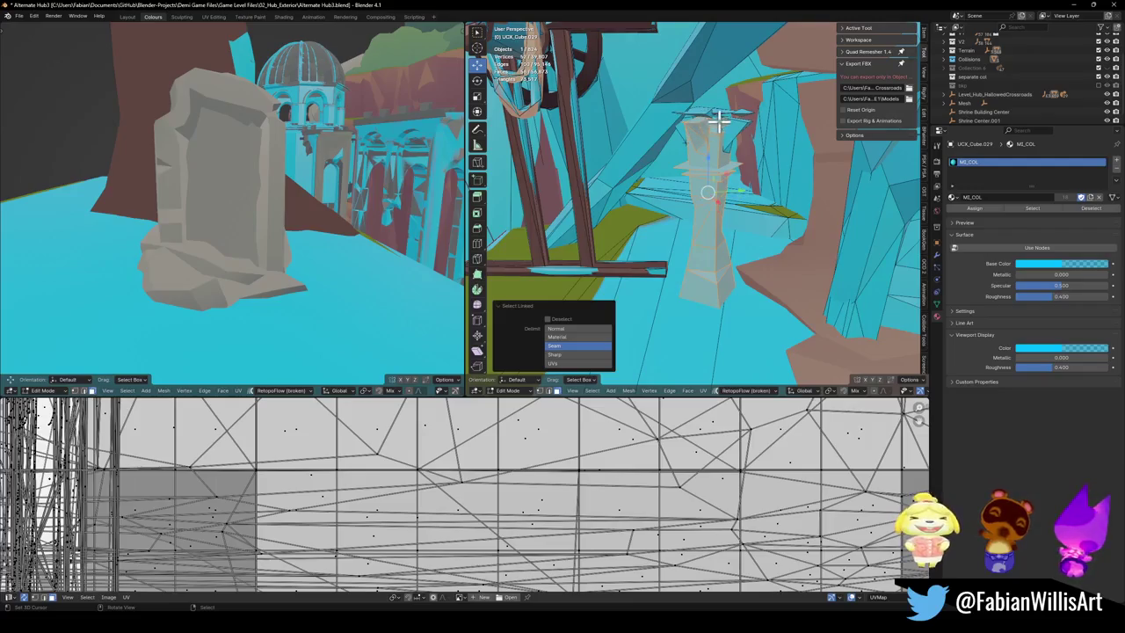
key(l)
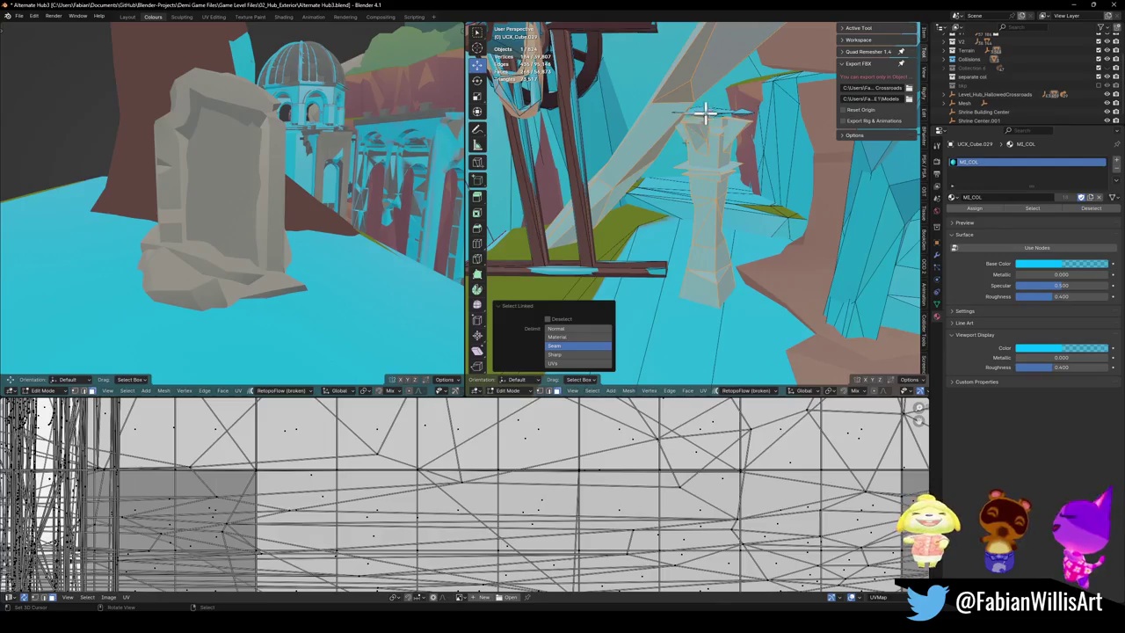
middle_drag(716, 133, 725, 205)
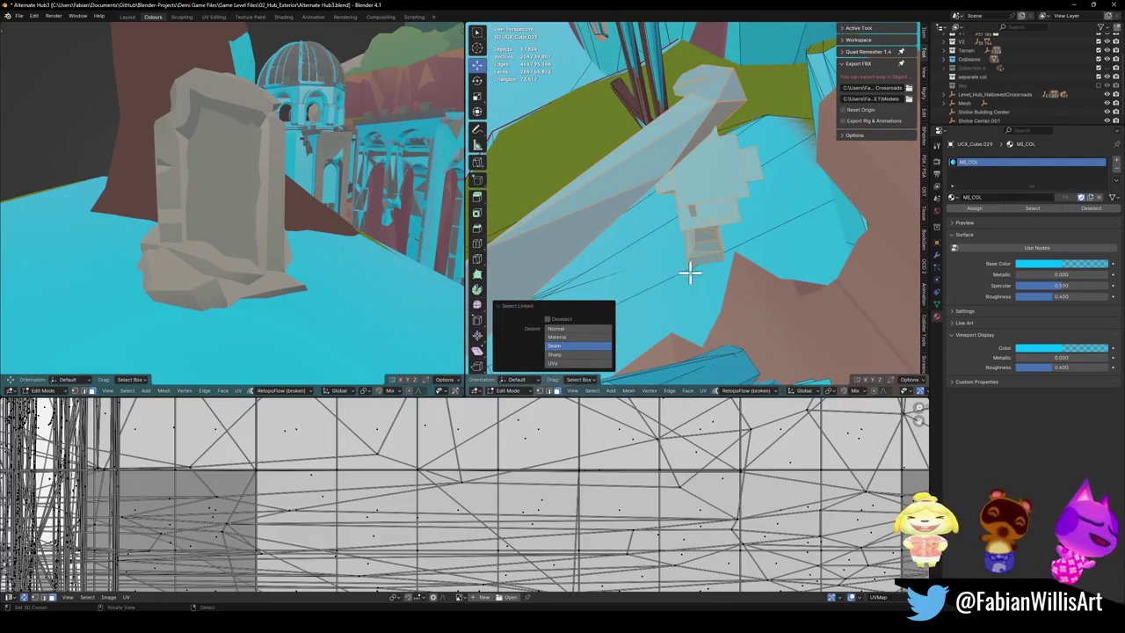
middle_drag(690, 269, 705, 254)
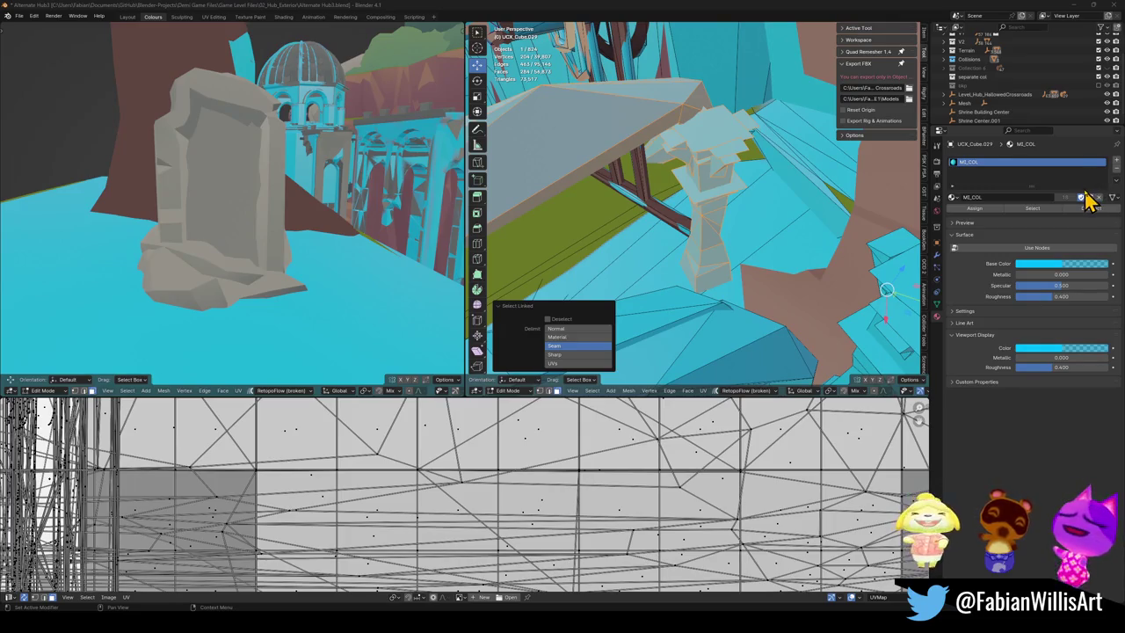
middle_drag(661, 299, 640, 210)
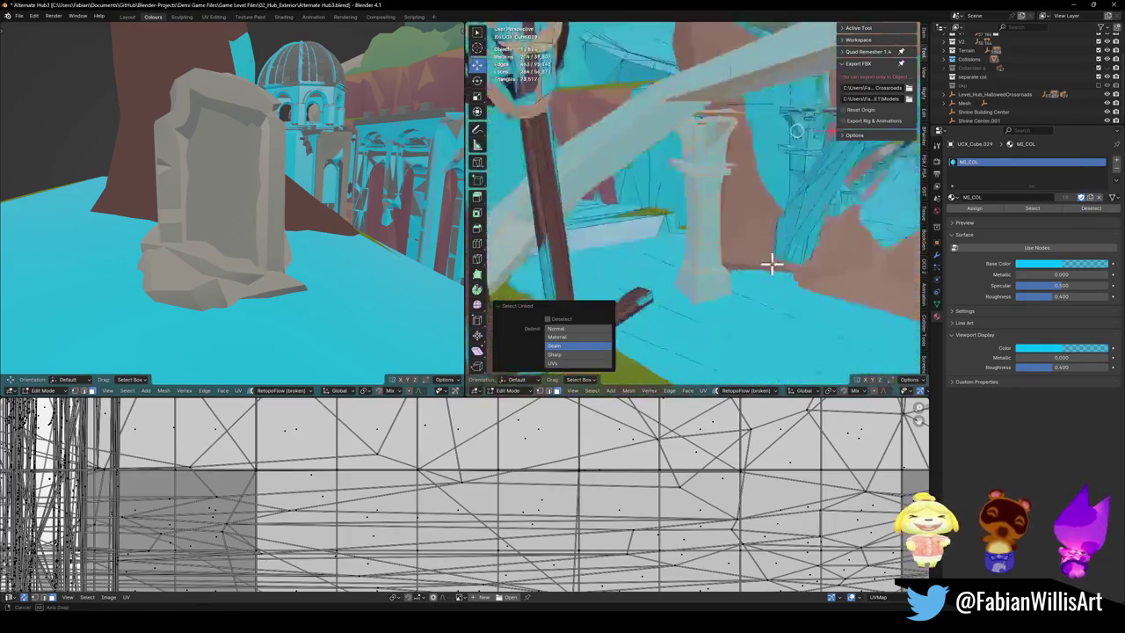
key(l)
key(l)
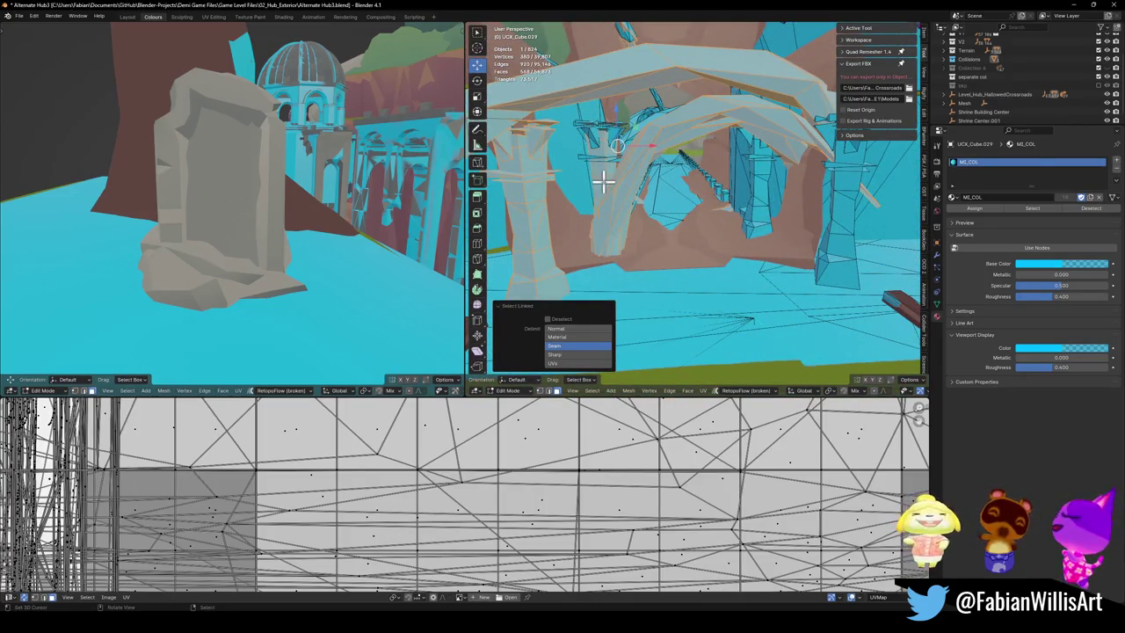
key(l)
mouse_move(608, 132)
middle_down()
mouse_move(605, 169)
mouse_move(681, 179)
mouse_move(683, 220)
middle_up()
key(l)
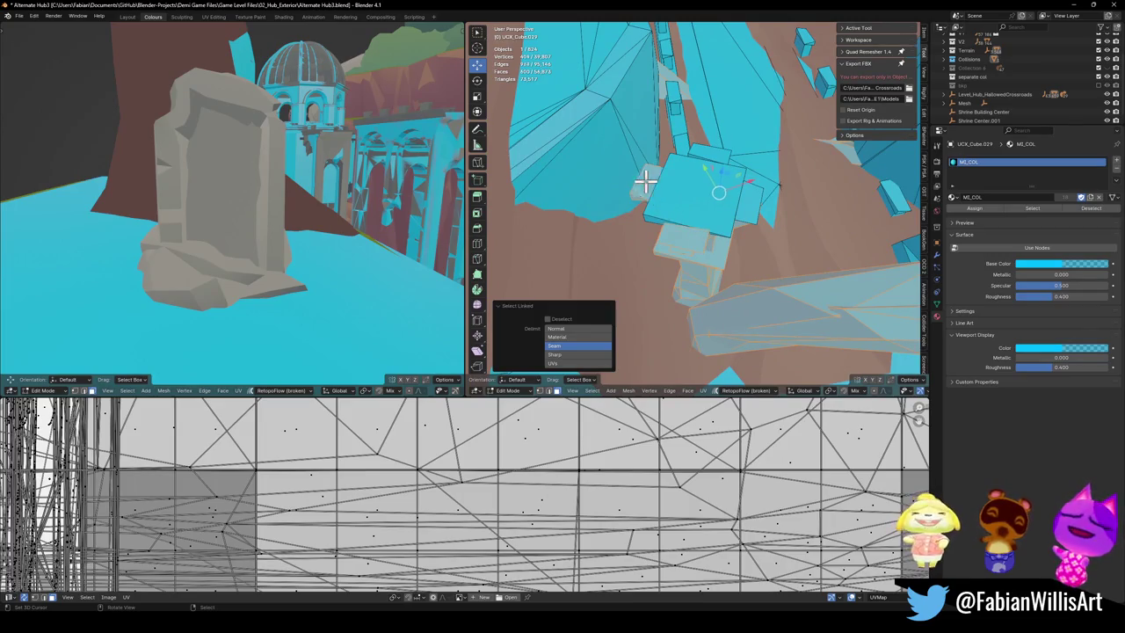
key(l)
key(l)
key(l)
middle_drag(747, 200, 747, 332)
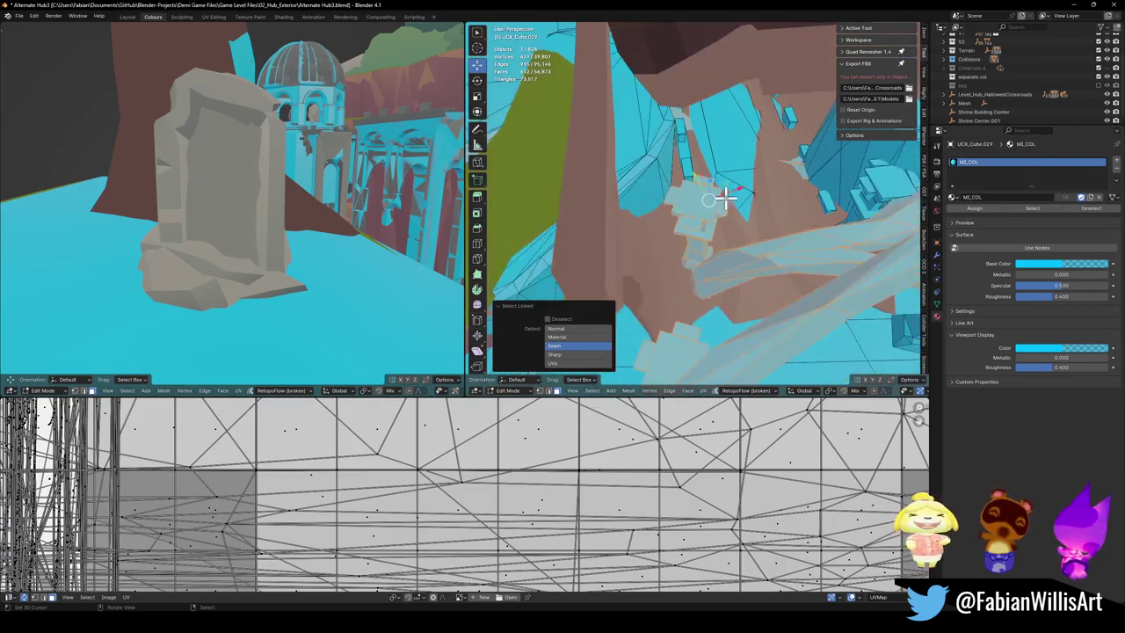
key(l)
key(l)
key(l)
key(l)
key(l)
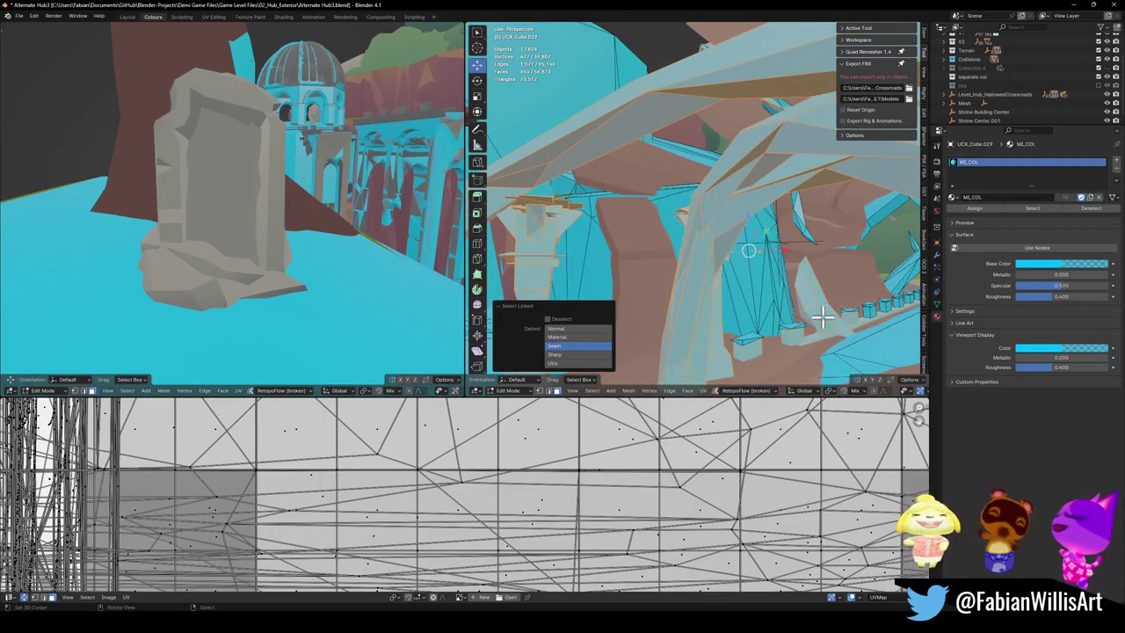
key(l)
Step: Add the remaining pillars and pillar top to the selection and delete them all
mouse_move(811, 334)
middle_down()
mouse_move(747, 294)
mouse_move(710, 292)
middle_up()
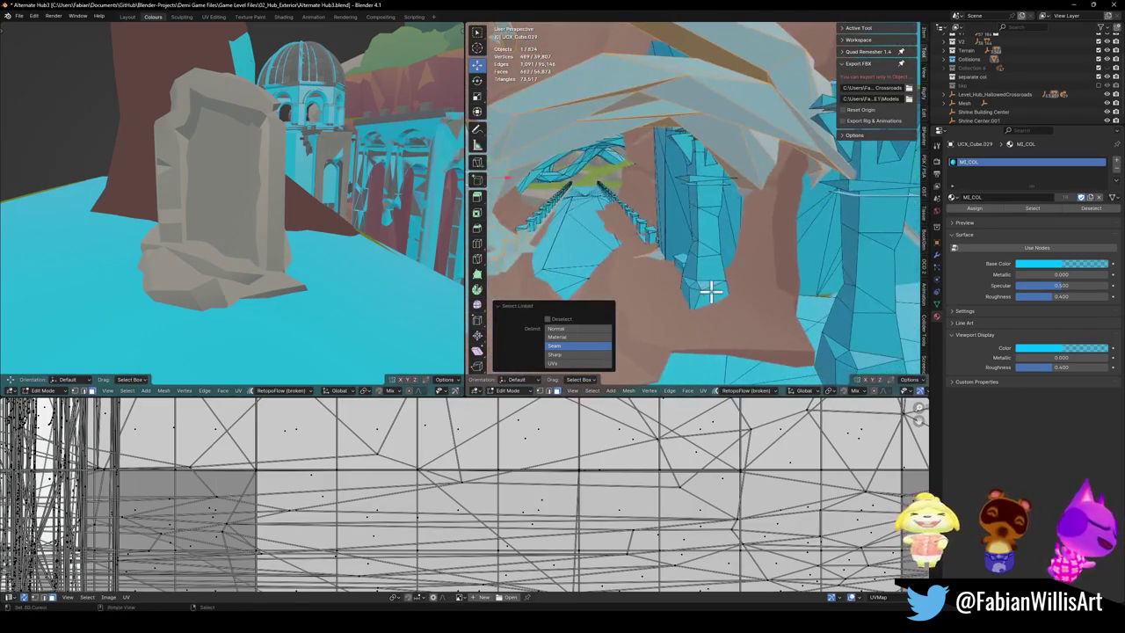
key(l)
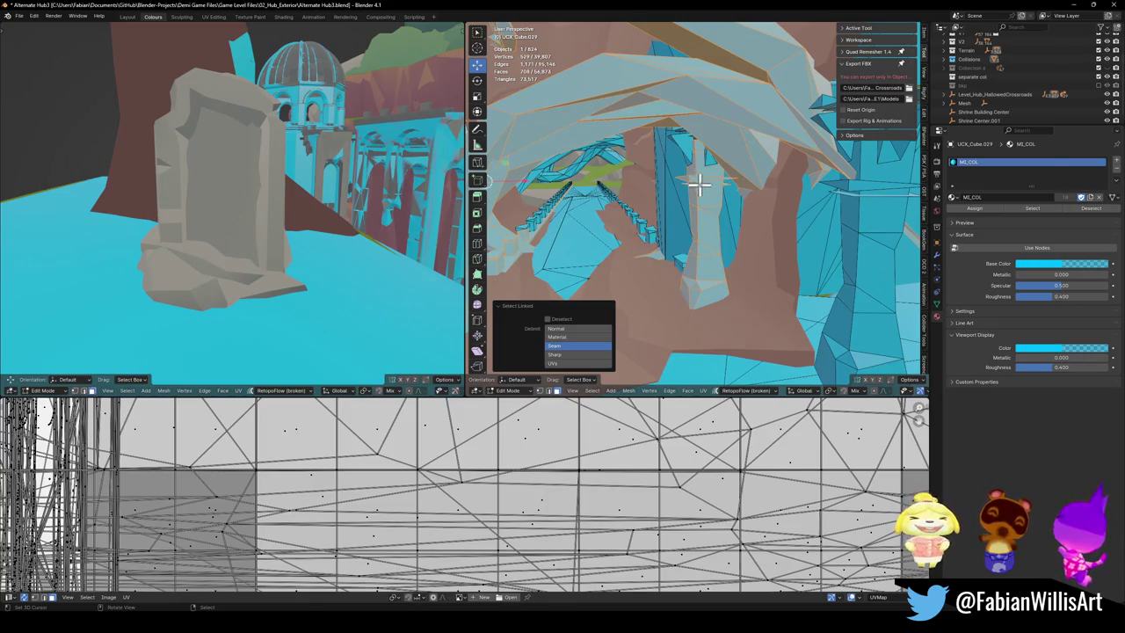
middle_drag(712, 179, 774, 221)
key(l)
key(l)
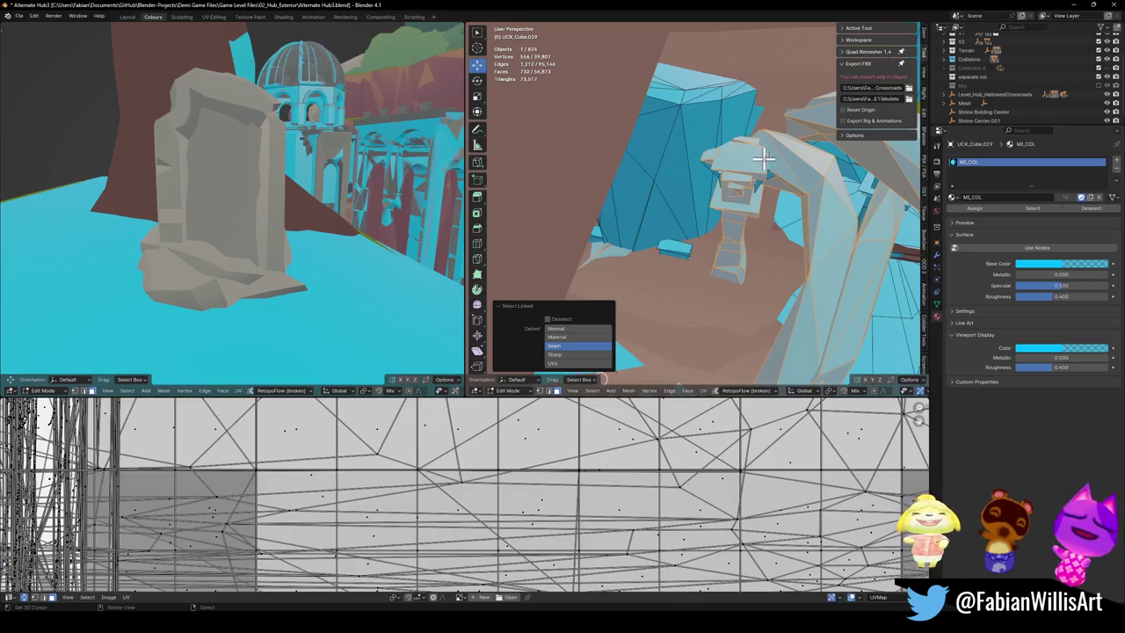
key(l)
key(l)
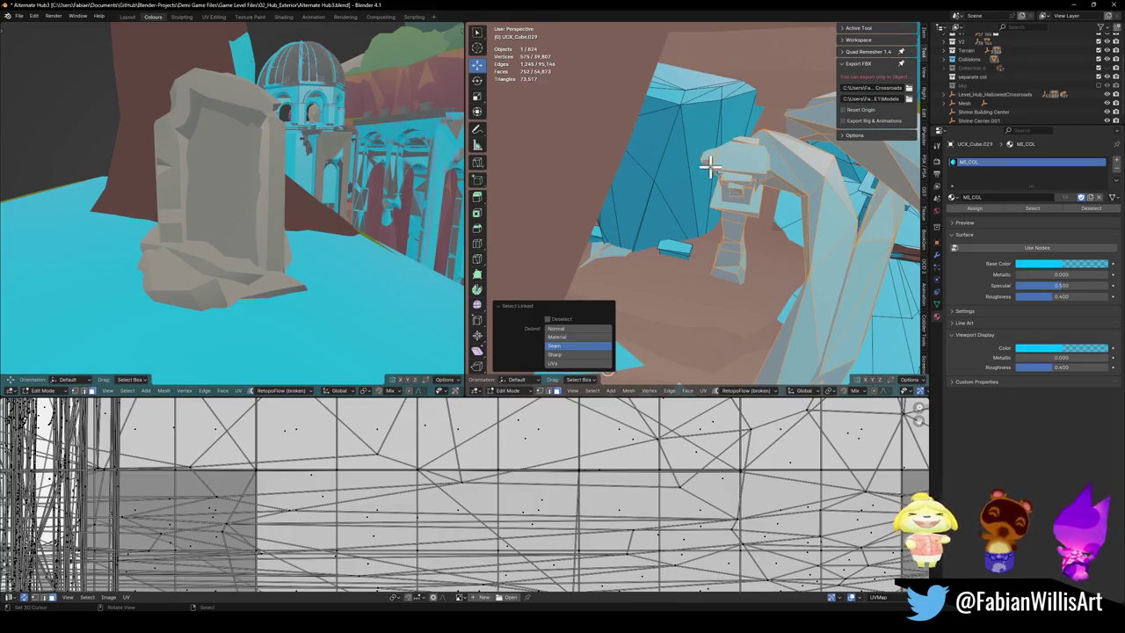
mouse_move(753, 212)
middle_down()
mouse_move(761, 231)
mouse_move(733, 269)
mouse_move(910, 264)
middle_up()
scroll(730, 264, up, 3)
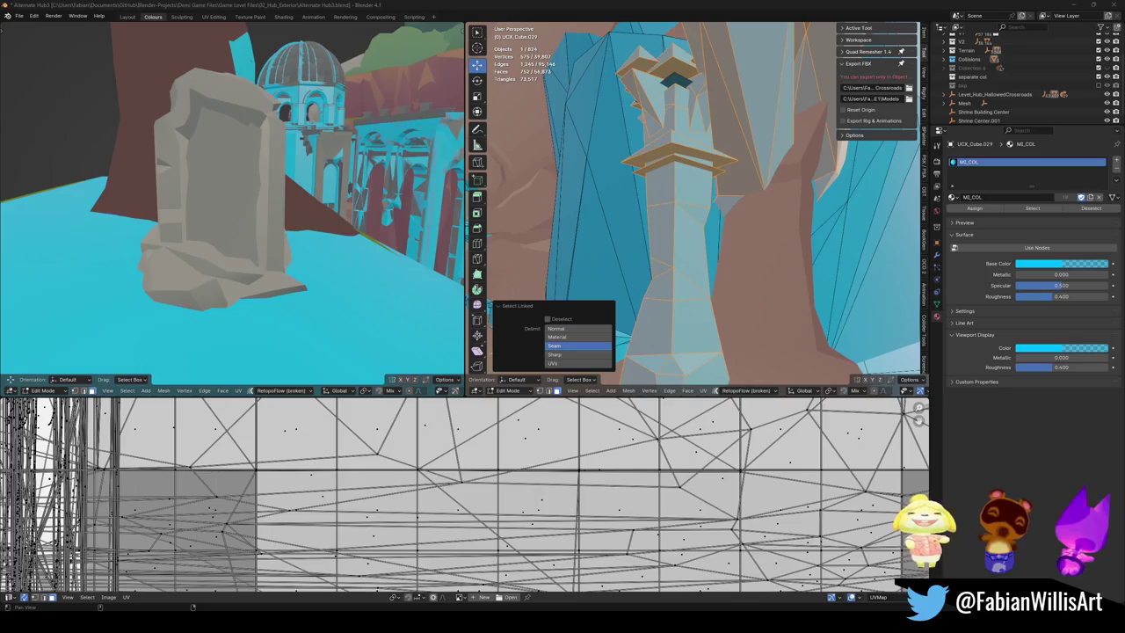
middle_drag(675, 141, 675, 151)
key(l)
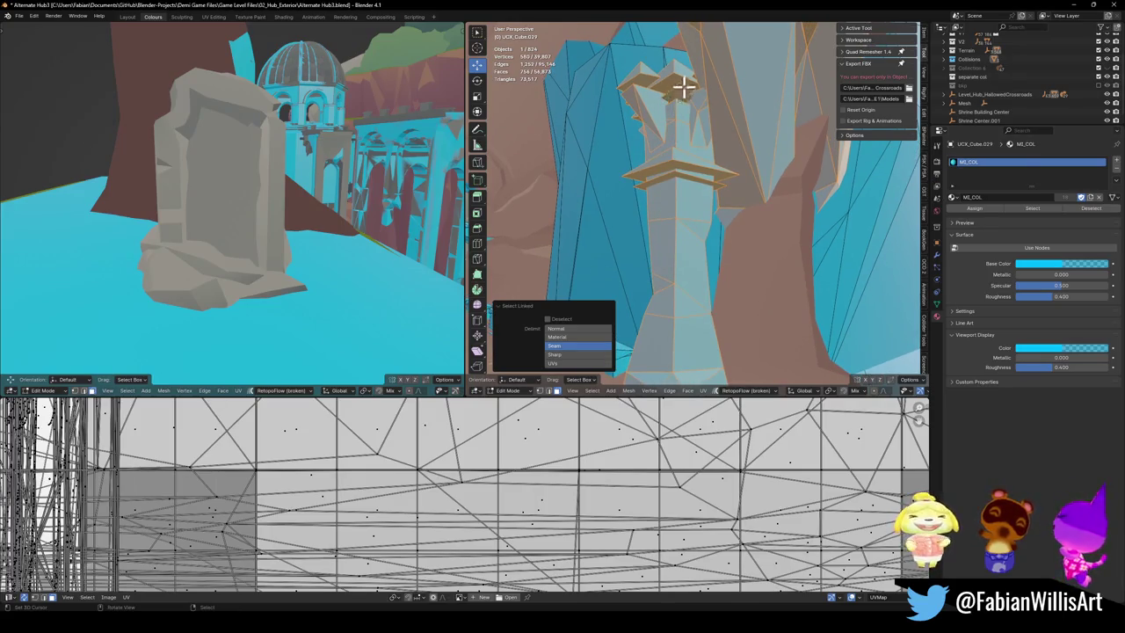
mouse_move(702, 197)
middle_down()
mouse_move(698, 164)
mouse_move(721, 190)
mouse_move(728, 170)
mouse_move(734, 242)
mouse_move(708, 188)
middle_up()
key(x)
click(653, 217)
Step: Linked-select the box piece, pillars, ledge and top geometry, then isolate and frame the selection
mouse_move(653, 216)
middle_down()
mouse_move(697, 201)
mouse_move(698, 224)
mouse_move(730, 206)
mouse_move(735, 228)
mouse_move(744, 175)
middle_up()
key(l)
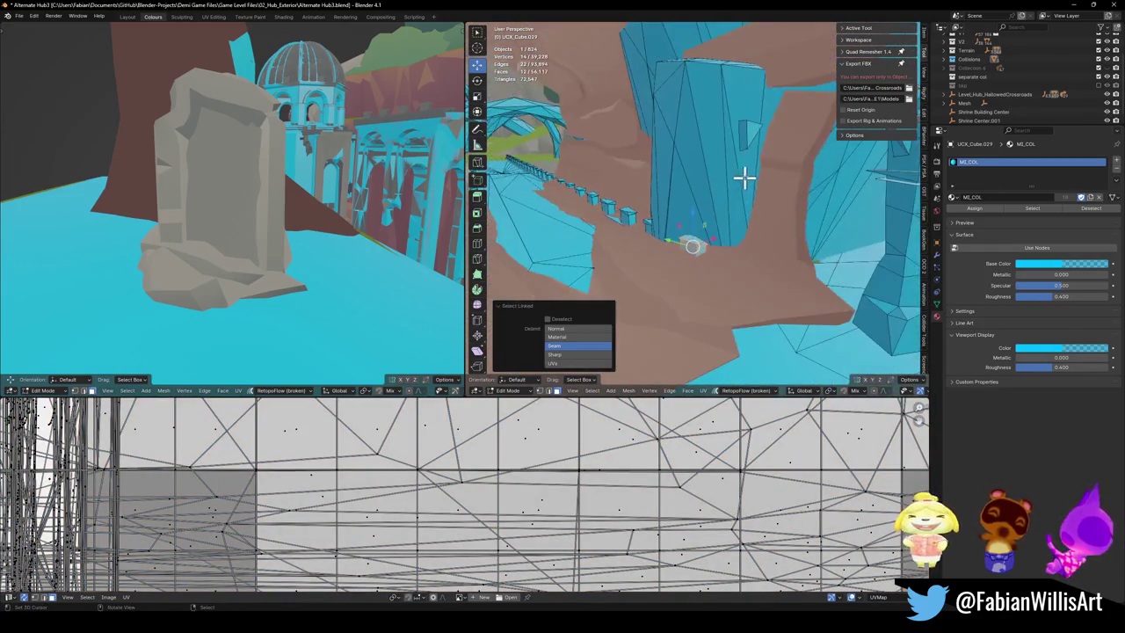
mouse_move(747, 131)
middle_down()
mouse_move(719, 216)
mouse_move(718, 178)
mouse_move(735, 196)
mouse_move(673, 183)
mouse_move(744, 190)
mouse_move(698, 219)
middle_up()
key(l)
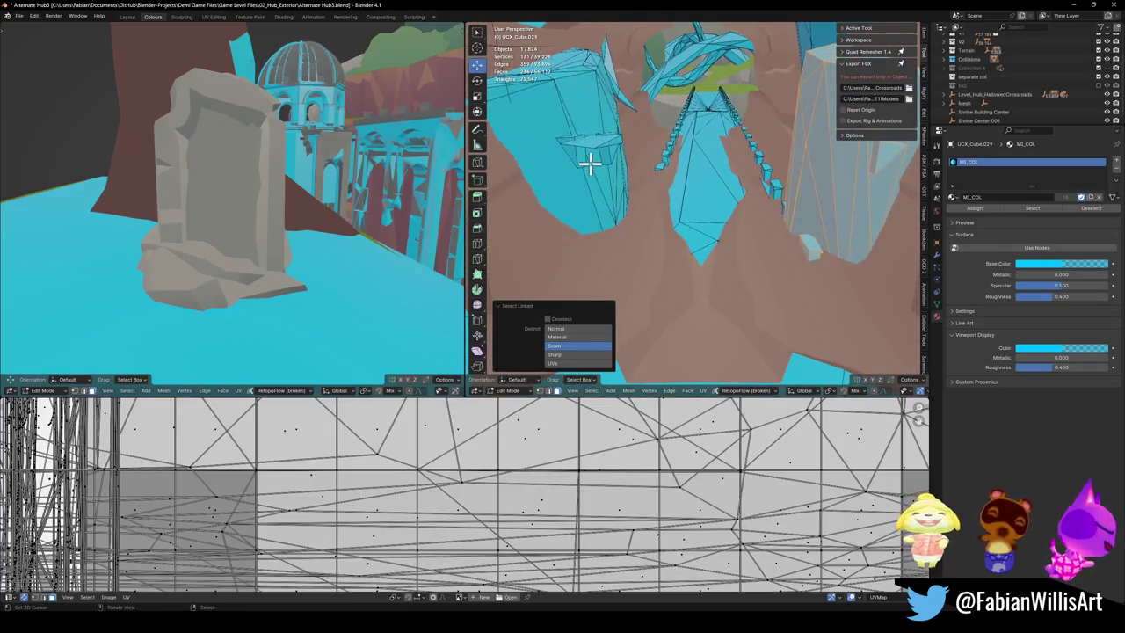
scroll(588, 155, up, 2)
key(l)
middle_drag(586, 126, 602, 94)
key(l)
mouse_move(683, 113)
middle_down()
mouse_move(703, 170)
mouse_move(720, 175)
middle_up()
key(l)
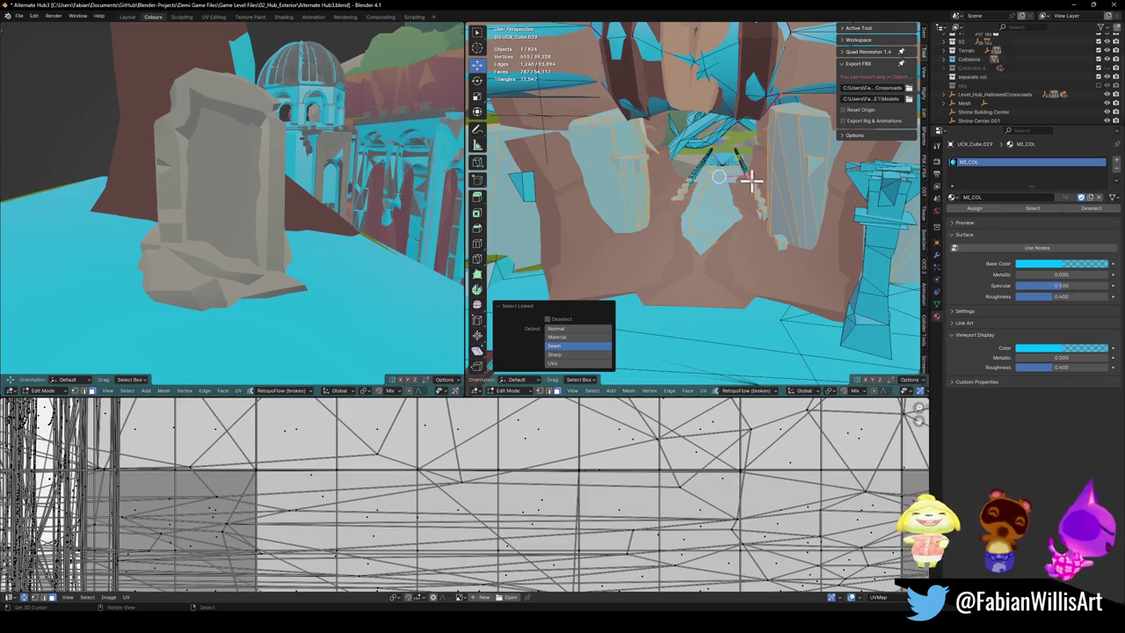
key(l)
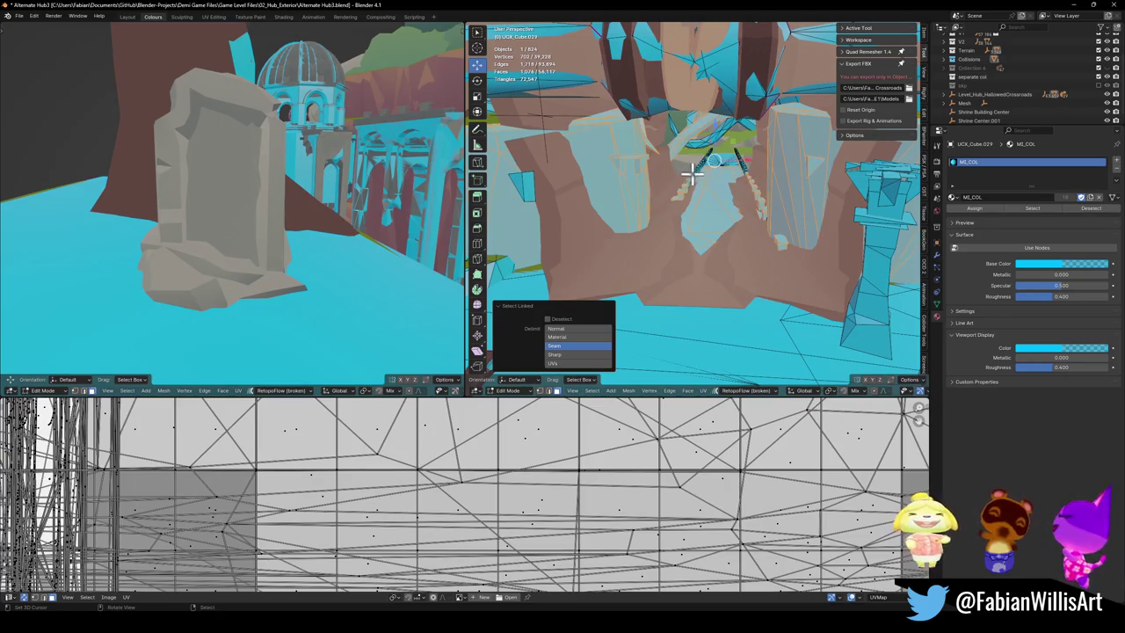
middle_drag(706, 175, 748, 188)
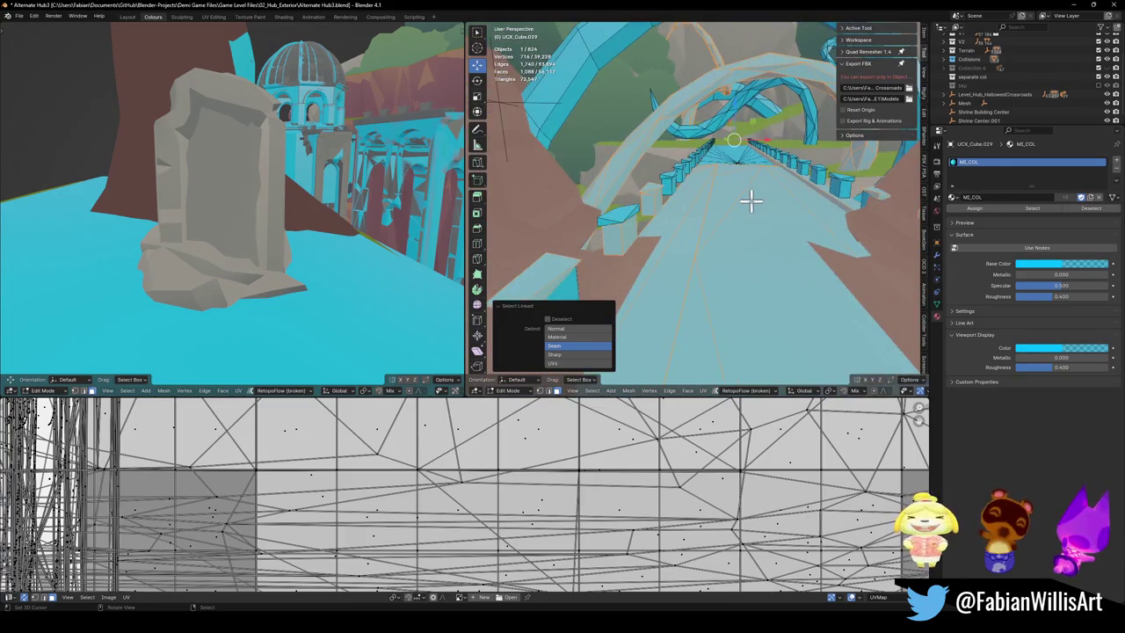
key(KP_Divide)
key(KP_Decimal)
Step: Zoom in, select the wall block and delete its faces
scroll(751, 200, up, 3)
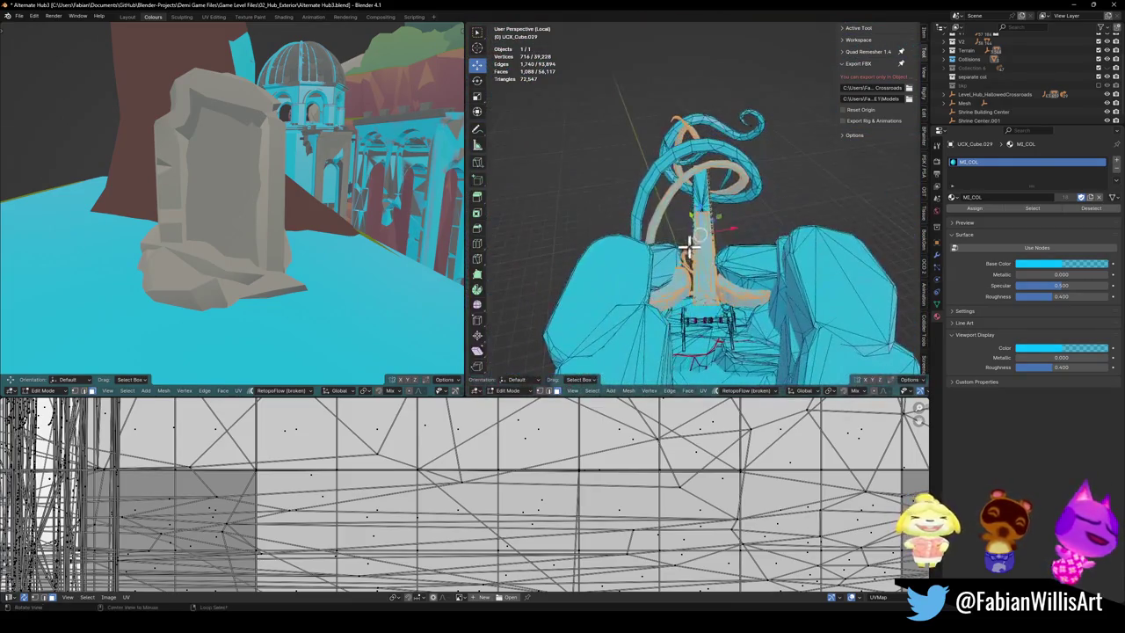
scroll(781, 247, up, 3)
scroll(780, 246, up, 3)
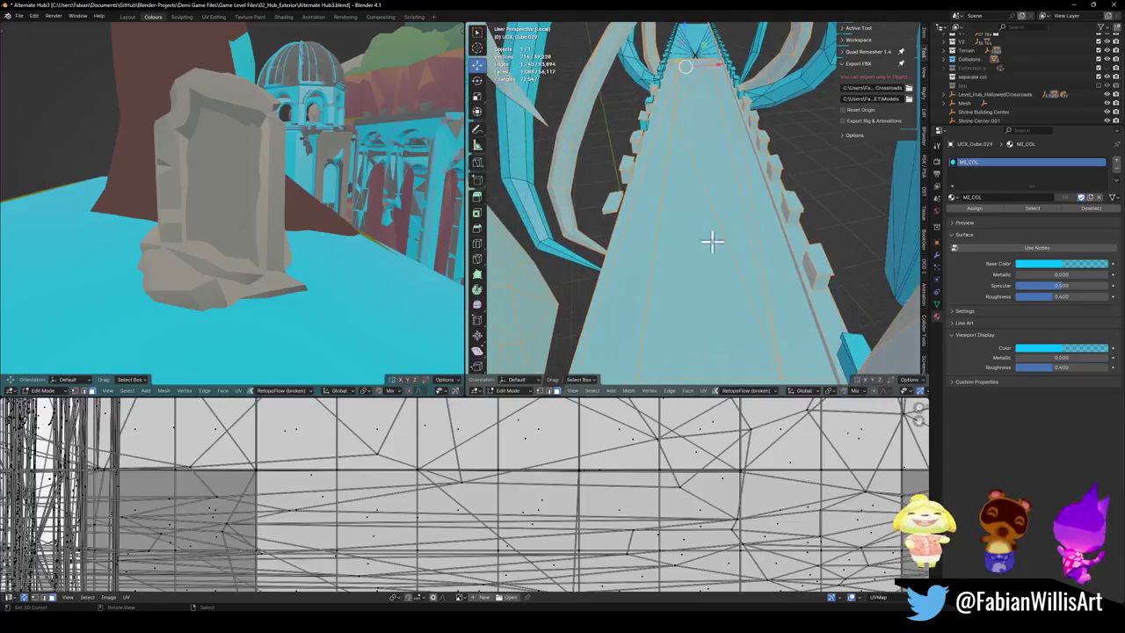
scroll(710, 241, up, 1)
scroll(793, 264, up, 3)
scroll(726, 220, up, 3)
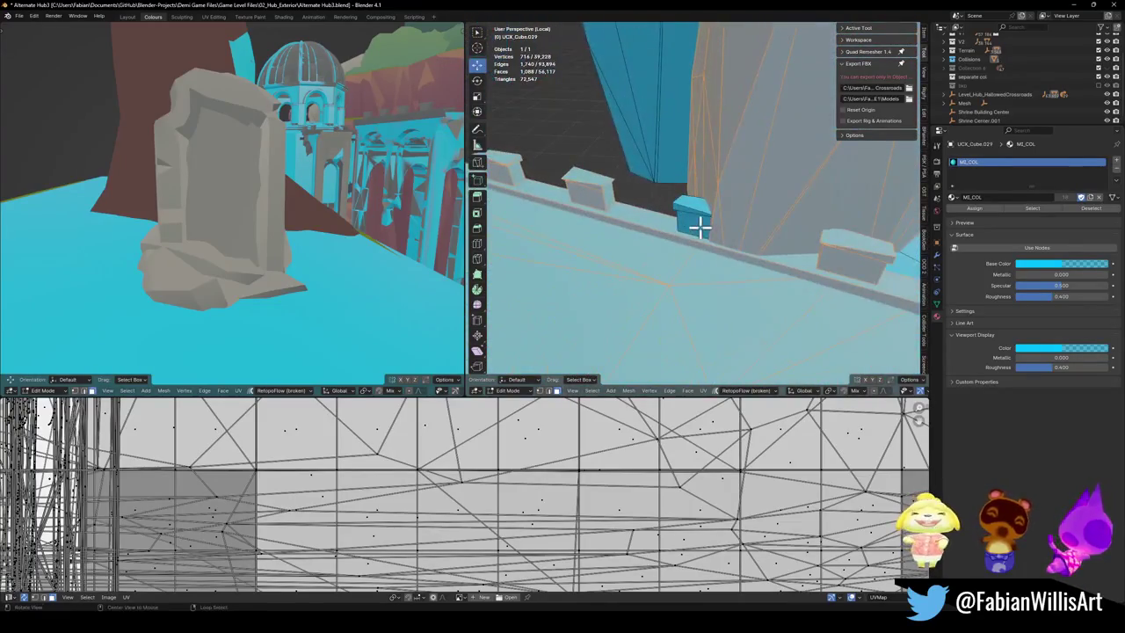
key(l)
mouse_move(698, 201)
middle_down()
mouse_move(805, 278)
mouse_move(794, 289)
mouse_move(773, 269)
mouse_move(728, 176)
mouse_move(694, 224)
mouse_move(680, 214)
mouse_move(701, 256)
middle_up()
key(x)
click(711, 166)
Step: Select the tall strip with see-through circle select and Seam-delimited linking, adding the upper arch strip
key(l)
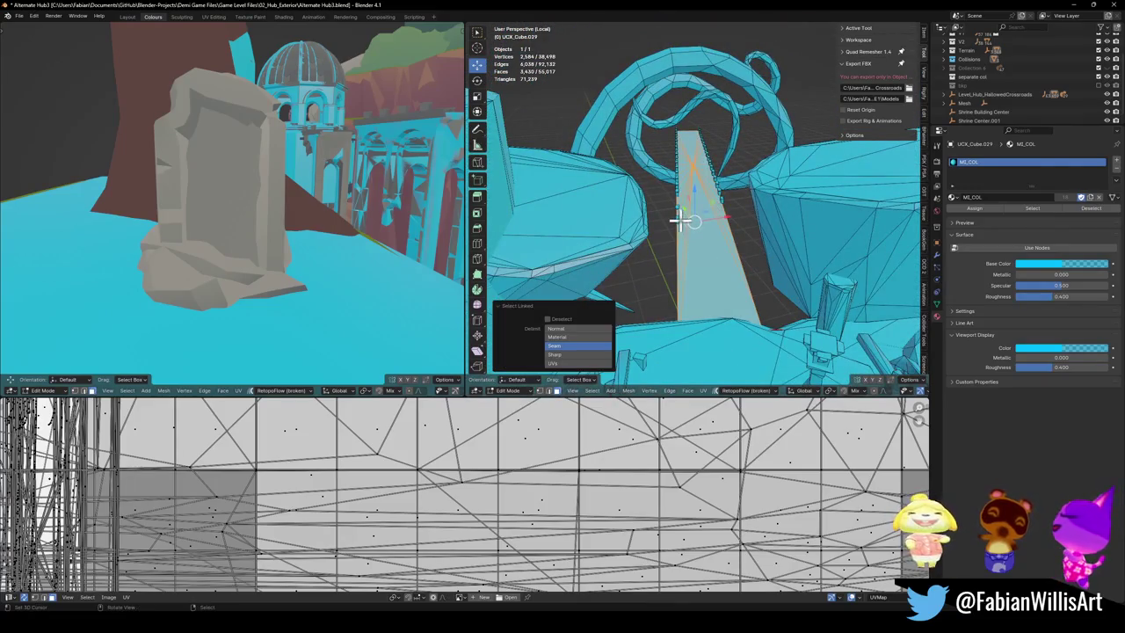
middle_drag(681, 216, 694, 187)
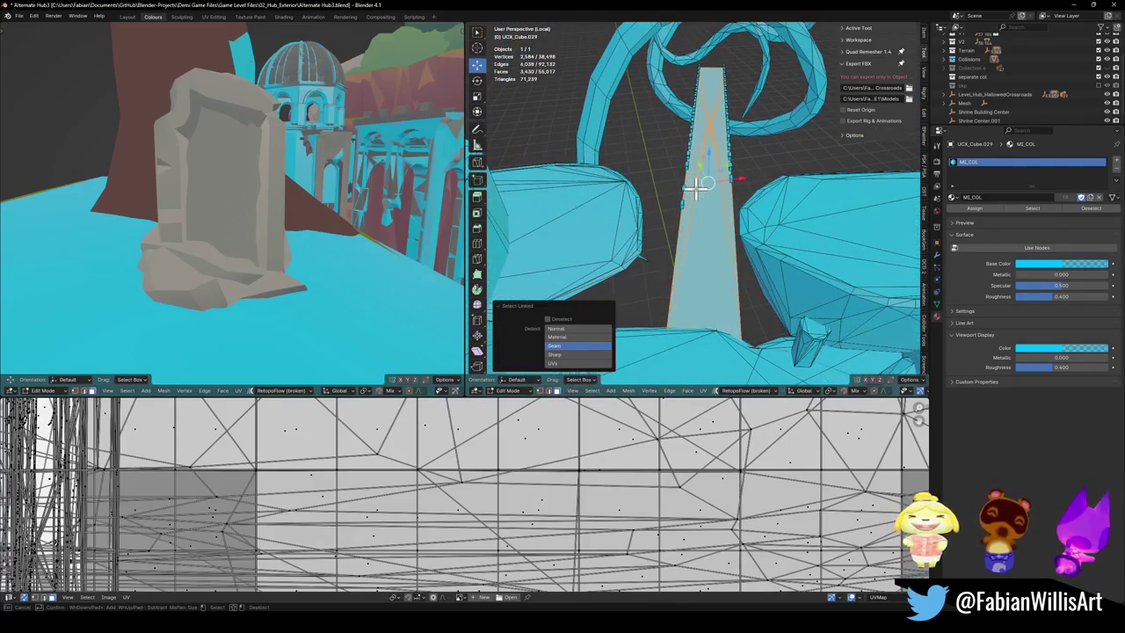
key(alt+z)
key(c)
mouse_move(694, 185)
mouse_down()
mouse_move(697, 114)
mouse_move(716, 70)
mouse_move(713, 138)
mouse_up()
key(Escape)
key(alt+z)
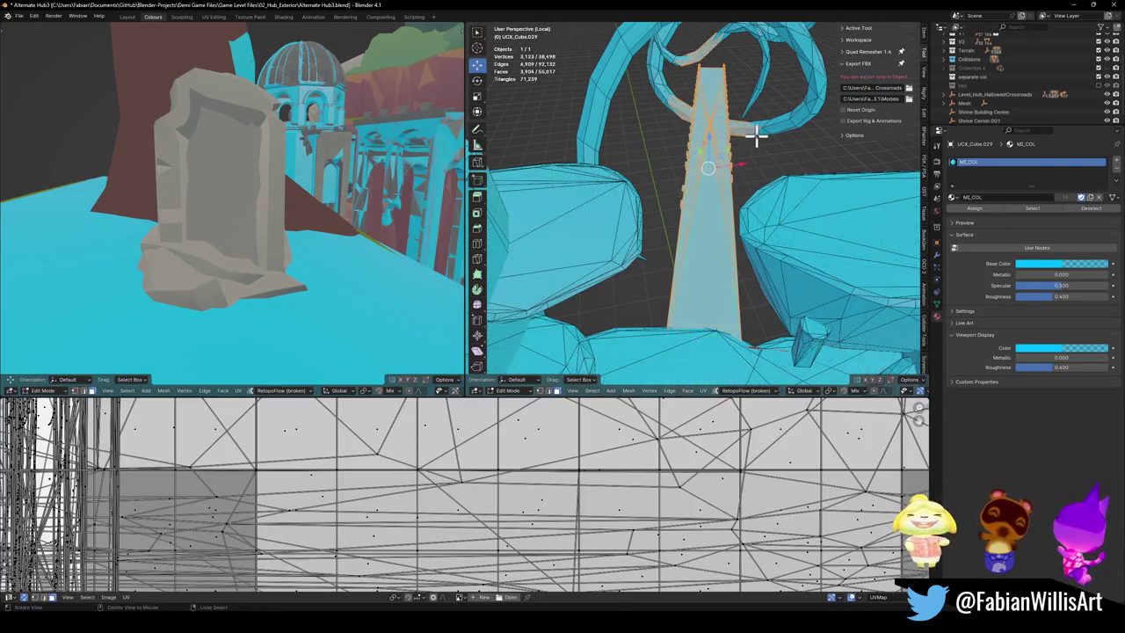
key(ctrl+l)
key(l)
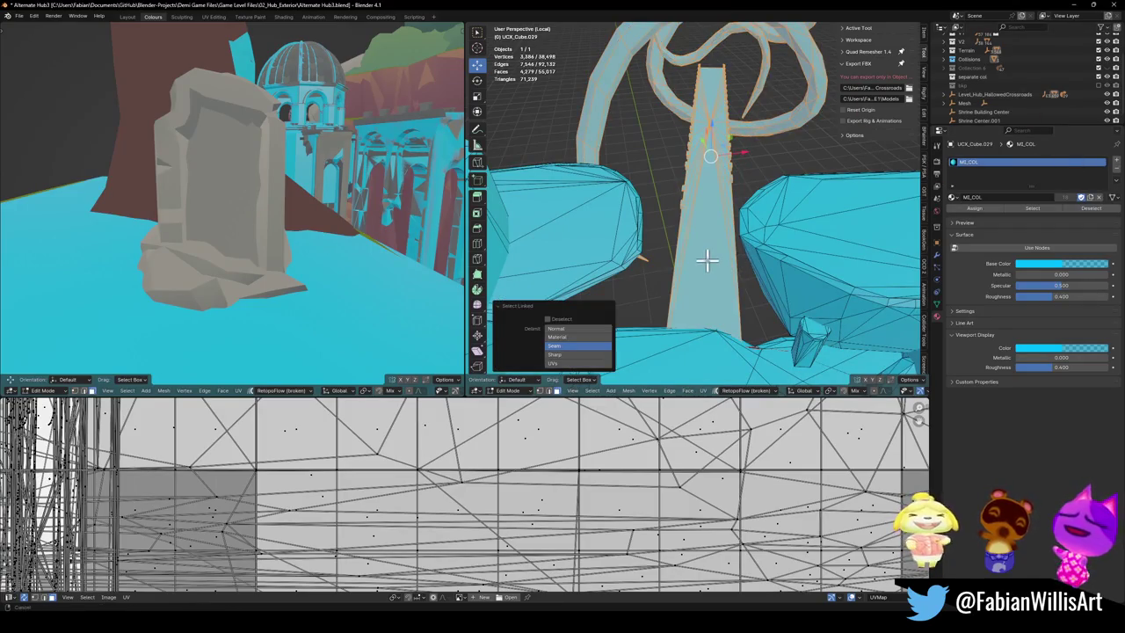
middle_drag(711, 254, 716, 257)
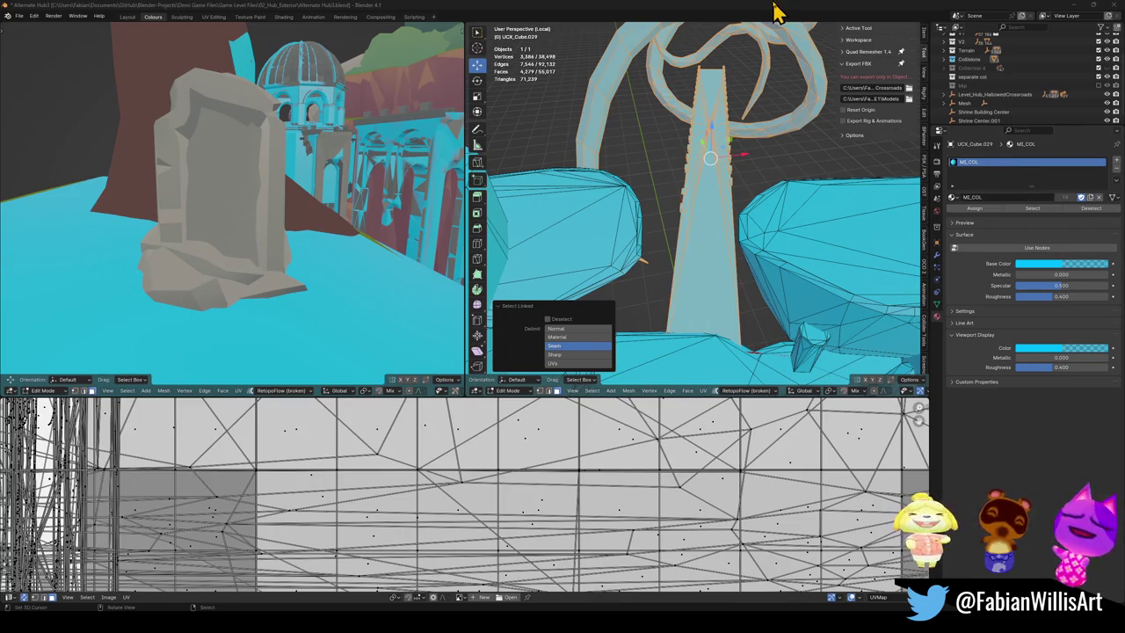
Step: Delete the selected strip geometry and reveal the hidden geometry
key(x)
click(733, 246)
scroll(734, 246, up, 5)
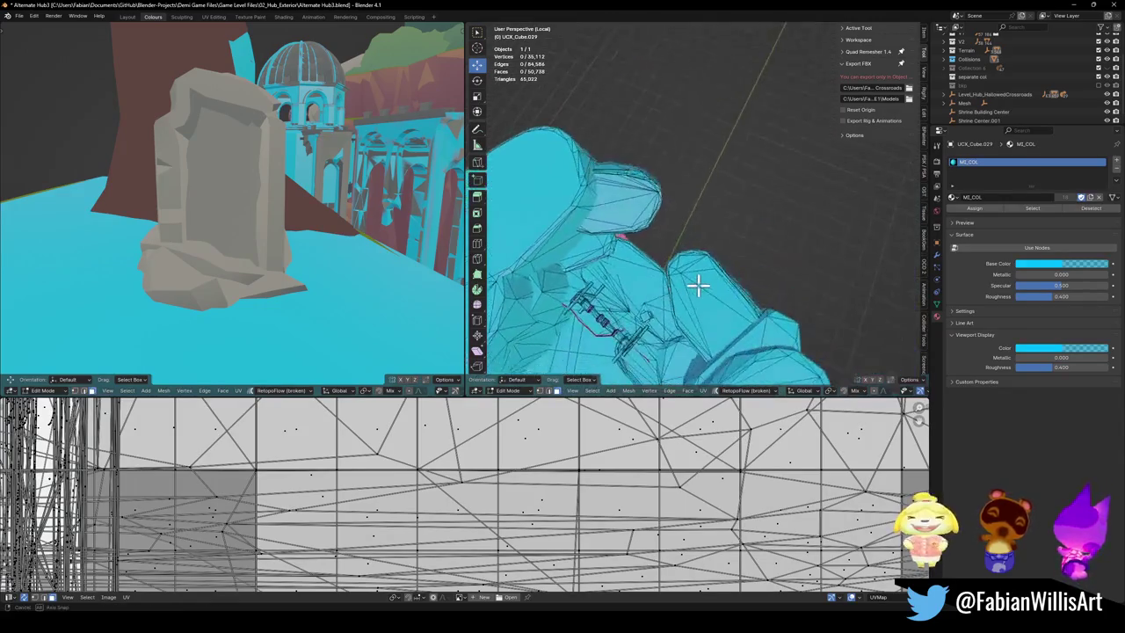
middle_drag(695, 284, 771, 233)
scroll(771, 234, up, 3)
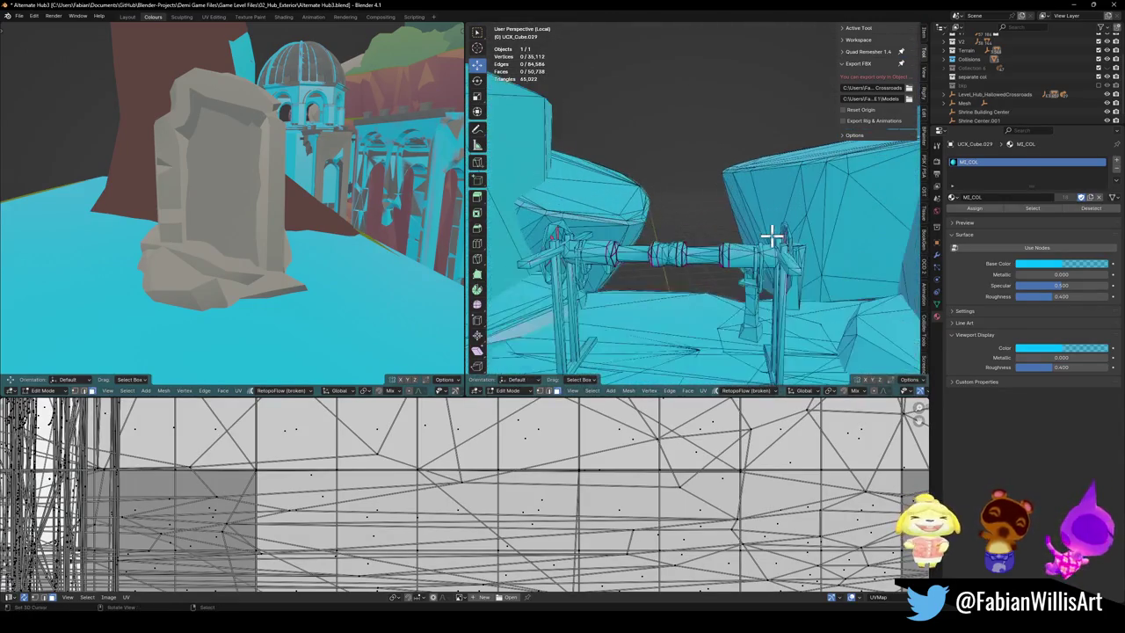
key(alt+h)
scroll(768, 255, up, 3)
mouse_move(765, 281)
middle_down()
mouse_move(767, 300)
mouse_move(690, 273)
middle_up()
scroll(782, 303, up, 3)
Step: Delete a pillar and the small pillar beside the fence, including its top cap
key(l)
key(x)
click(699, 255)
mouse_move(691, 249)
middle_down()
mouse_move(815, 253)
mouse_move(818, 264)
mouse_move(700, 247)
mouse_move(691, 308)
middle_up()
scroll(818, 255, up, 2)
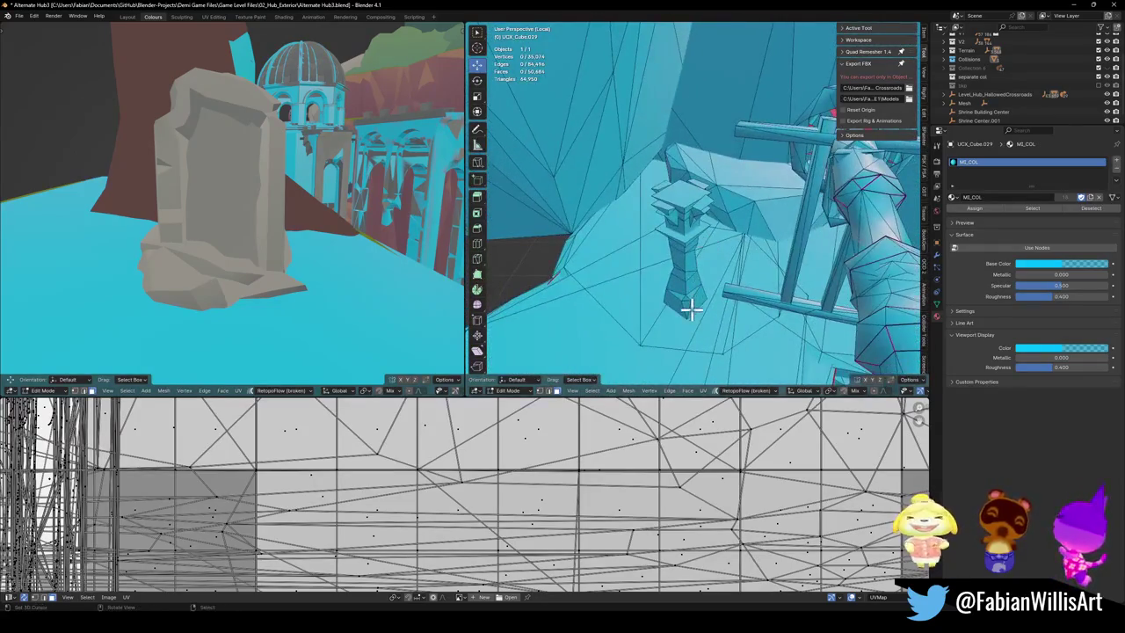
key(l)
key(l)
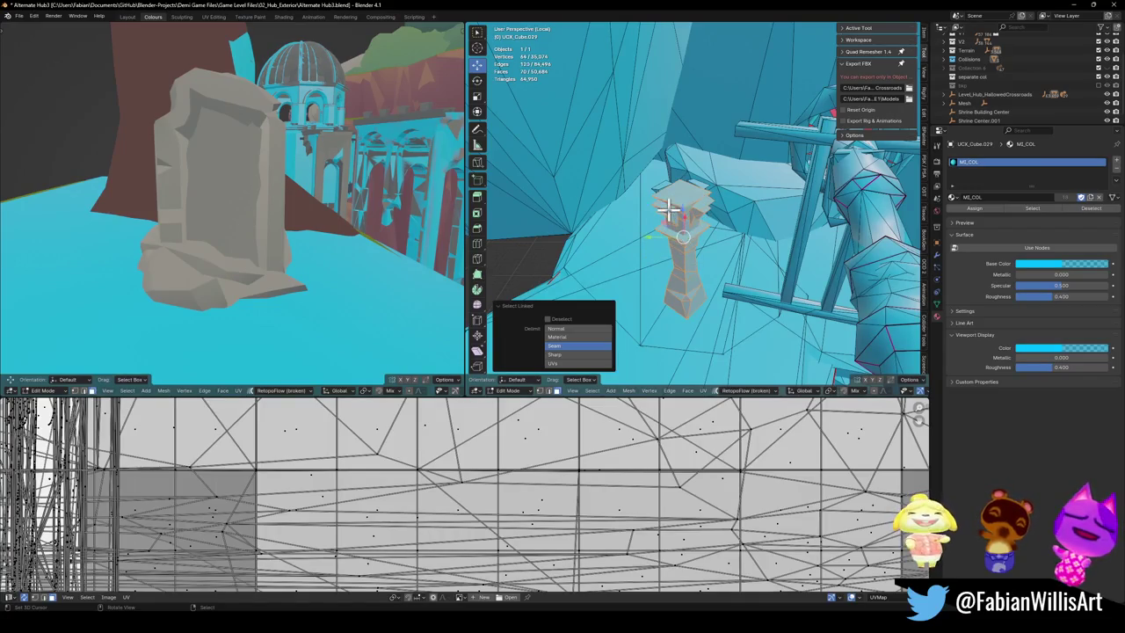
key(l)
mouse_move(744, 243)
middle_down()
mouse_move(767, 240)
mouse_move(765, 256)
mouse_move(740, 257)
mouse_move(736, 237)
middle_up()
key(l)
key(x)
click(741, 252)
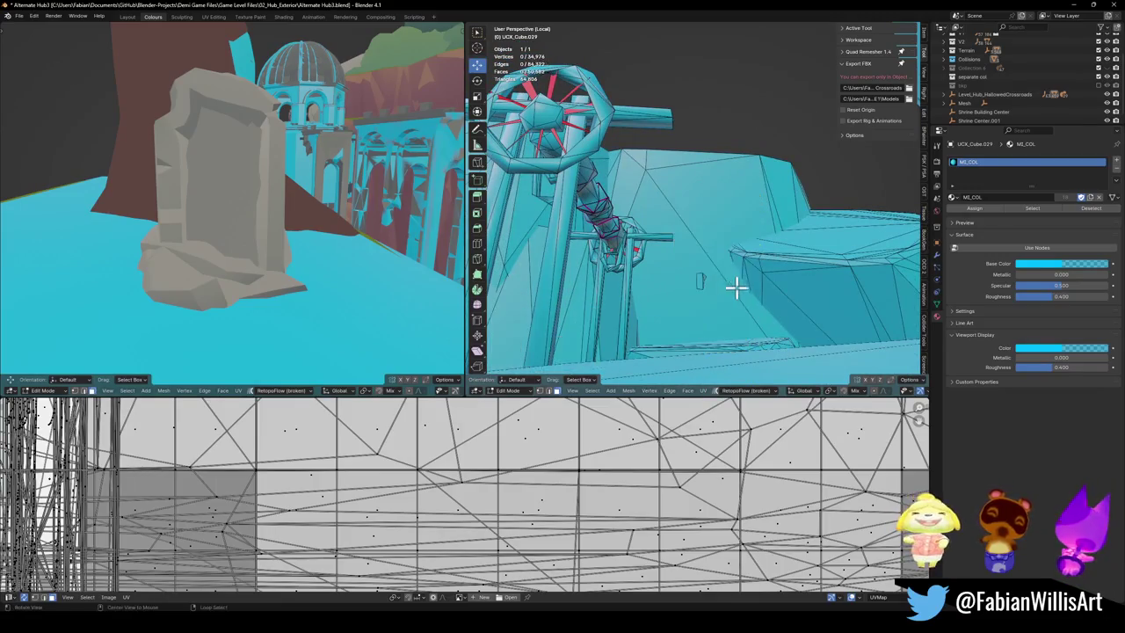
Step: Delete one more linked piece, return to Object Mode and save Alternate Hub3.blend
middle_drag(736, 289, 726, 322)
key(l)
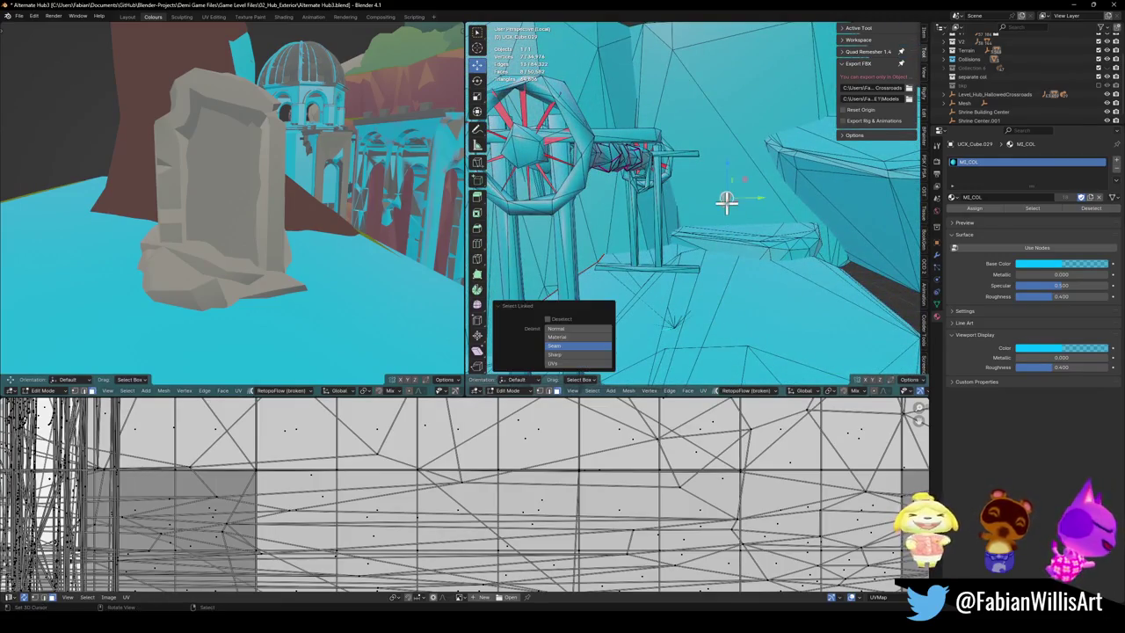
key(x)
click(740, 238)
mouse_move(677, 339)
middle_down()
mouse_move(730, 247)
mouse_move(698, 284)
mouse_move(703, 246)
mouse_move(737, 238)
mouse_move(708, 236)
mouse_move(695, 268)
mouse_move(766, 297)
middle_up()
key(Tab)
key(ctrl+s)
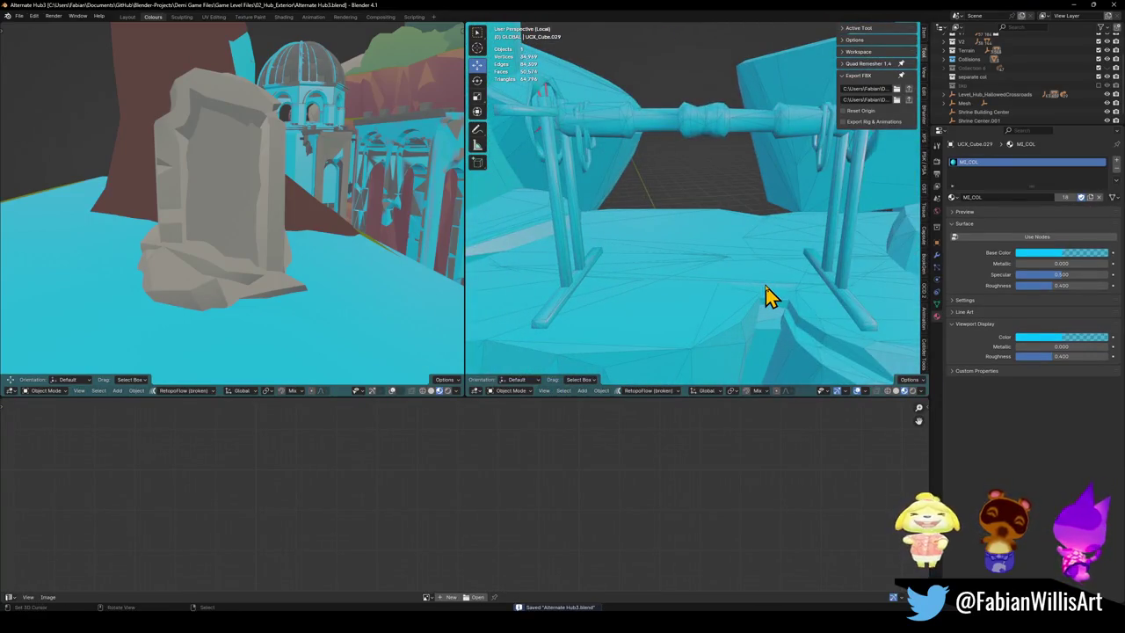
Step: Add a mesh collider to the wooden rack and the terrain piece behind it
key(KP_Divide)
middle_drag(729, 226, 746, 246)
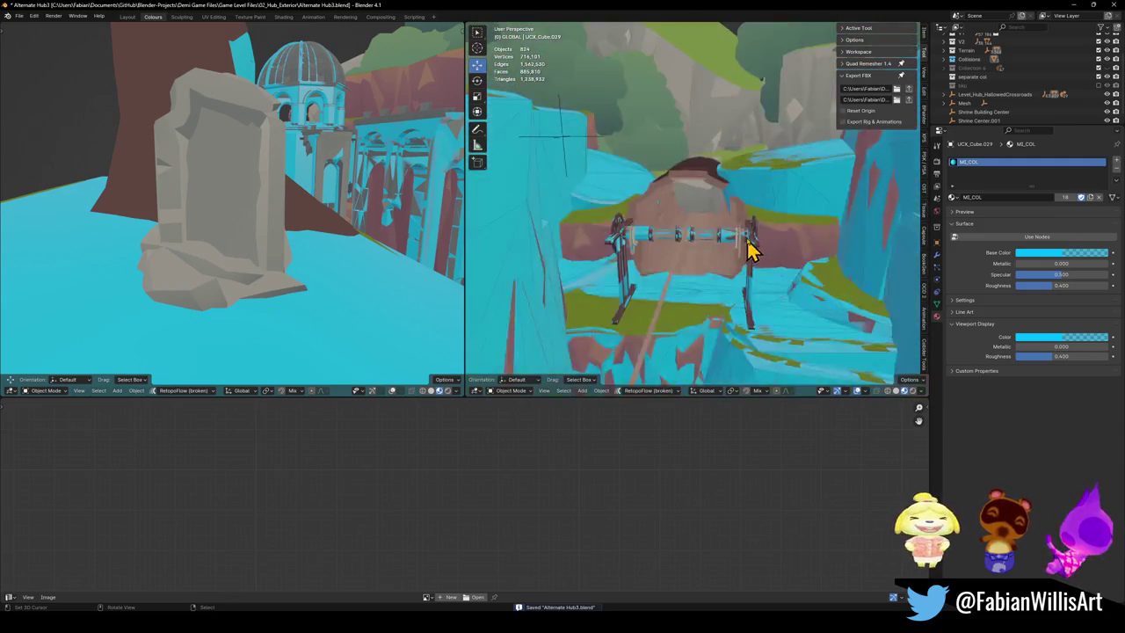
scroll(743, 248, up, 3)
mouse_move(710, 299)
middle_down()
mouse_move(746, 319)
mouse_move(836, 226)
middle_up()
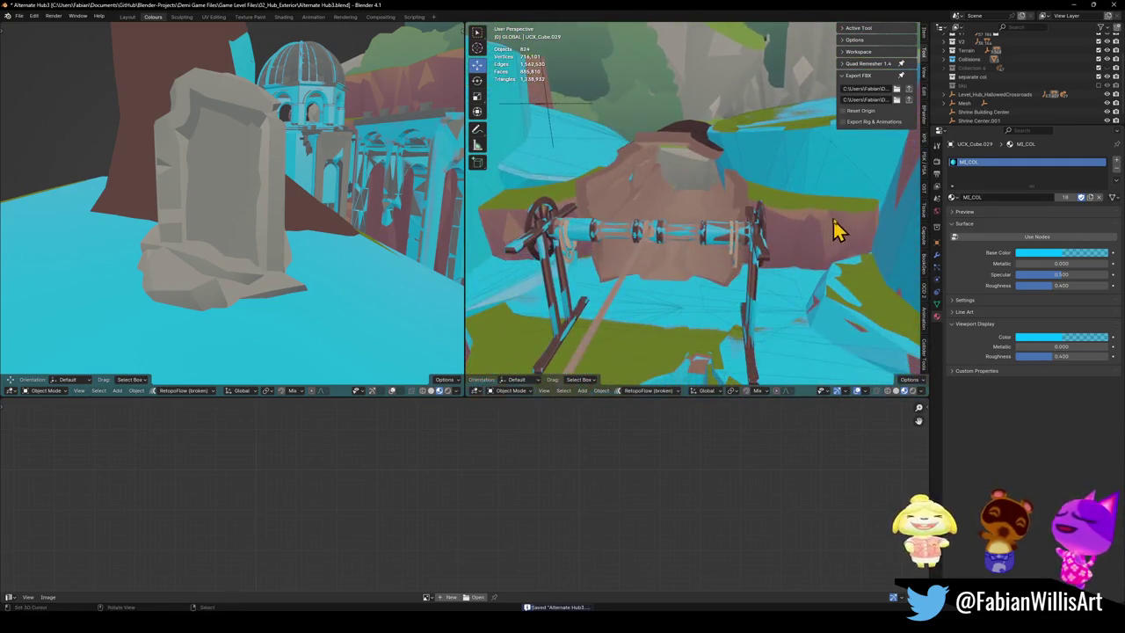
click(834, 230)
middle_drag(766, 264, 684, 246)
shift+click(684, 246)
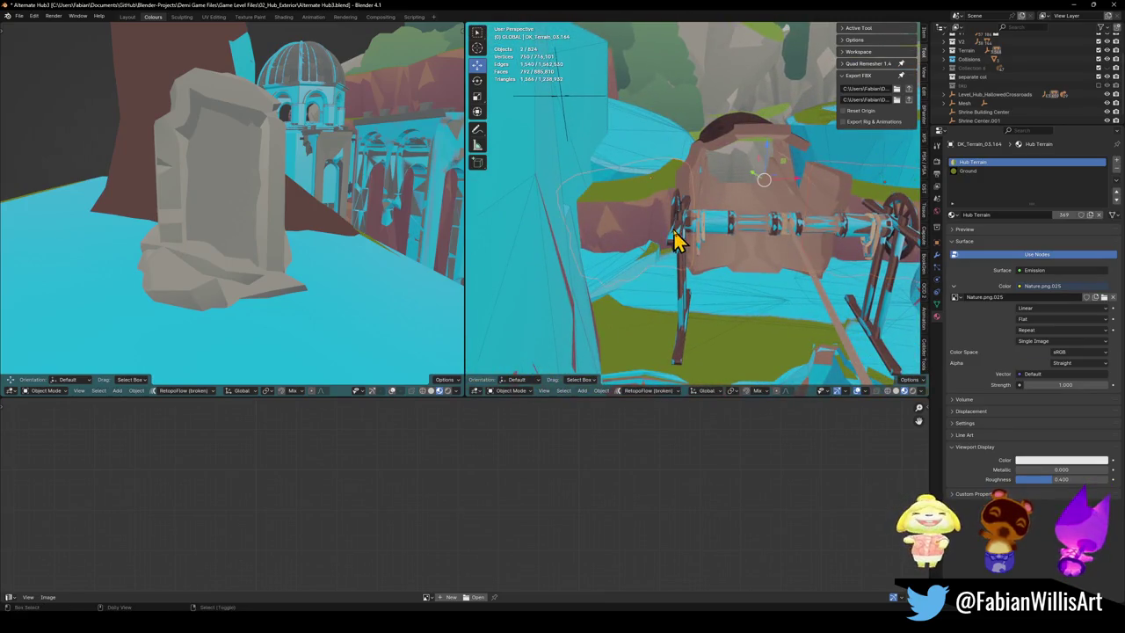
key(shift+alt+c)
click(731, 220)
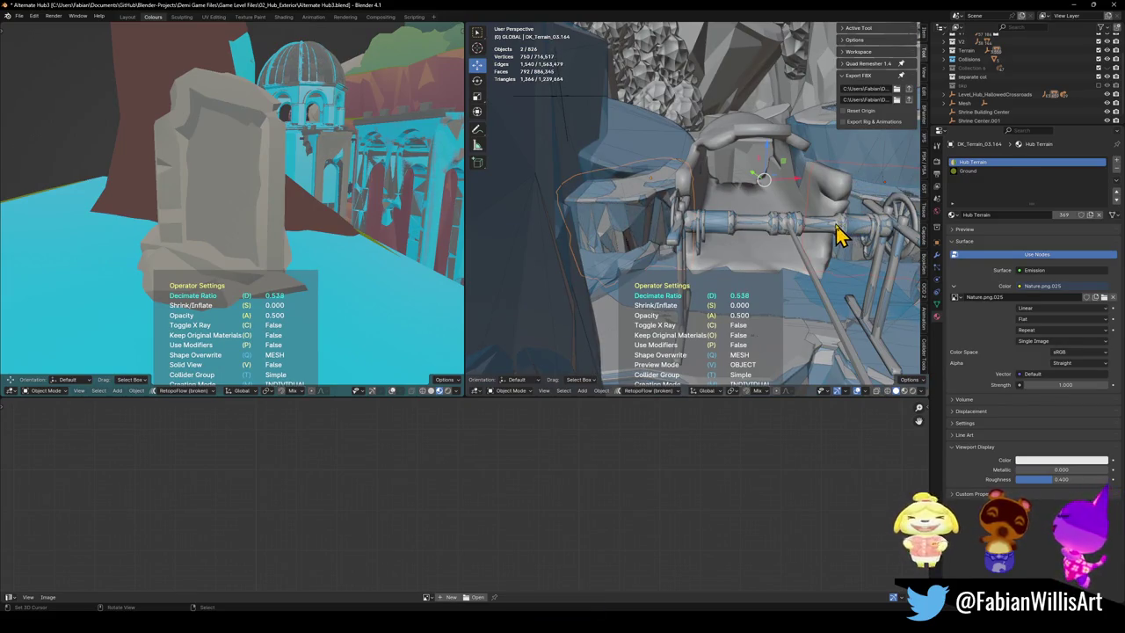
click(836, 282)
middle_drag(835, 284, 789, 301)
Step: Give the tree-trunk arch a mesh collider with a lower Decimate Ratio, then save the file
click(710, 239)
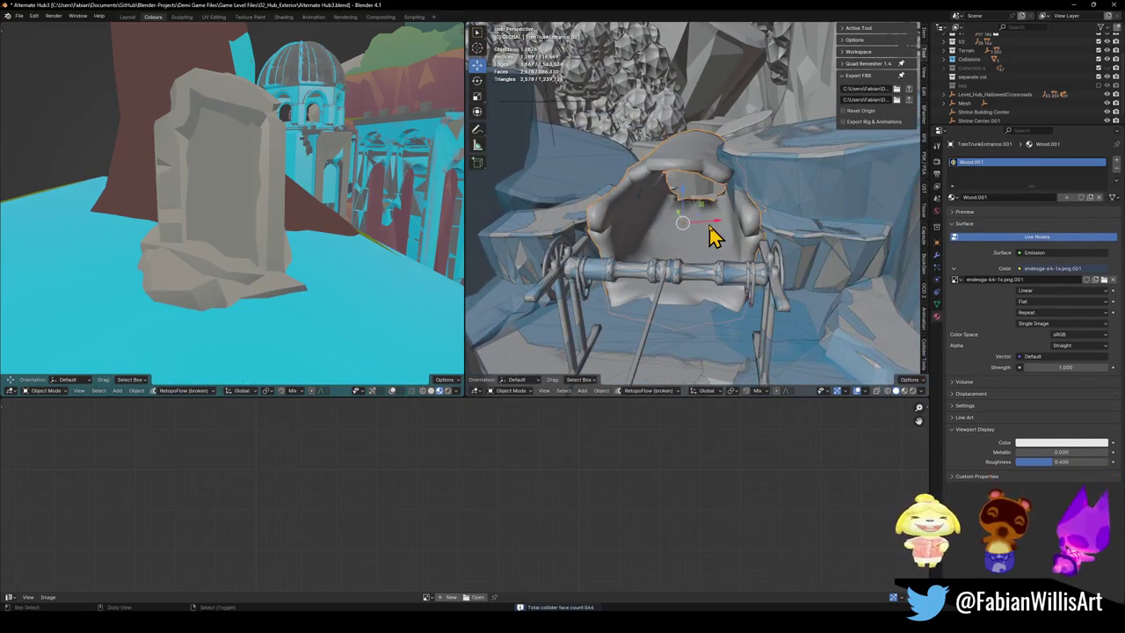
key(shift+c)
click(660, 201)
key(d)
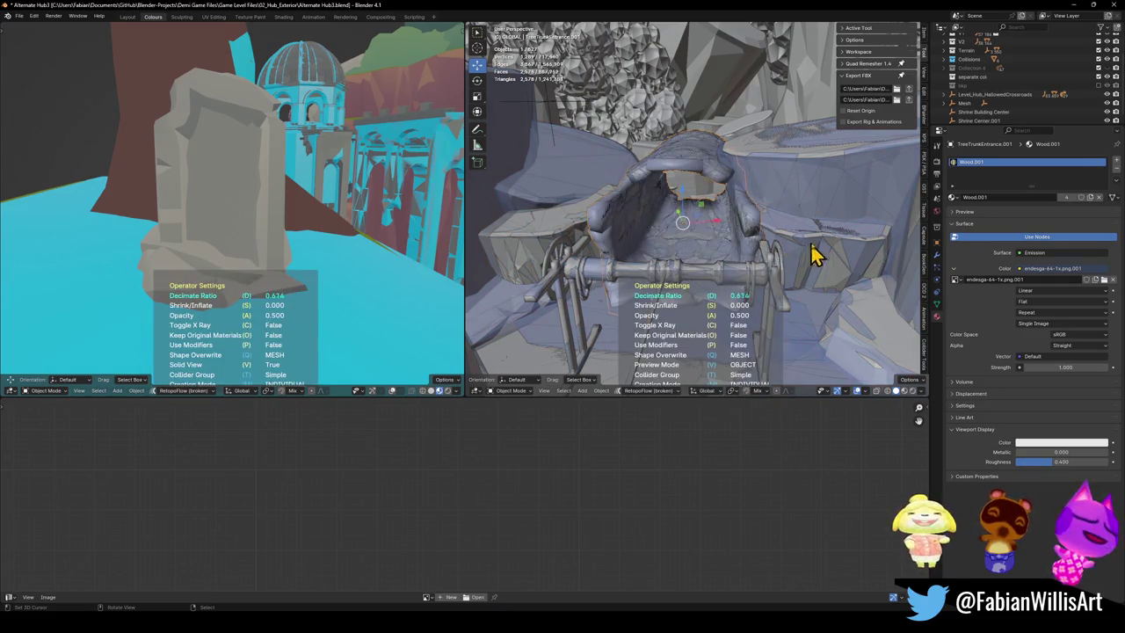
click(898, 253)
mouse_move(748, 258)
middle_down()
mouse_move(738, 277)
mouse_move(733, 253)
mouse_move(739, 287)
middle_up()
key(ctrl+s)
Step: Zoom in and select the TreeTrunkEntrance.001 rock
scroll(743, 266, up, 2)
scroll(743, 264, up, 2)
scroll(742, 265, up, 2)
scroll(738, 277, up, 3)
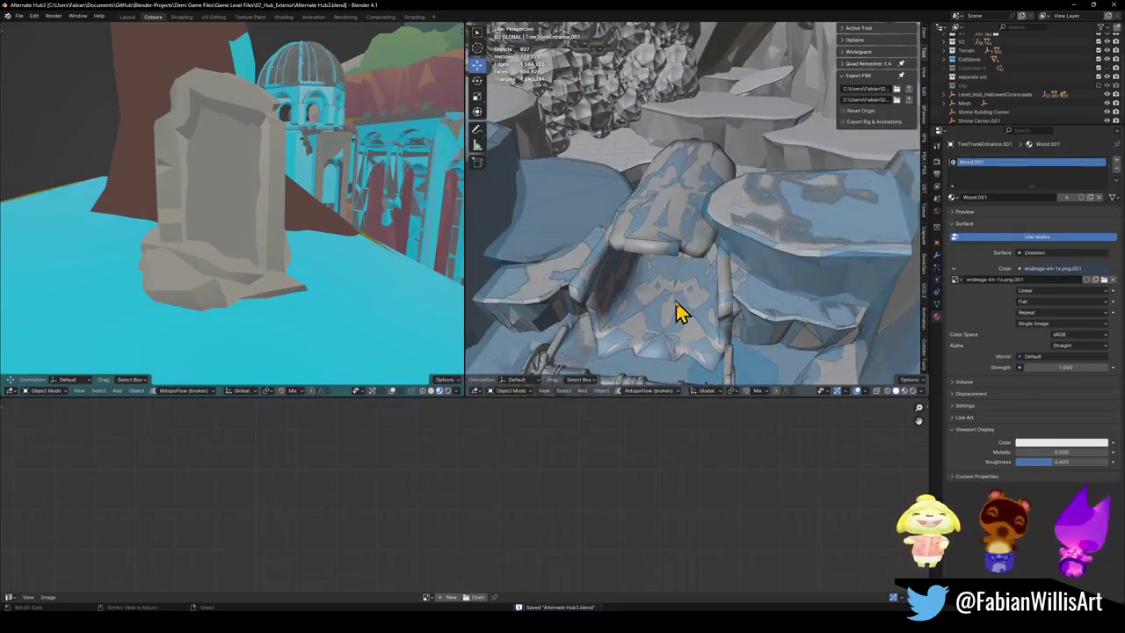
click(596, 271)
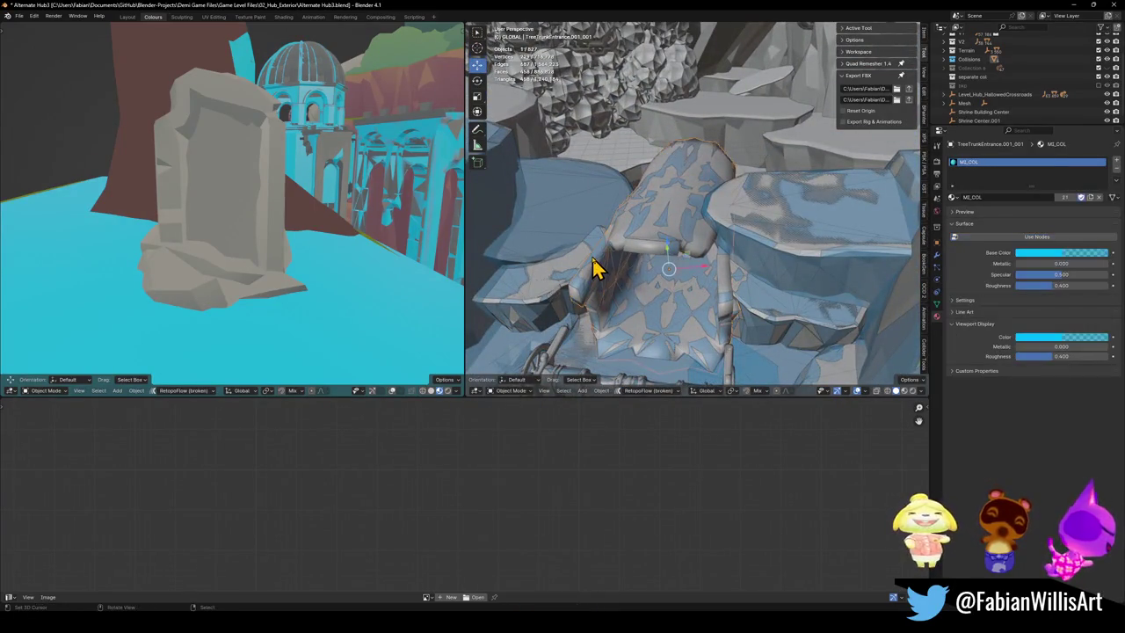
Step: Isolate the rock with its colliders, switch to Material Preview, and try a join, then undo it
key(q)
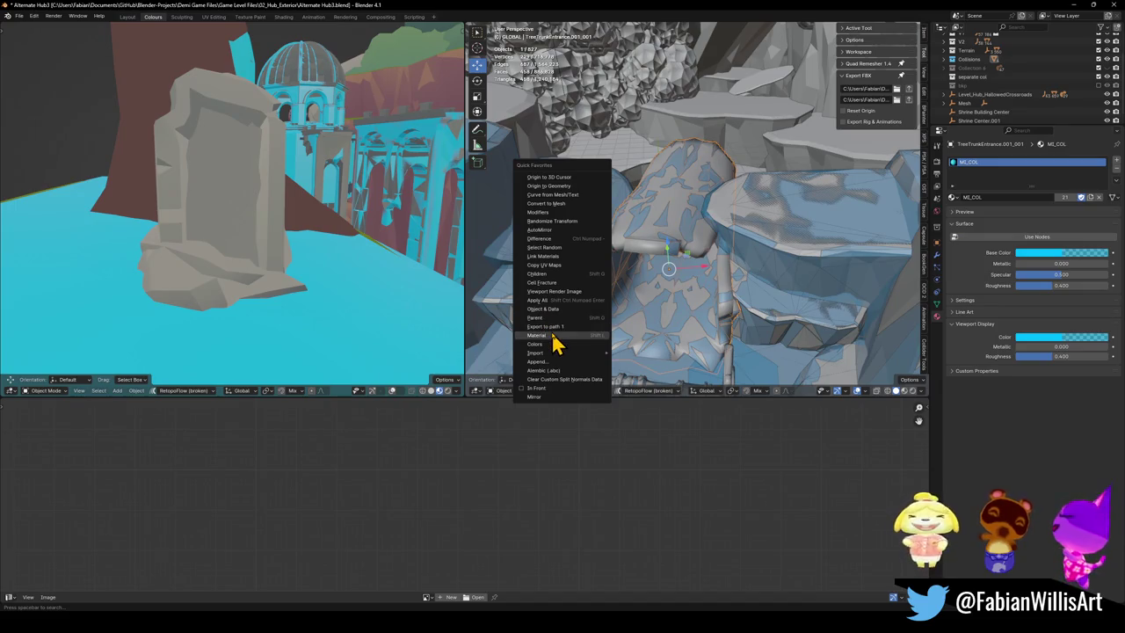
click(551, 334)
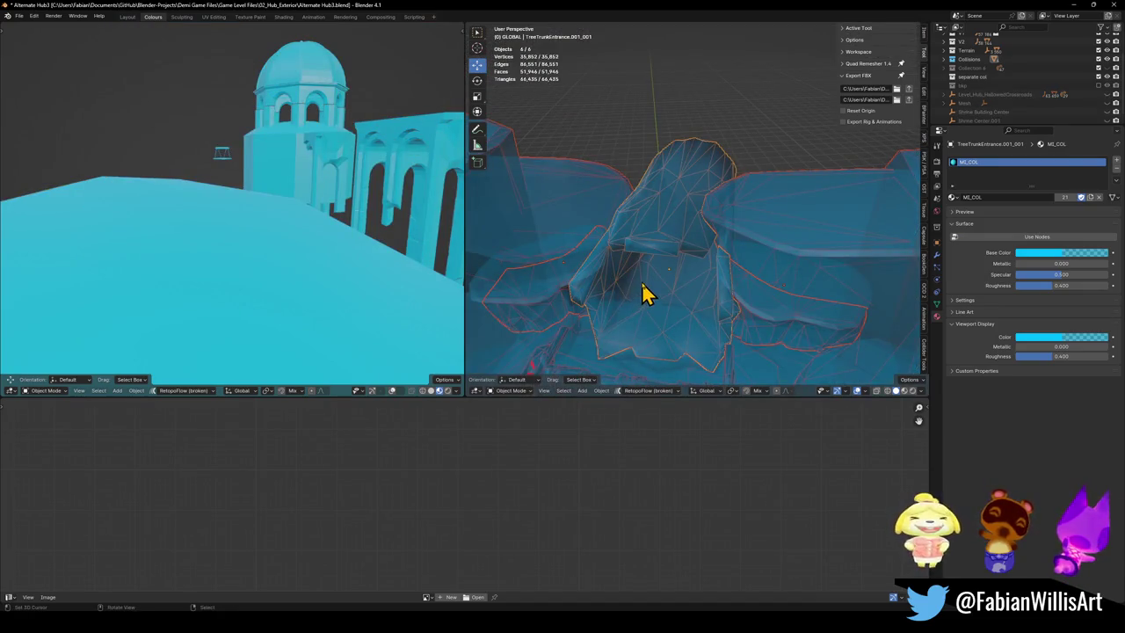
click(547, 301)
key(z)
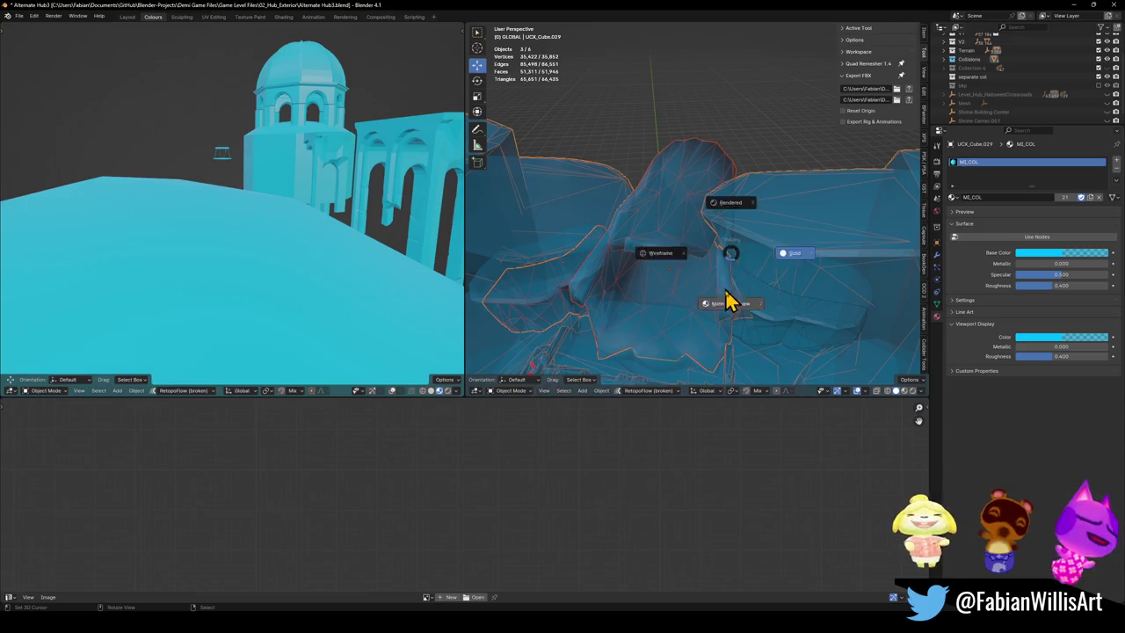
click(725, 302)
shift+click(739, 279)
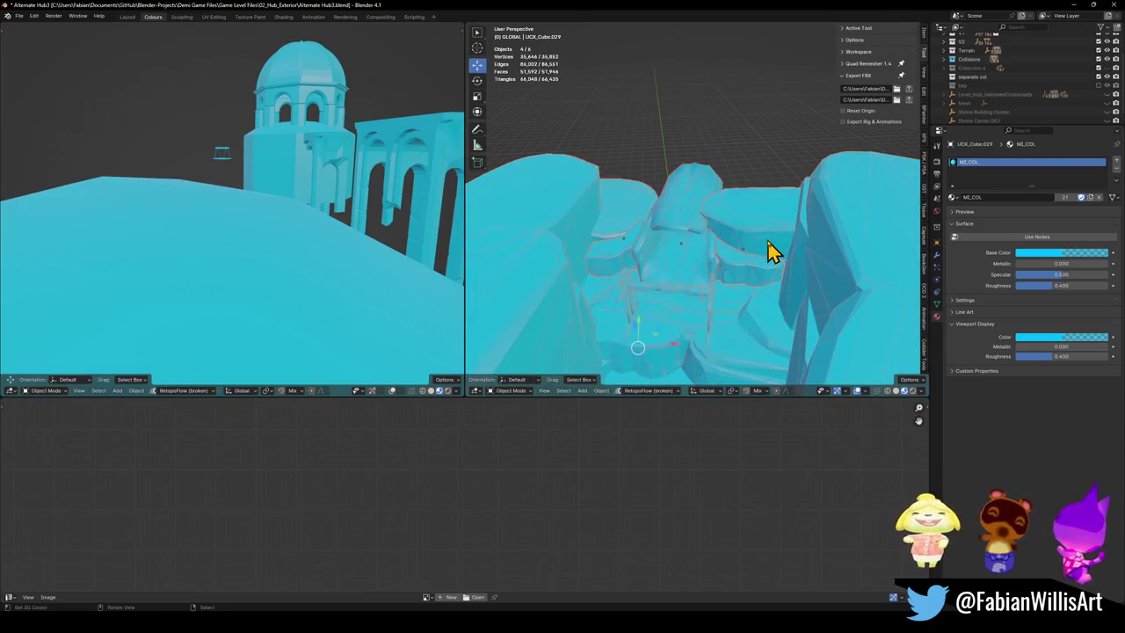
key(ctrl+j)
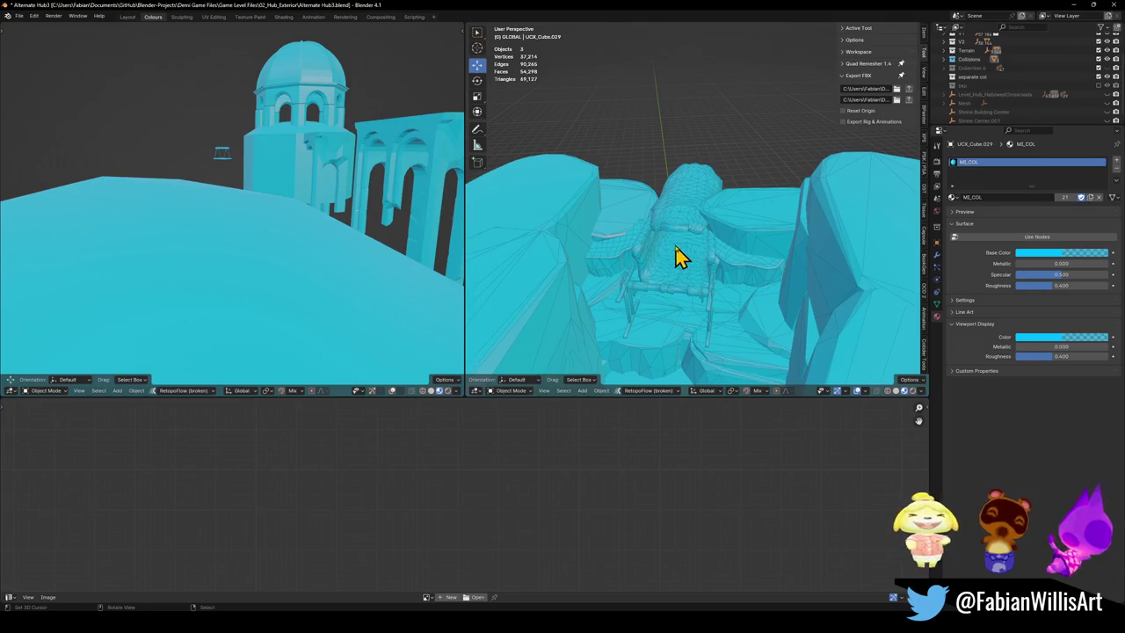
key(ctrl+z)
key(ctrl+z)
key(ctrl+z)
key(ctrl+z)
Step: Make TreeTrunkEntrance.001_001 active and convert the terrain piece to a mesh
click(787, 261)
scroll(787, 261, up, 5)
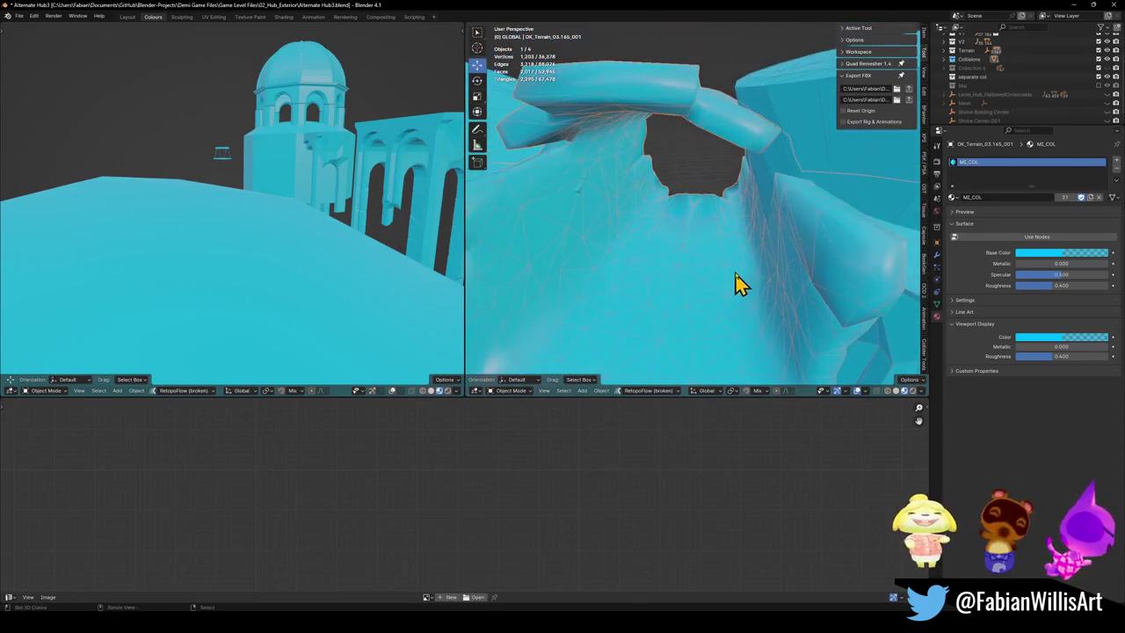
scroll(672, 264, down, 3)
scroll(673, 252, down, 2)
alt+click(677, 246)
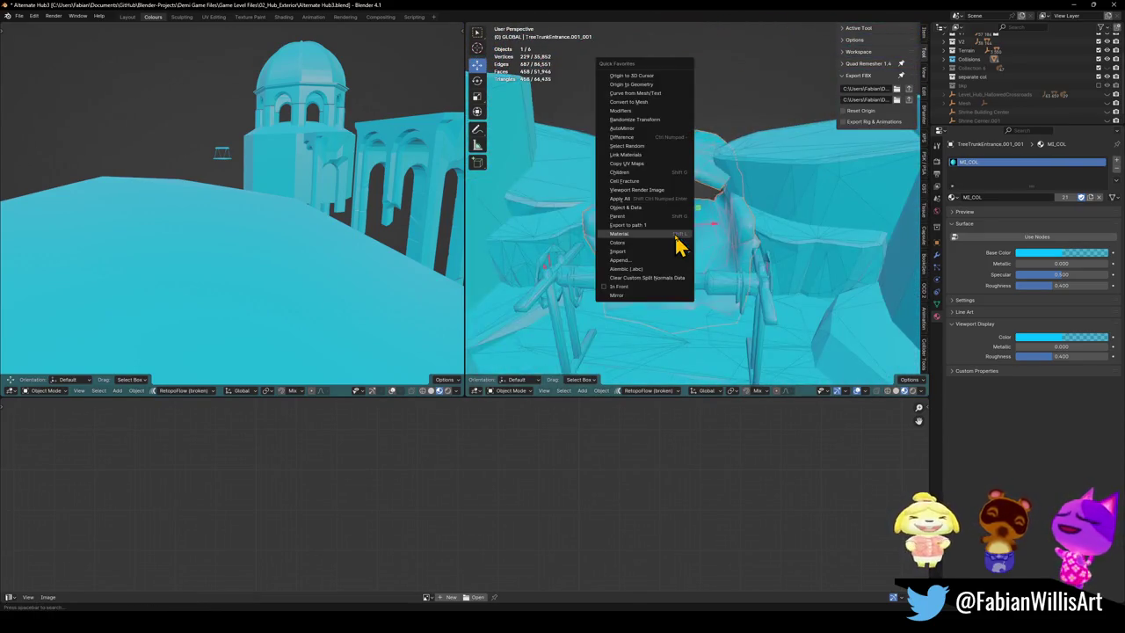
click(625, 123)
click(565, 246)
key(q)
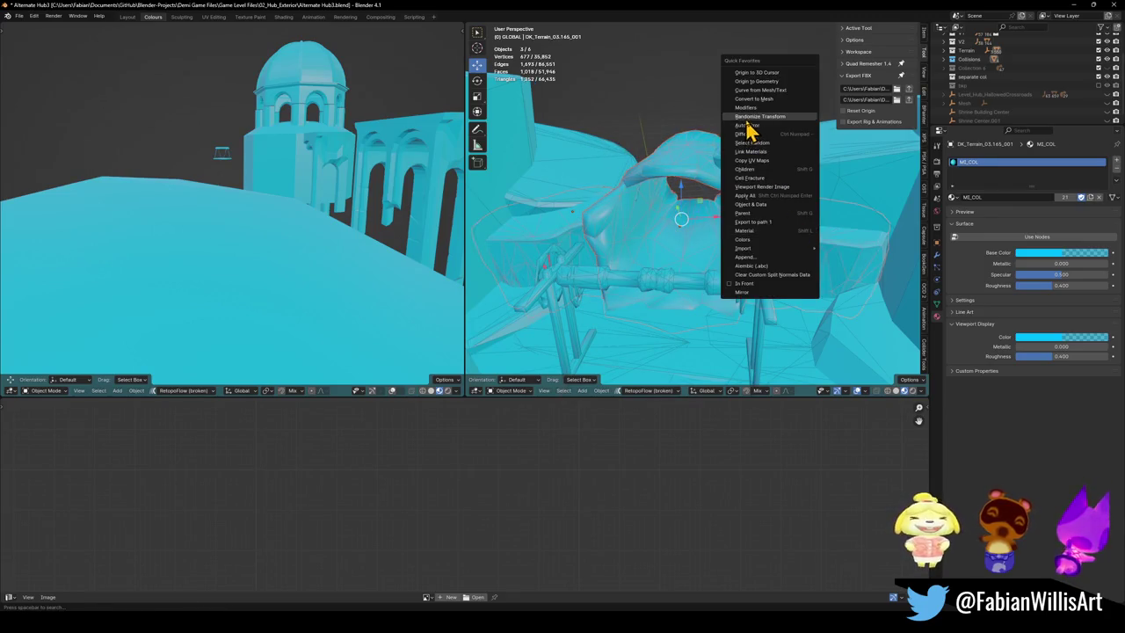
click(754, 98)
click(700, 189)
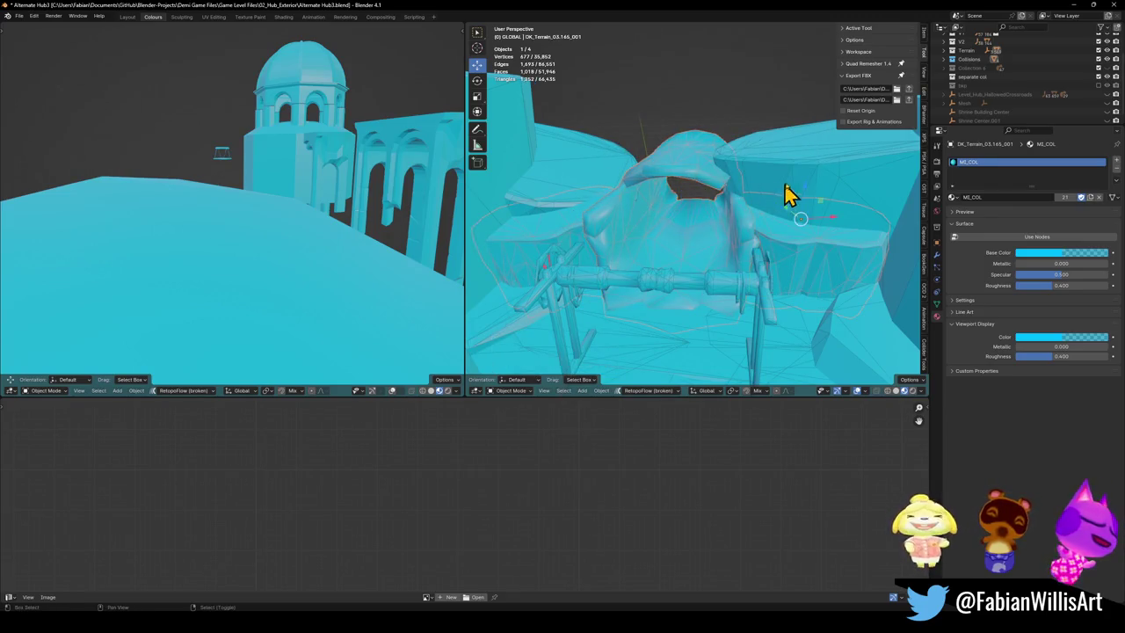
Step: Save with the UCX_Cube.029 collider selected and reveal all hidden objects
click(745, 226)
key(ctrl+s)
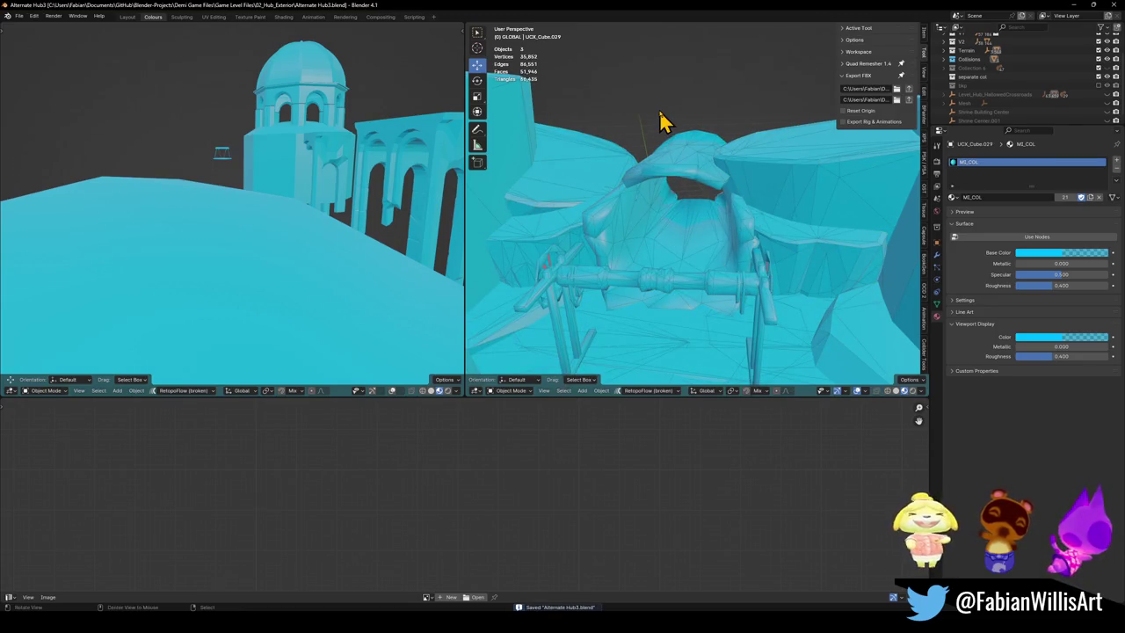
key(alt+h)
mouse_move(707, 242)
middle_down()
mouse_move(713, 251)
mouse_move(731, 237)
middle_up()
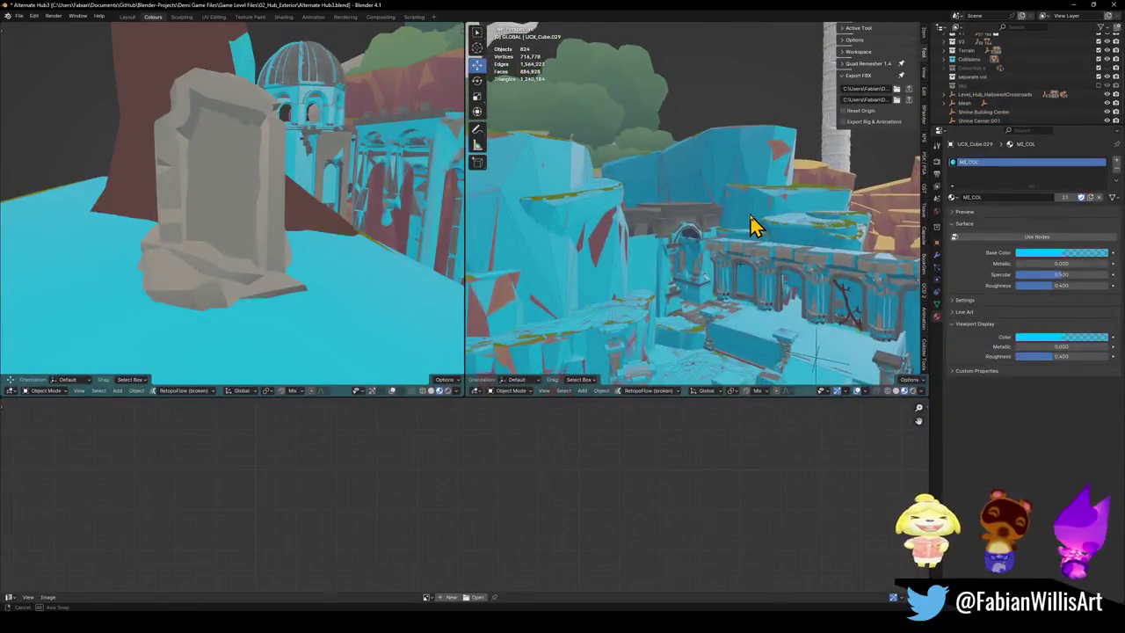
key(ctrl+s)
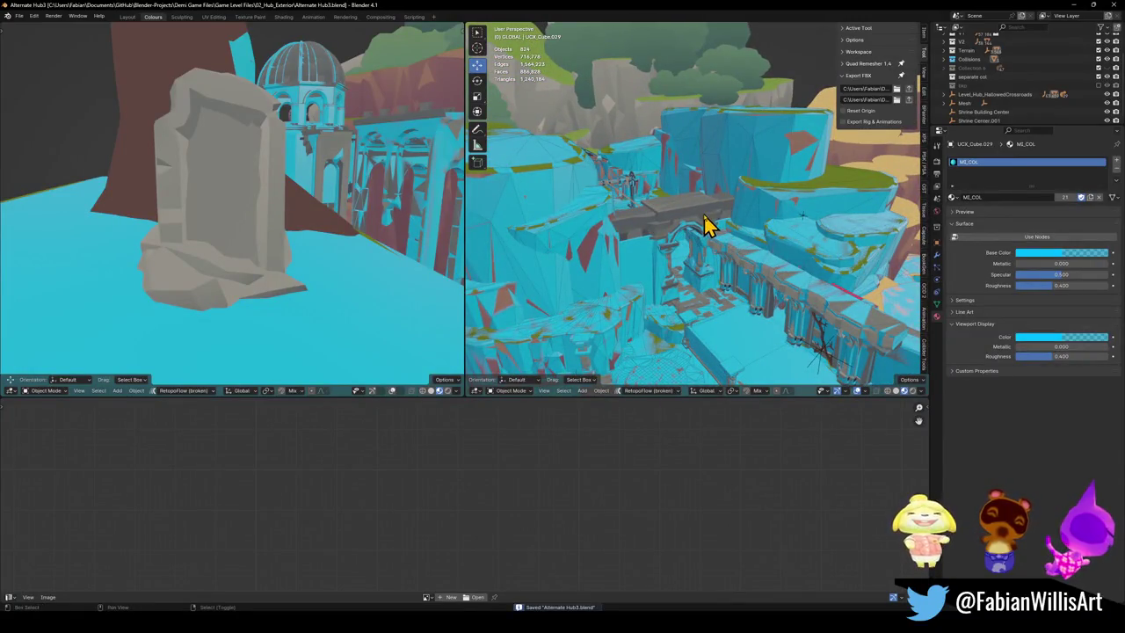
Step: Select the Level_Hub_HallowedCrossroads object, then select all objects
middle_drag(708, 226, 747, 220)
click(993, 94)
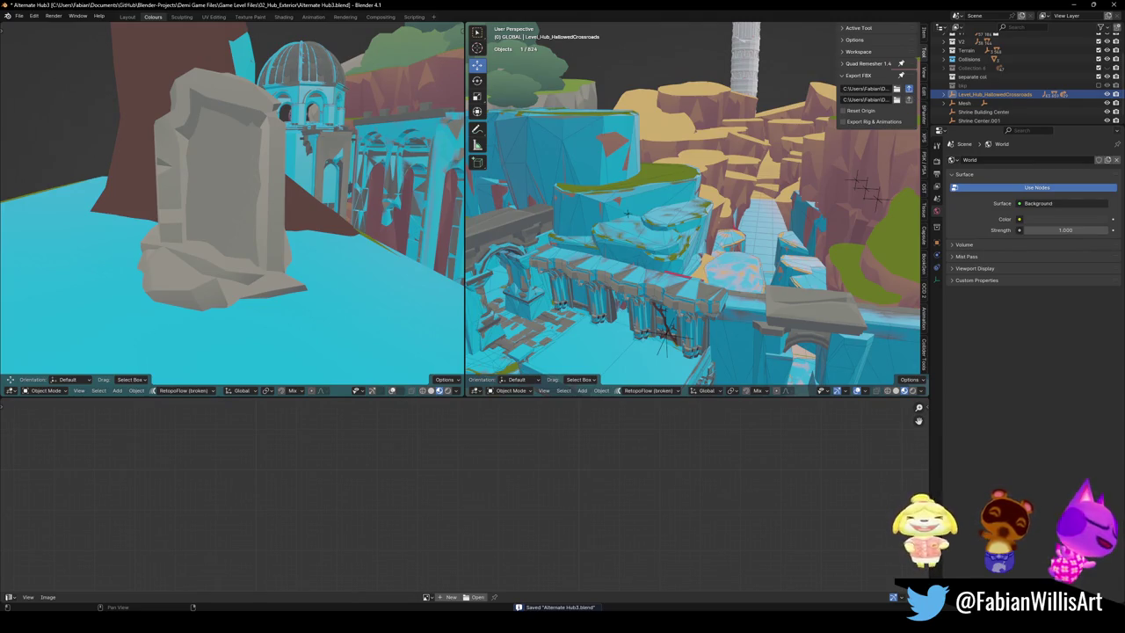
key(a)
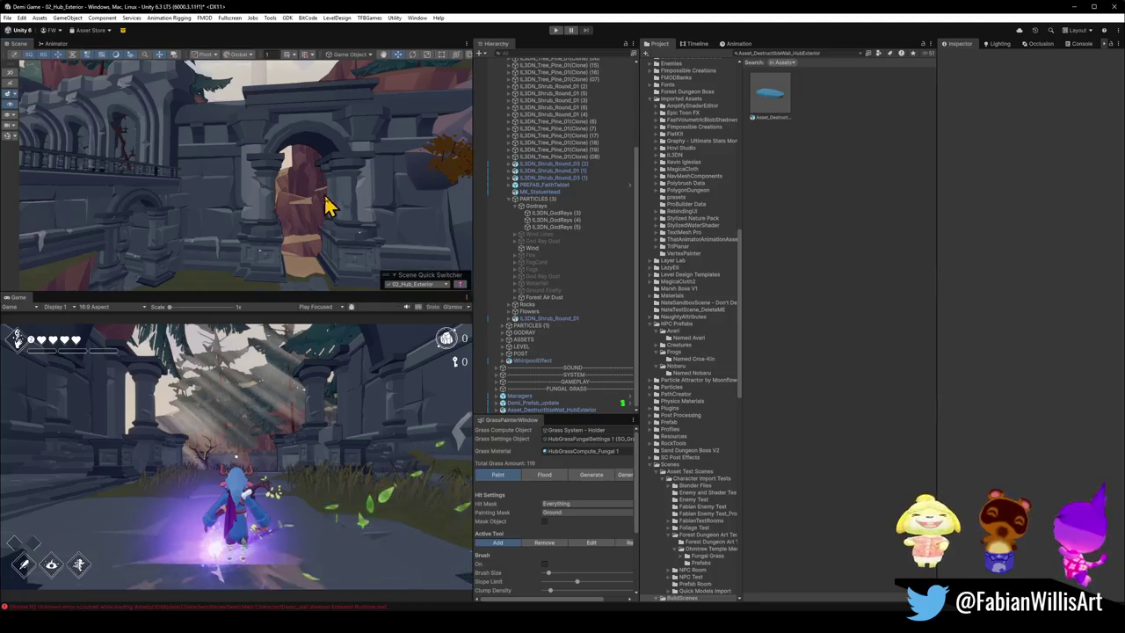
Step: Fly to the gravestone and move the forest flower prefab to its foot
mouse_move(294, 206)
right_down()
mouse_move(279, 193)
mouse_move(340, 194)
mouse_move(339, 214)
mouse_move(376, 204)
right_up()
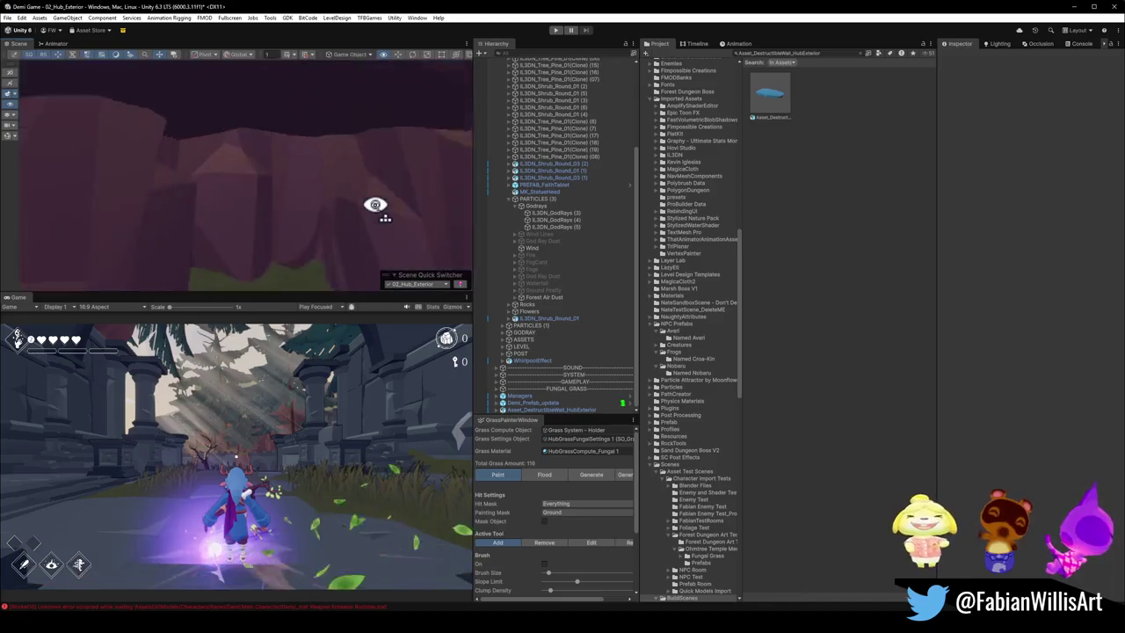
mouse_move(375, 205)
right_down()
mouse_move(392, 225)
mouse_move(289, 216)
mouse_move(248, 199)
mouse_move(262, 220)
right_up()
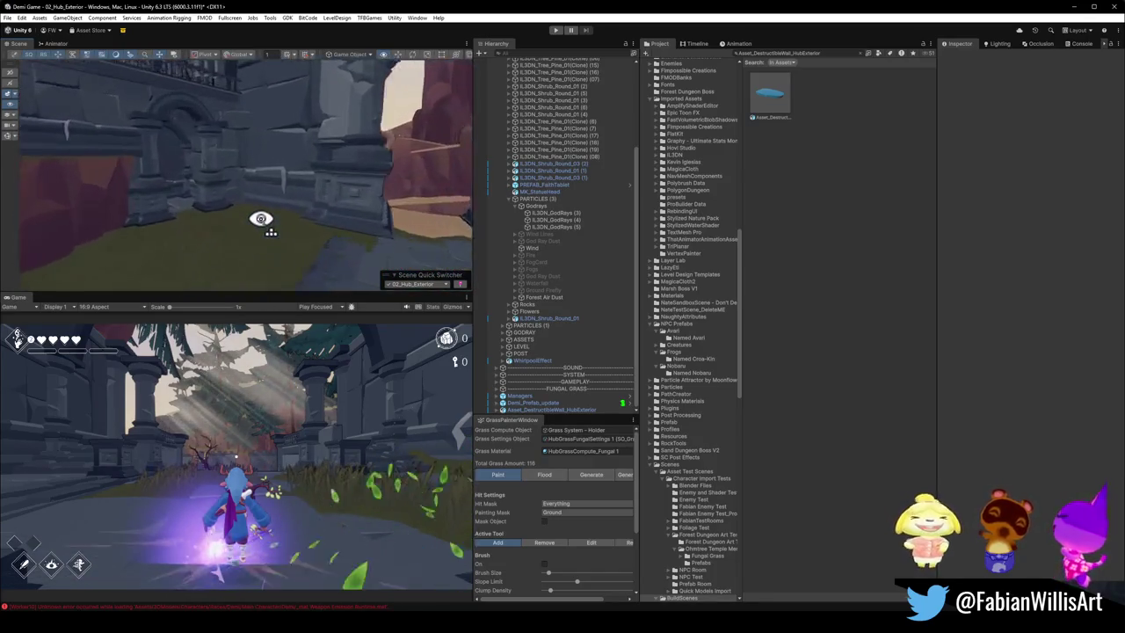
mouse_move(389, 206)
right_down()
mouse_move(349, 203)
mouse_move(336, 230)
mouse_move(369, 217)
mouse_move(357, 220)
mouse_move(368, 216)
mouse_move(347, 189)
mouse_move(251, 223)
mouse_move(107, 222)
mouse_move(128, 229)
right_up()
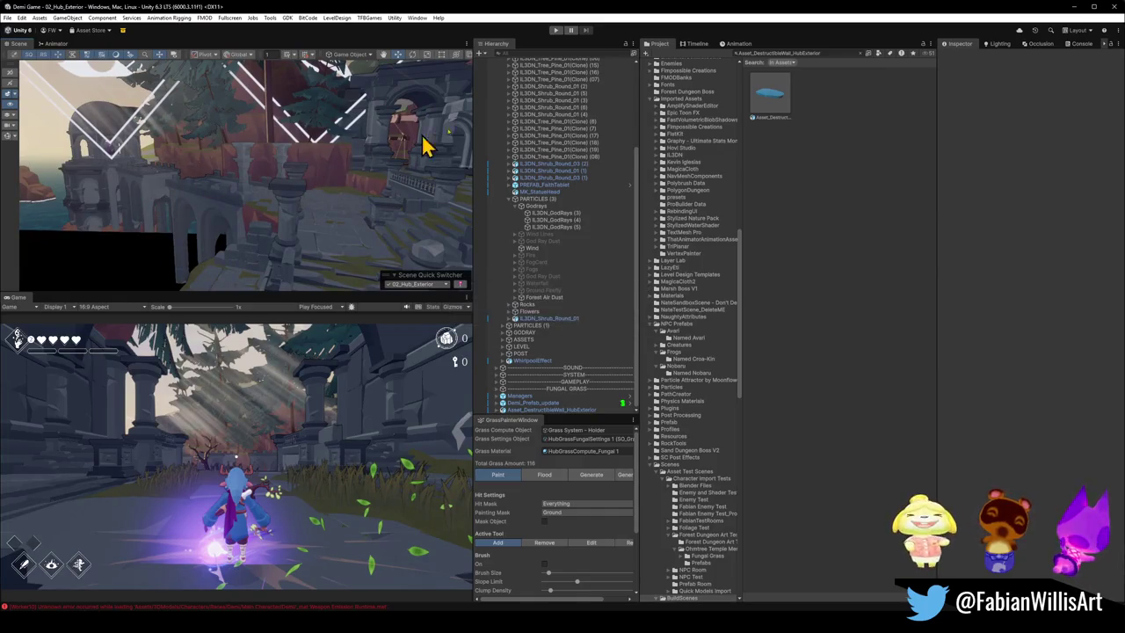
mouse_move(414, 220)
right_down()
mouse_move(100, 206)
mouse_move(168, 205)
mouse_move(261, 171)
mouse_move(389, 219)
mouse_move(437, 197)
mouse_move(440, 208)
mouse_move(320, 184)
mouse_move(355, 173)
mouse_move(276, 216)
right_up()
click(270, 219)
click(272, 220)
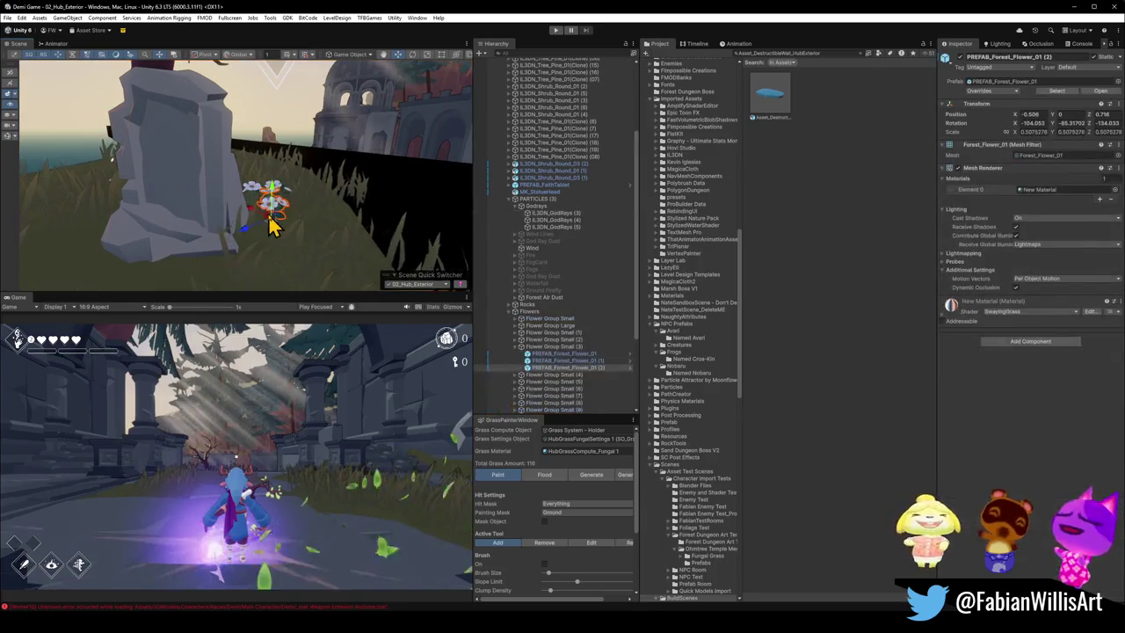
drag(269, 226, 179, 269)
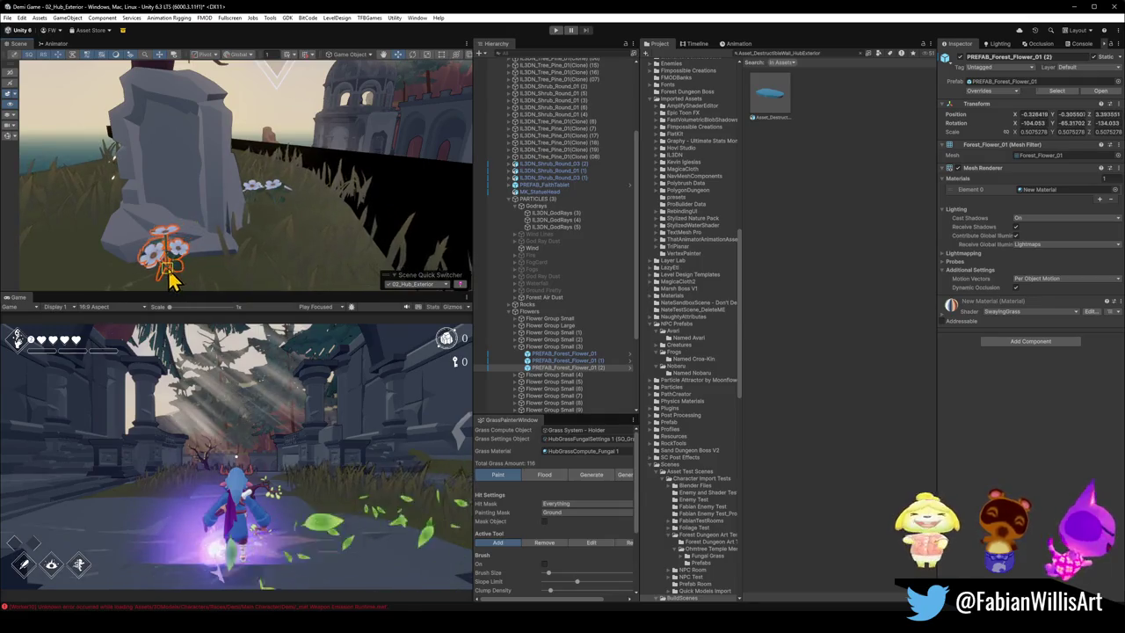
drag(179, 269, 176, 260)
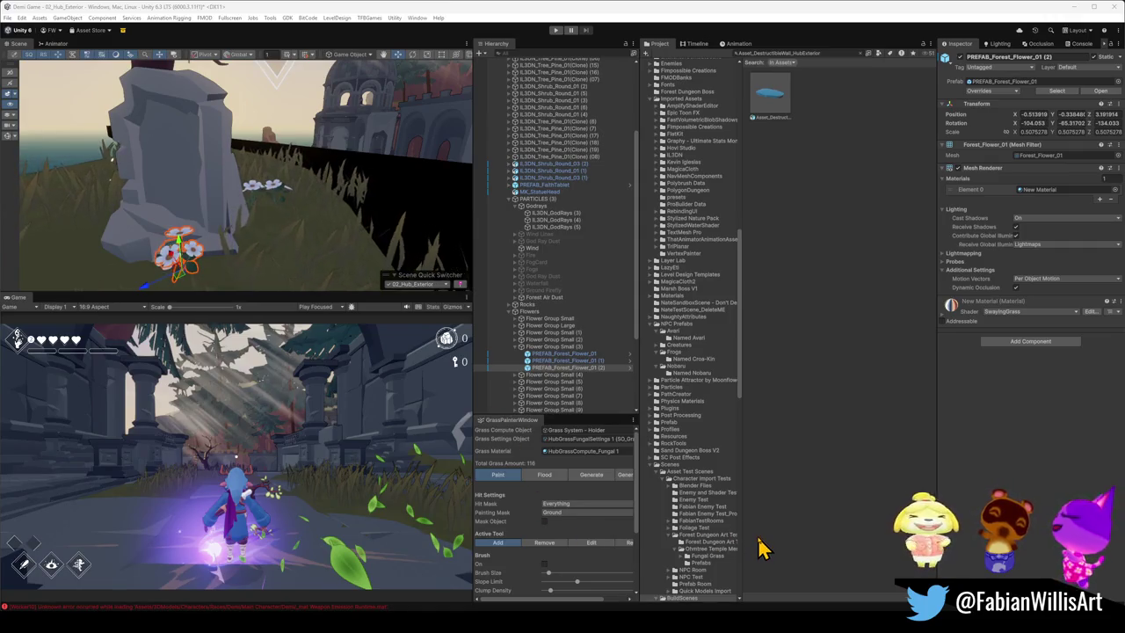
Step: Show the Foliage Test folder's contents and reselect the flower by the gravestone
click(650, 528)
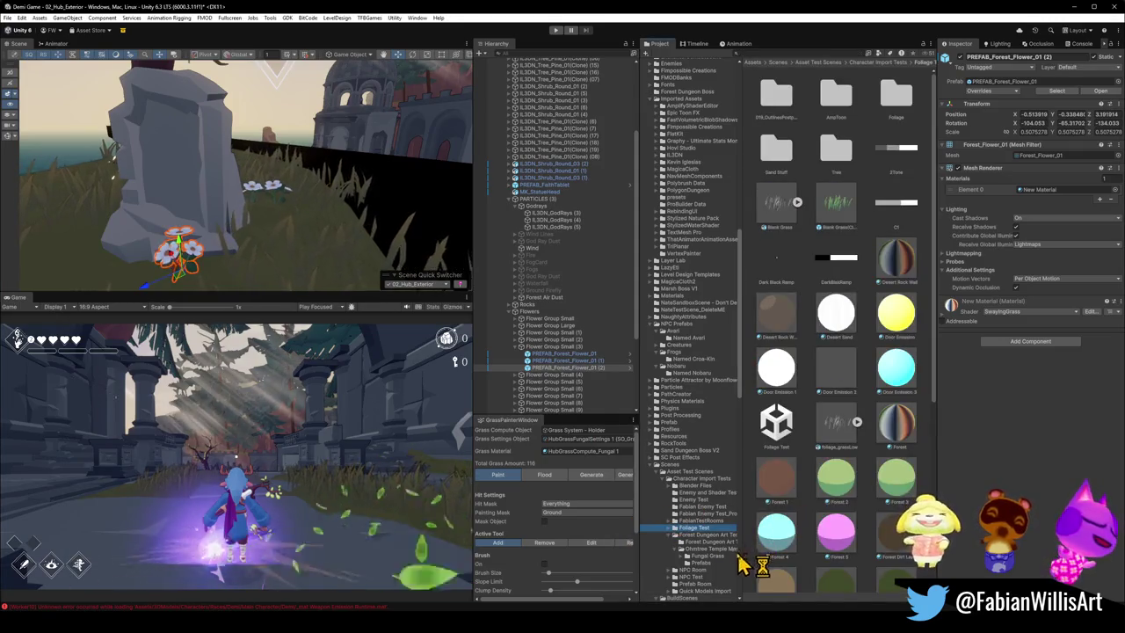
scroll(255, 215, down, 5)
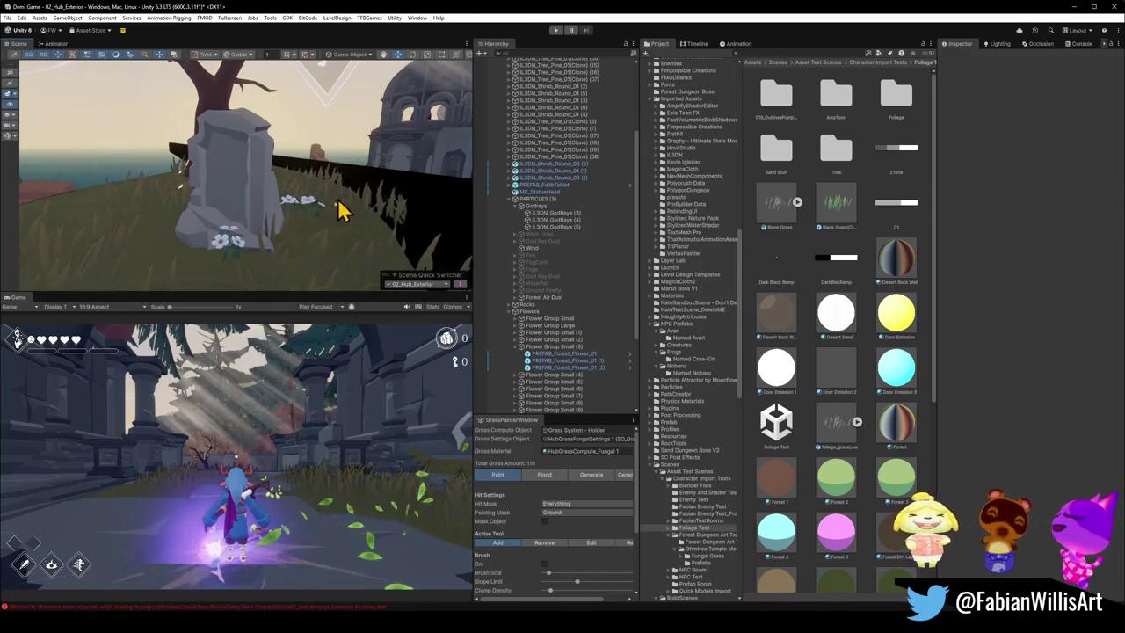
click(239, 260)
click(250, 262)
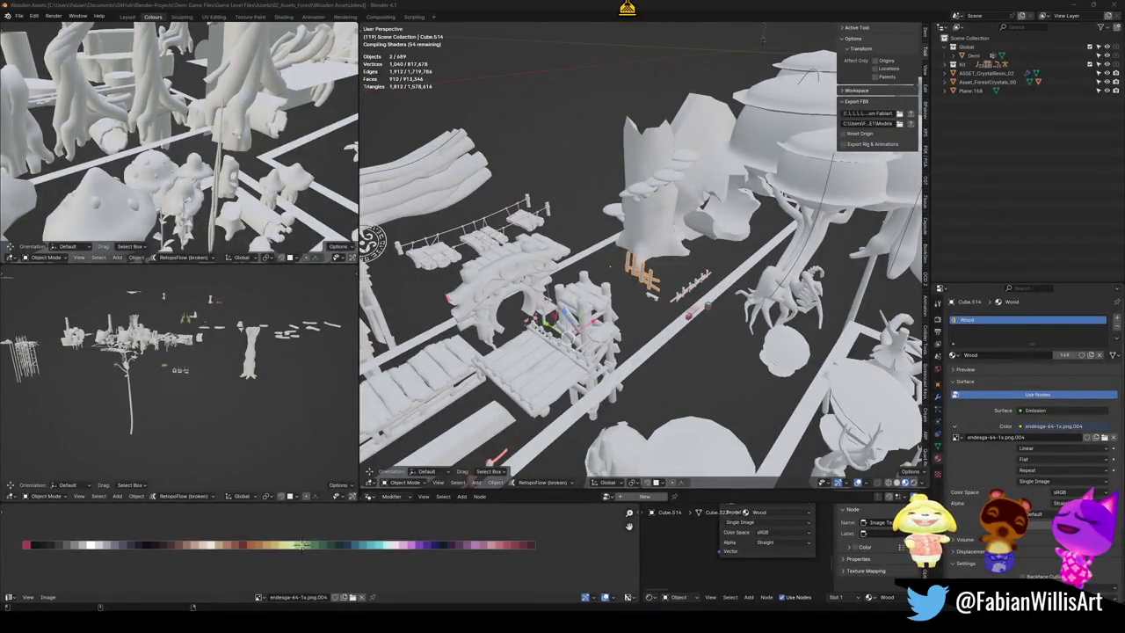
Step: Zoom in on the flowers and select the white Forest_Flower_01
middle_drag(684, 296, 698, 331)
scroll(668, 351, up, 3)
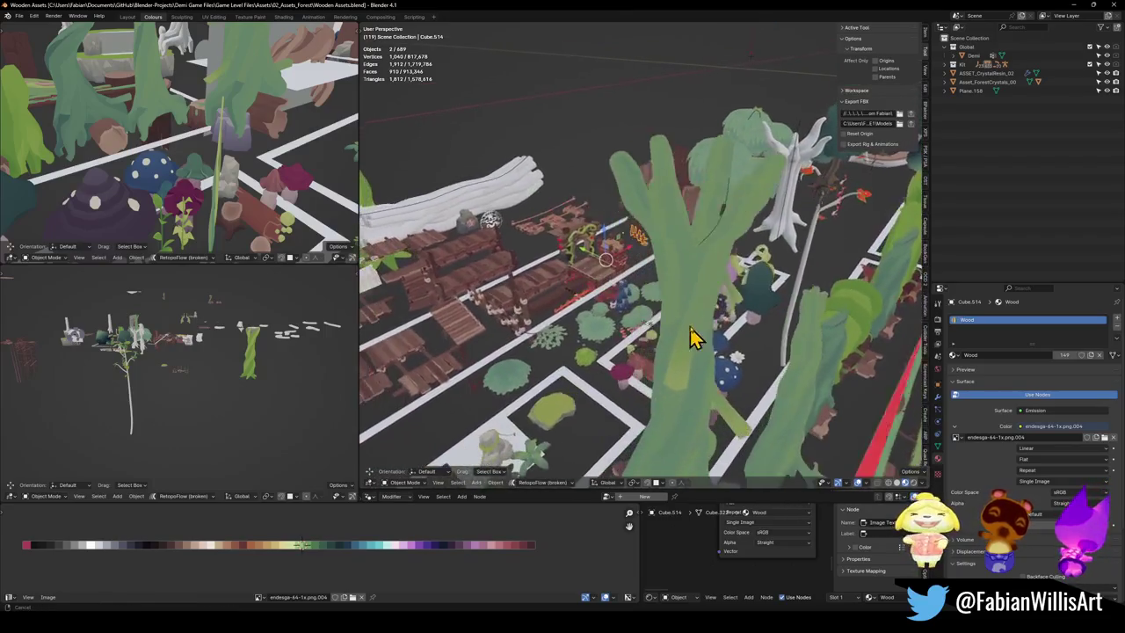
scroll(664, 338, up, 2)
scroll(650, 321, up, 4)
scroll(615, 325, up, 3)
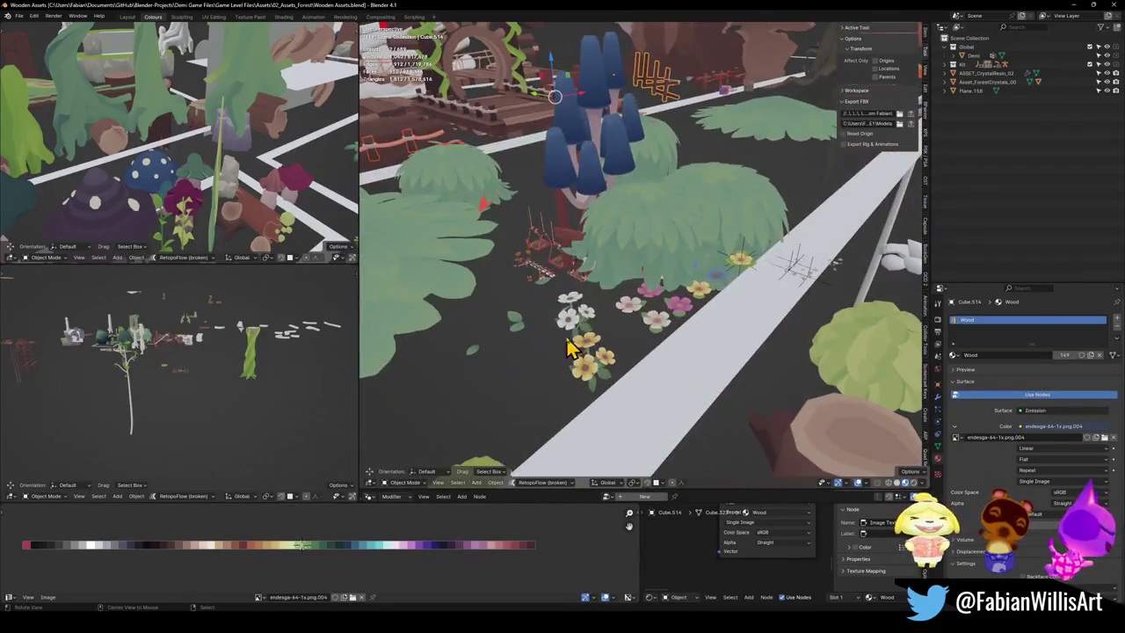
scroll(615, 316, up, 3)
mouse_move(683, 289)
middle_down()
mouse_move(674, 308)
mouse_move(703, 282)
middle_up()
click(640, 264)
middle_drag(639, 264, 602, 326)
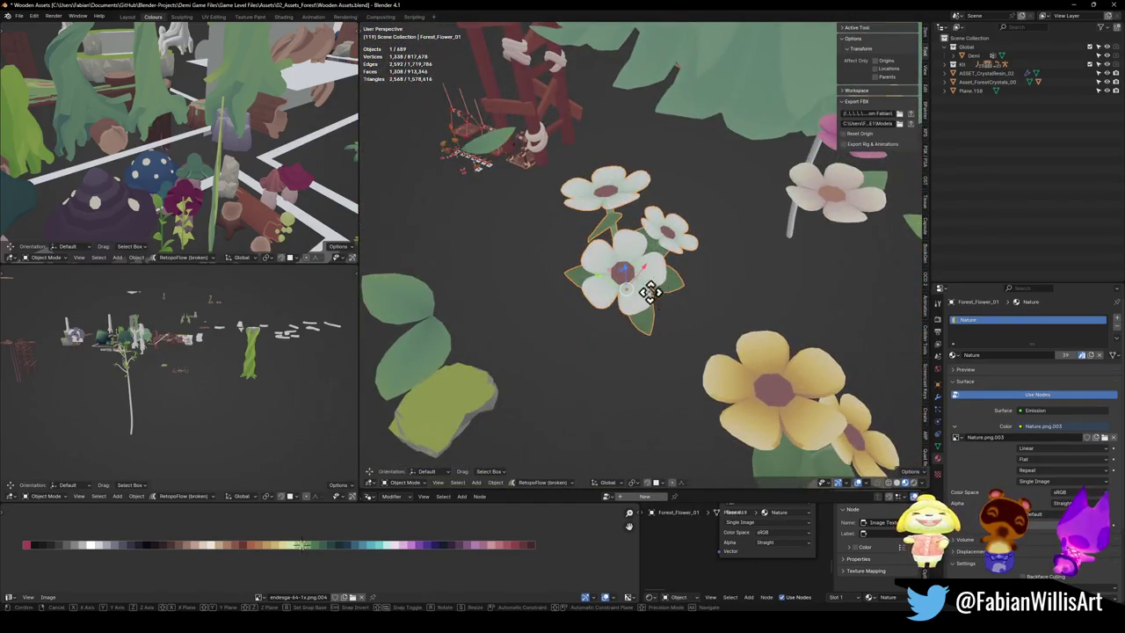
scroll(663, 239, down, 3)
scroll(658, 262, up, 4)
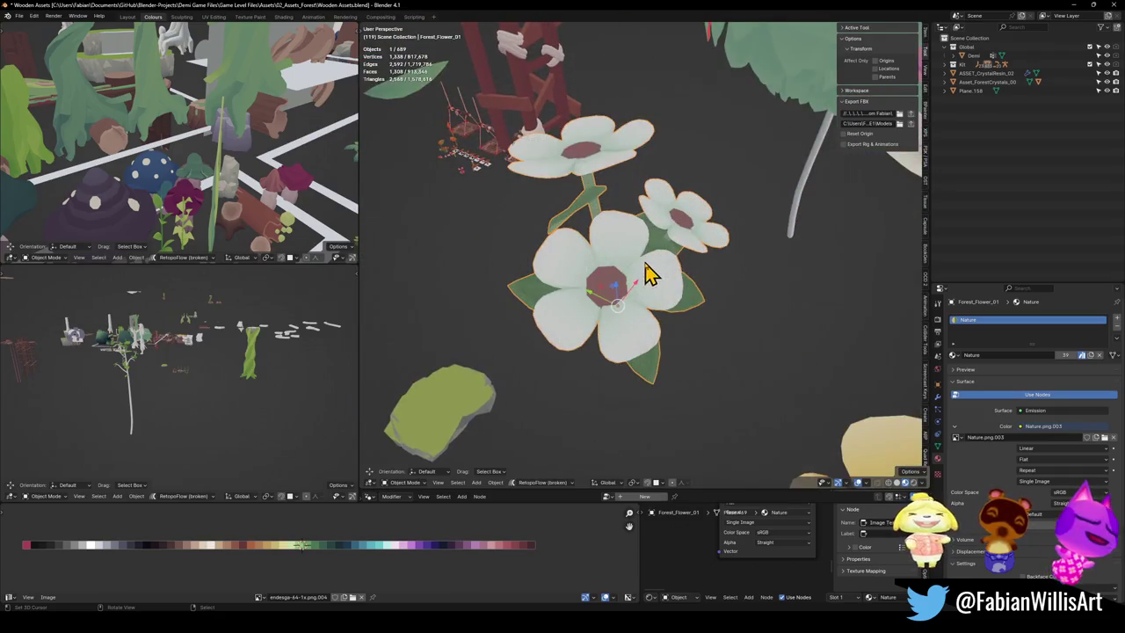
Step: In Edit Mode, slide the leaf UVs along the palette to light yellow-green
key(Tab)
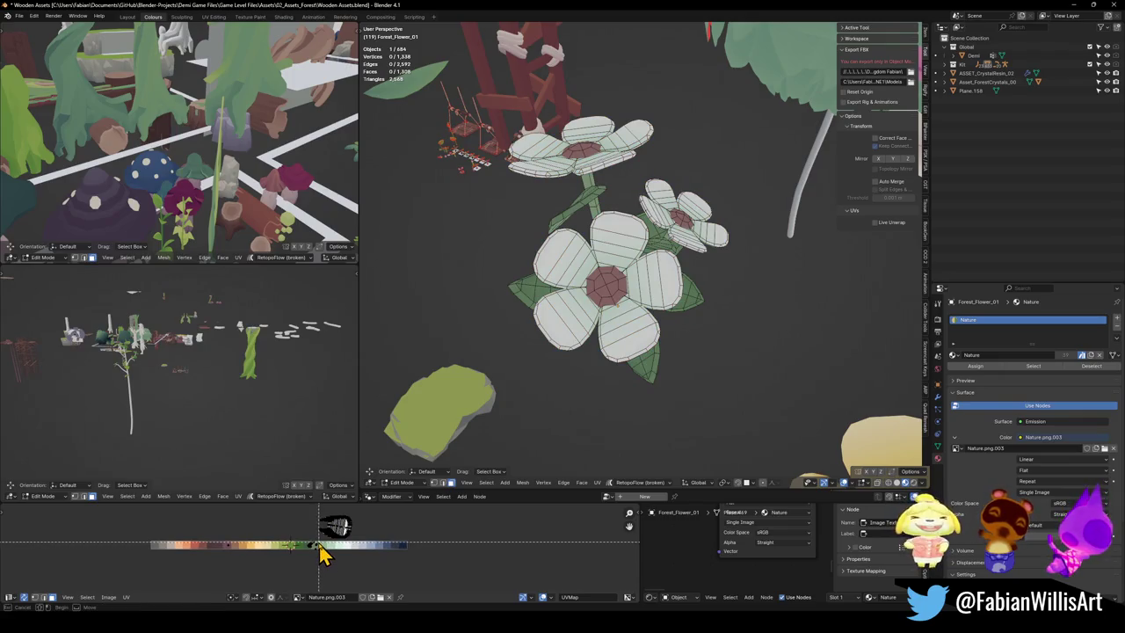
click(307, 568)
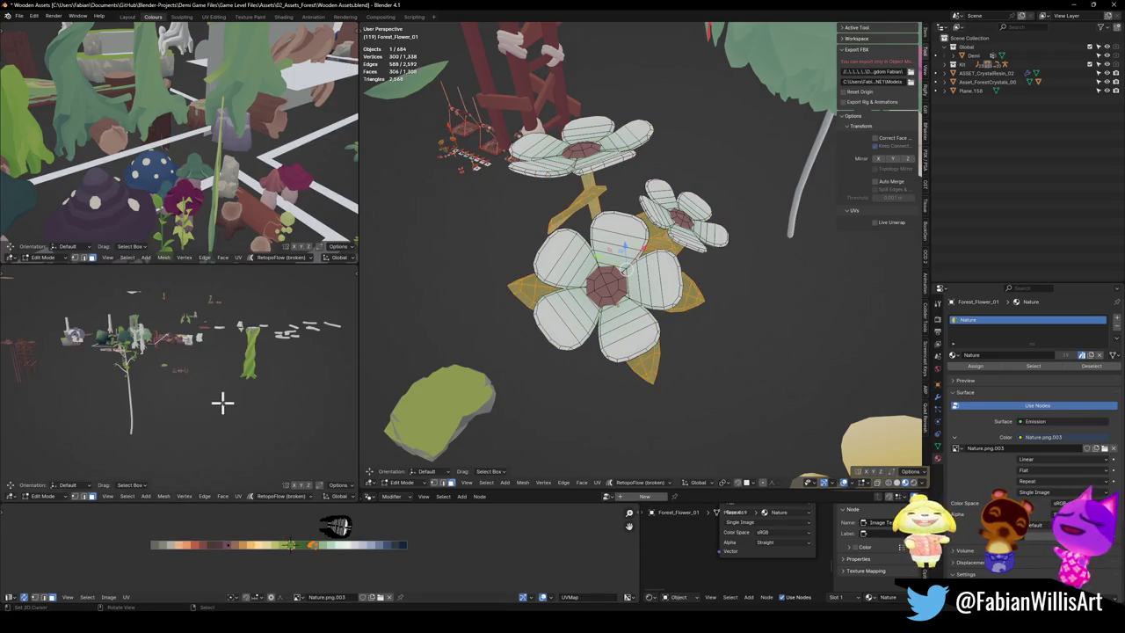
key(KP_Decimal)
mouse_move(221, 392)
middle_down()
mouse_move(208, 369)
mouse_move(254, 402)
mouse_move(241, 396)
middle_up()
key(g)
key(x)
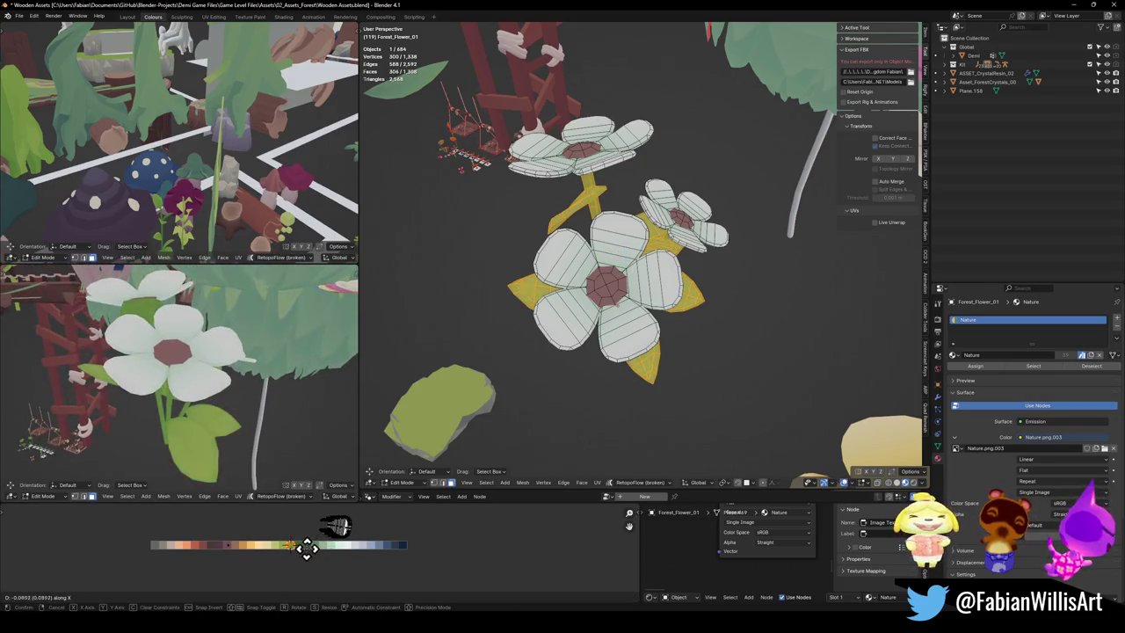
click(253, 541)
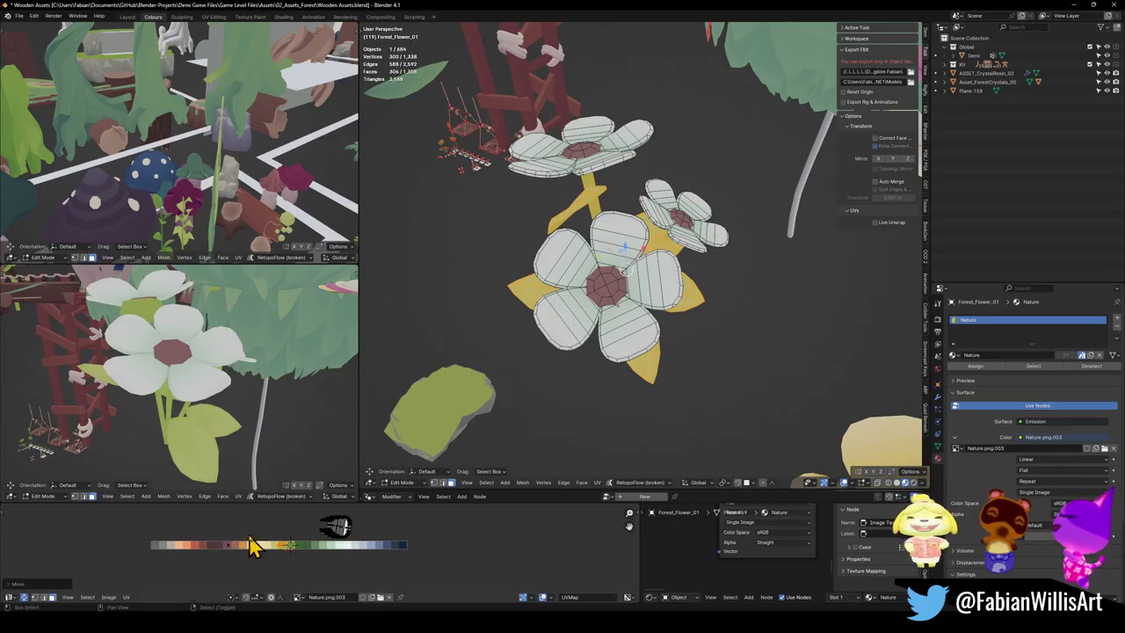
Step: Slide the flower-centre UVs horizontally along the palette to pale orange
scroll(161, 367, down, 3)
mouse_move(160, 368)
middle_down()
mouse_move(237, 356)
mouse_move(296, 377)
mouse_move(217, 380)
mouse_move(216, 369)
middle_up()
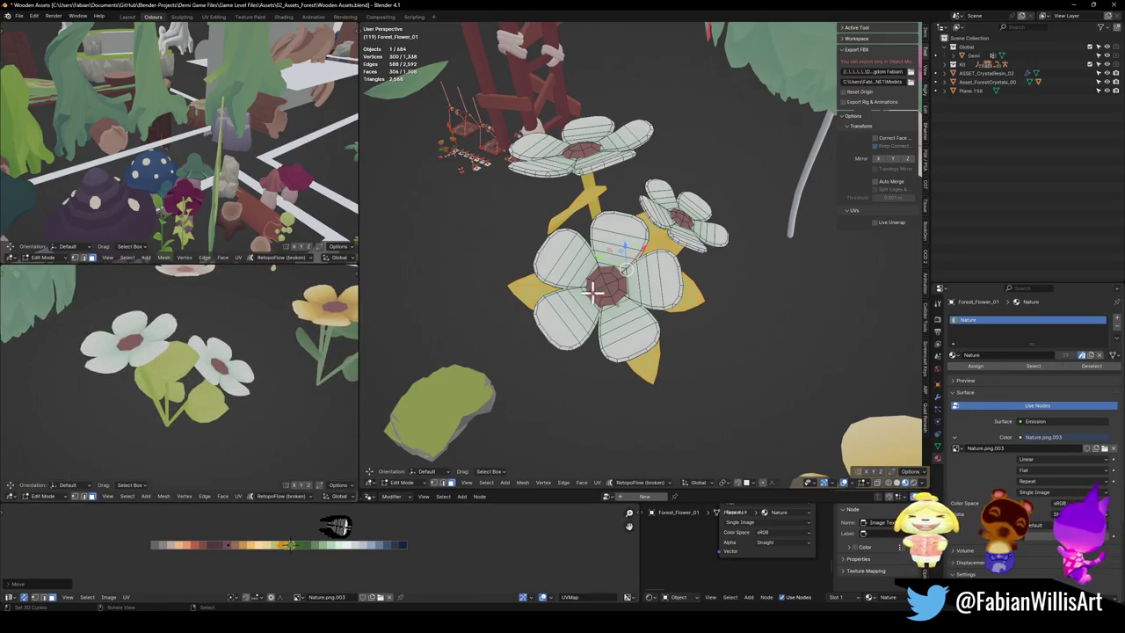
click(222, 542)
key(g)
key(x)
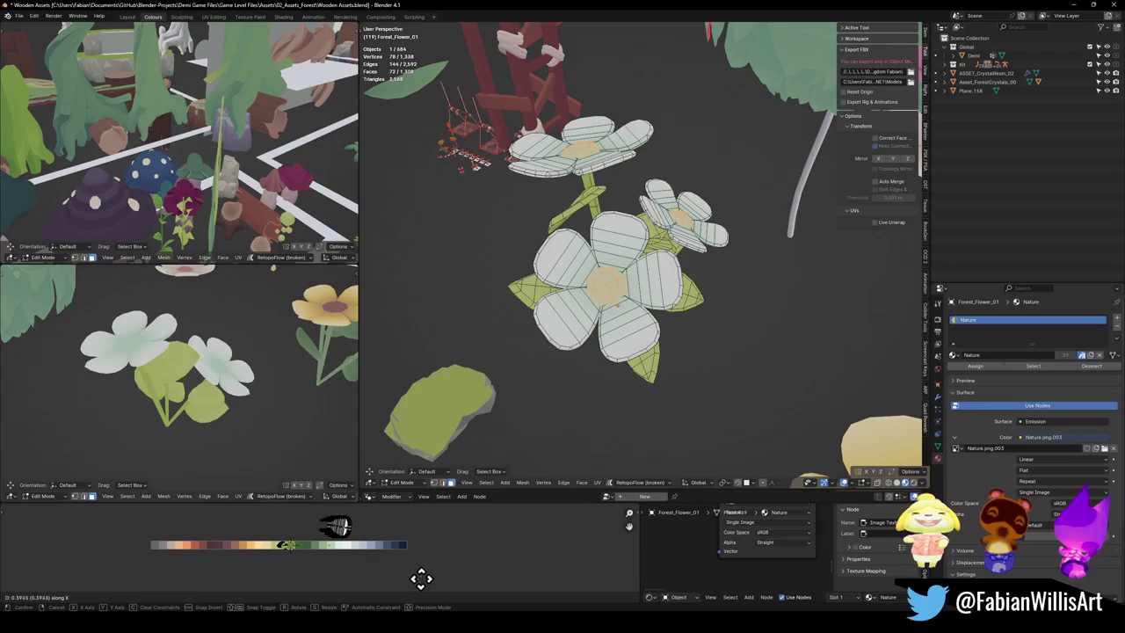
click(414, 574)
Step: Fine-tune the flower-centre UVs' position on the palette
scroll(256, 389, down, 5)
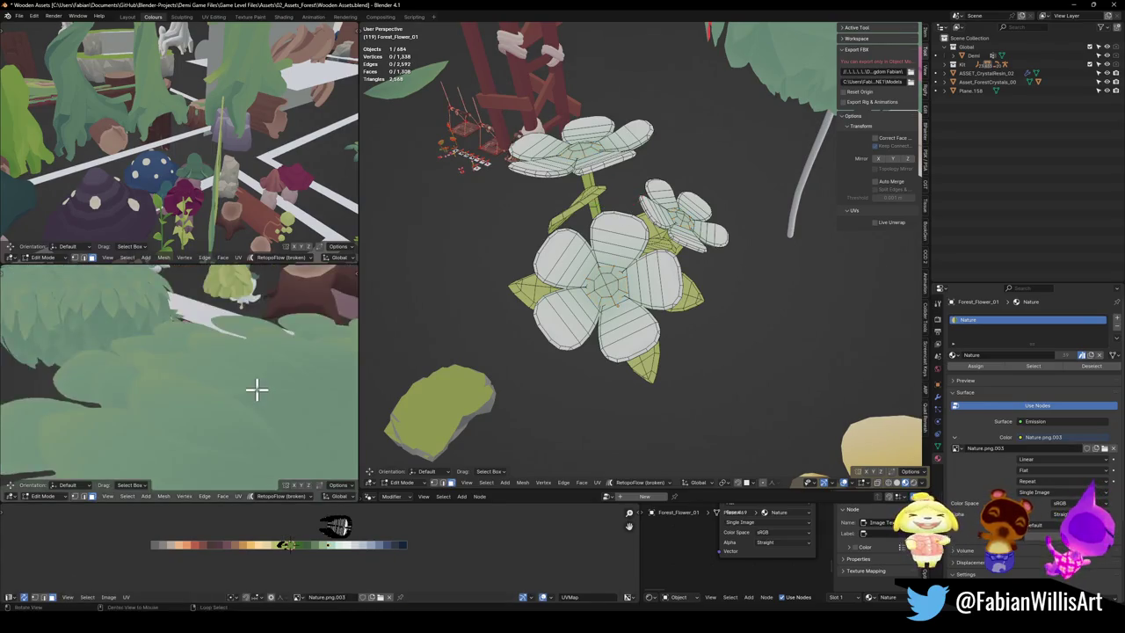
scroll(174, 397, up, 4)
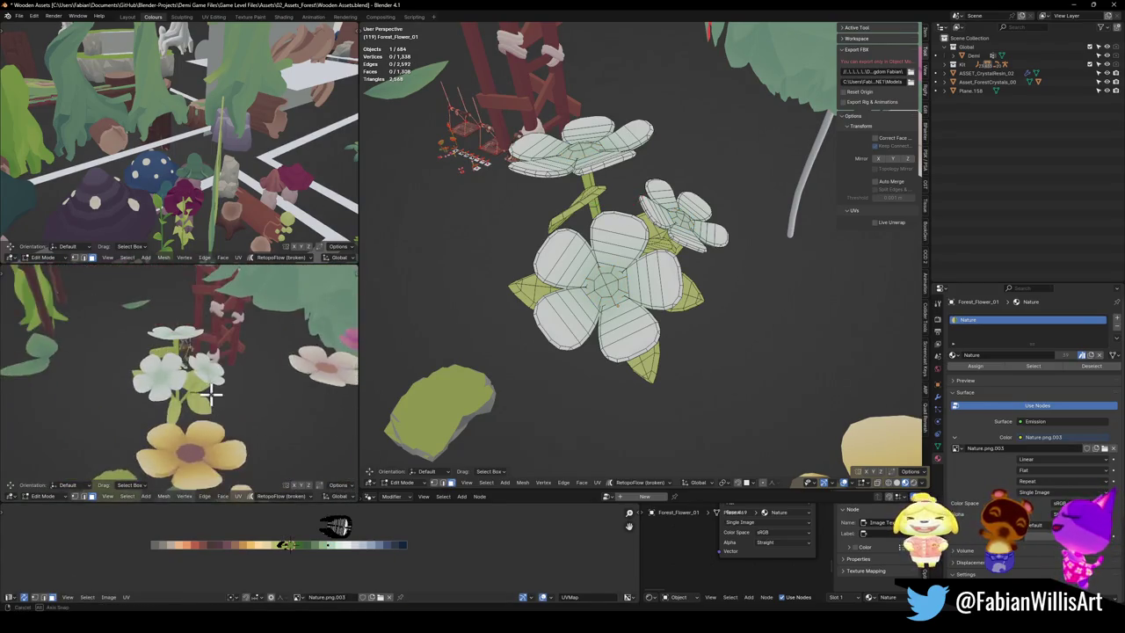
scroll(180, 402, up, 2)
middle_drag(182, 404, 195, 413)
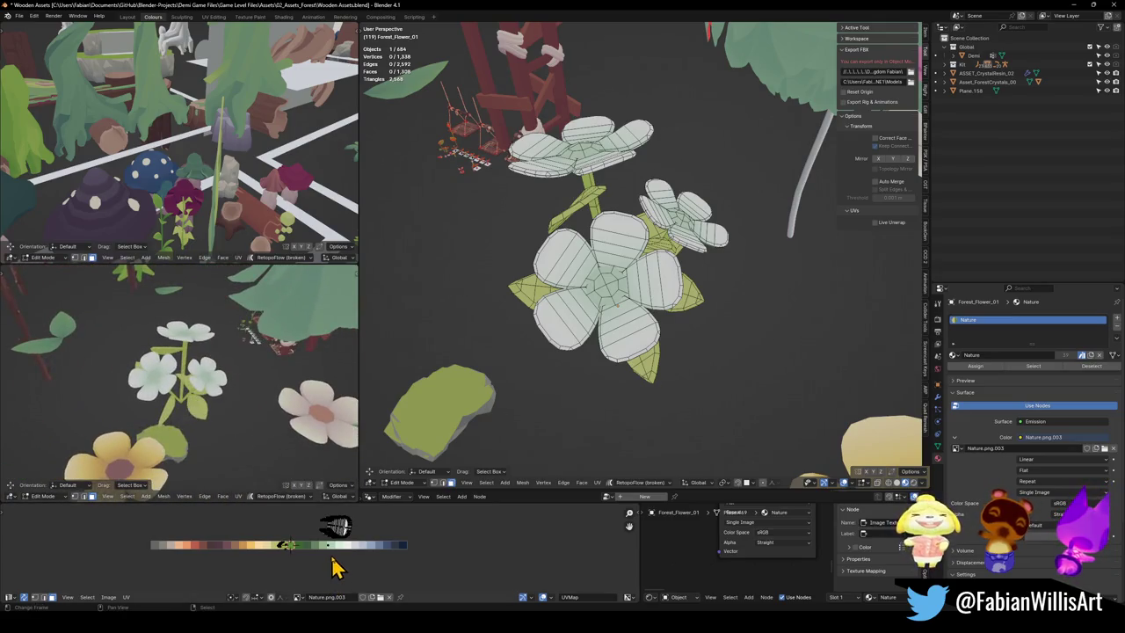
middle_drag(331, 567, 326, 560)
click(330, 565)
key(g)
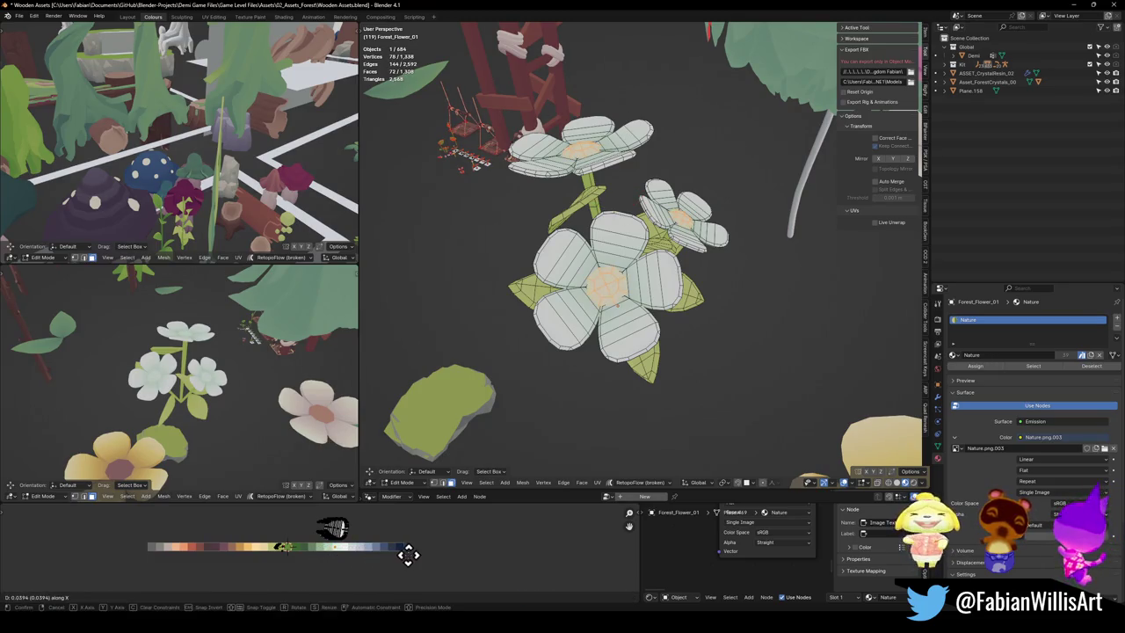
click(339, 549)
Step: Return to Object Mode, show the whole scene, and save the wooden assets file
mouse_move(201, 381)
middle_down()
mouse_move(245, 380)
mouse_move(241, 396)
middle_up()
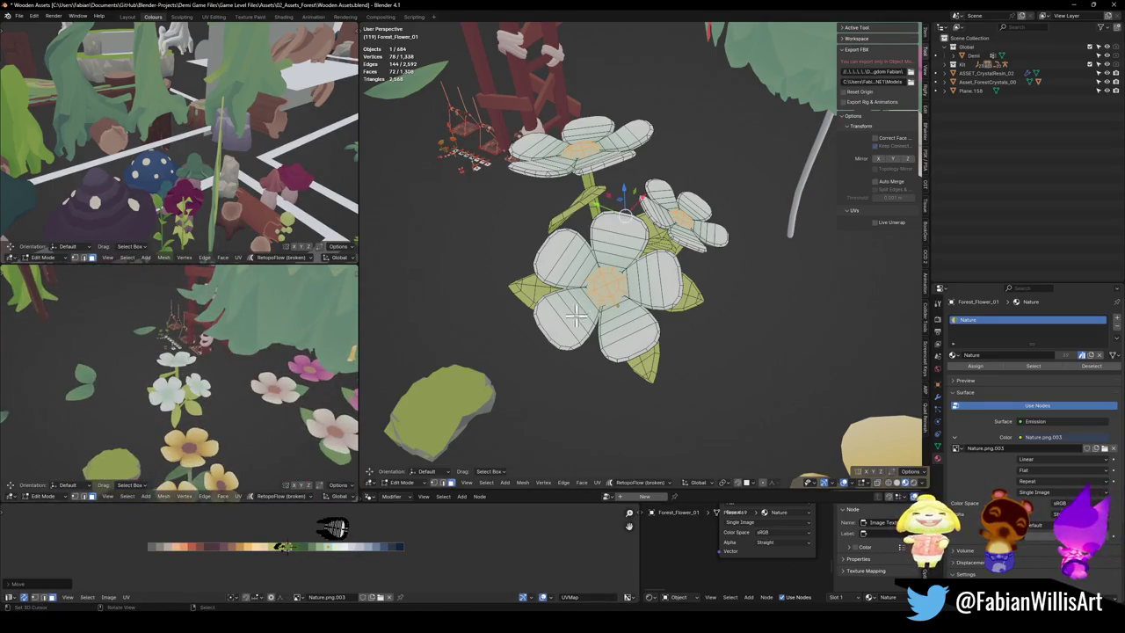
key(Tab)
key(KP_Divide)
key(ctrl+s)
click(652, 301)
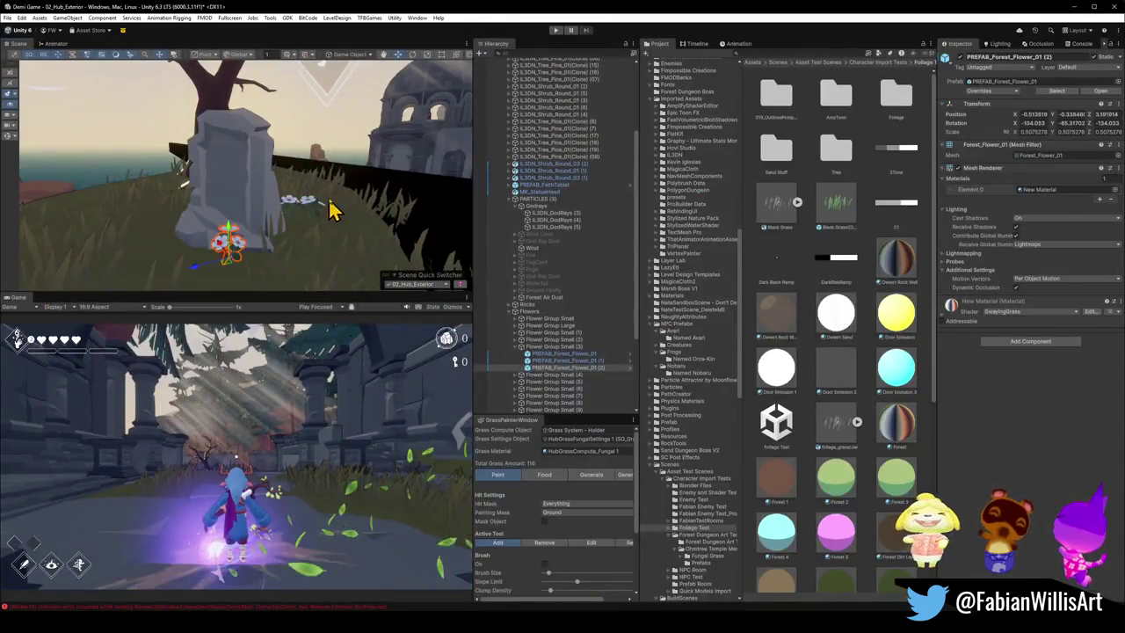
Step: Zoom in on the white flowers beside the grey rock and deselect the flower
scroll(337, 247, up, 3)
scroll(337, 247, up, 2)
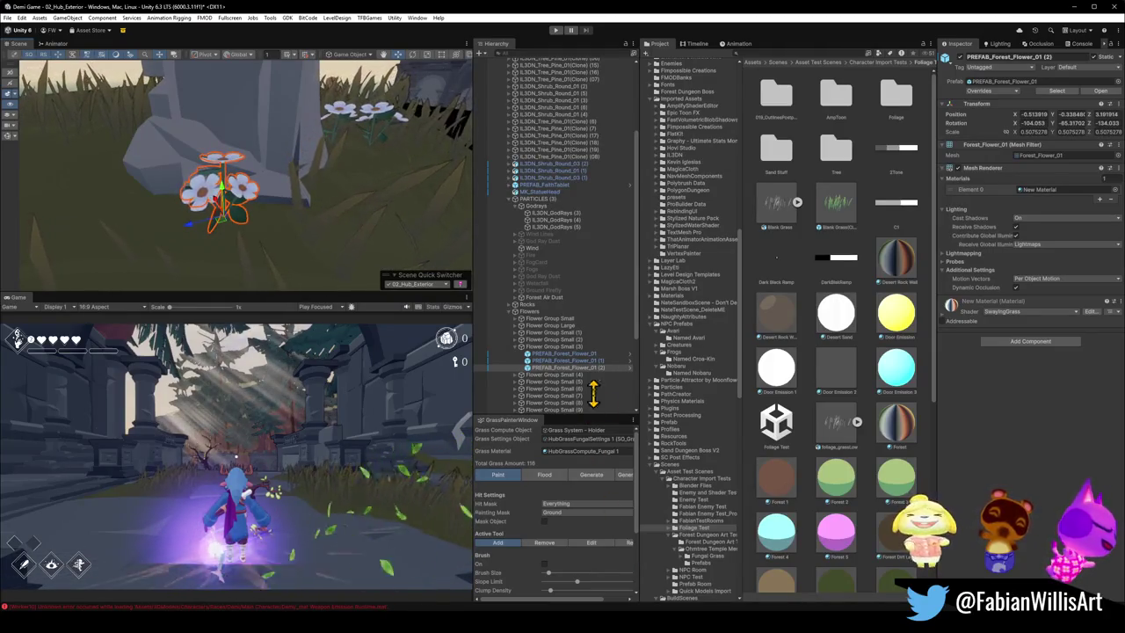
click(754, 517)
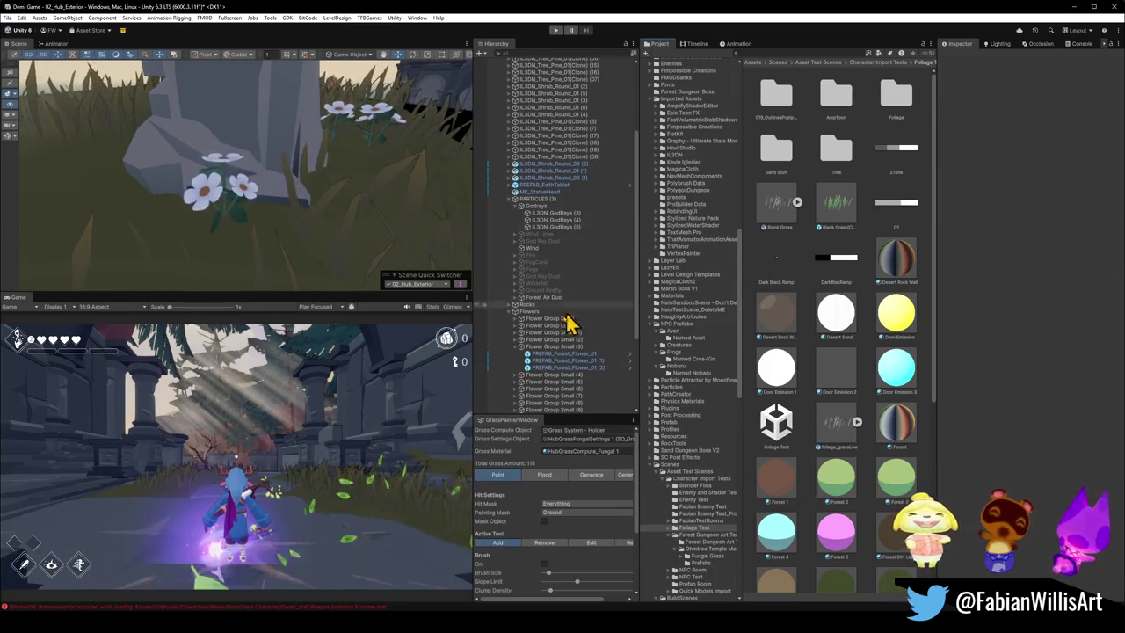
Step: Search the Project for forest_flower and inspect the flower prefab and models' import settings
click(795, 53)
text(forest)
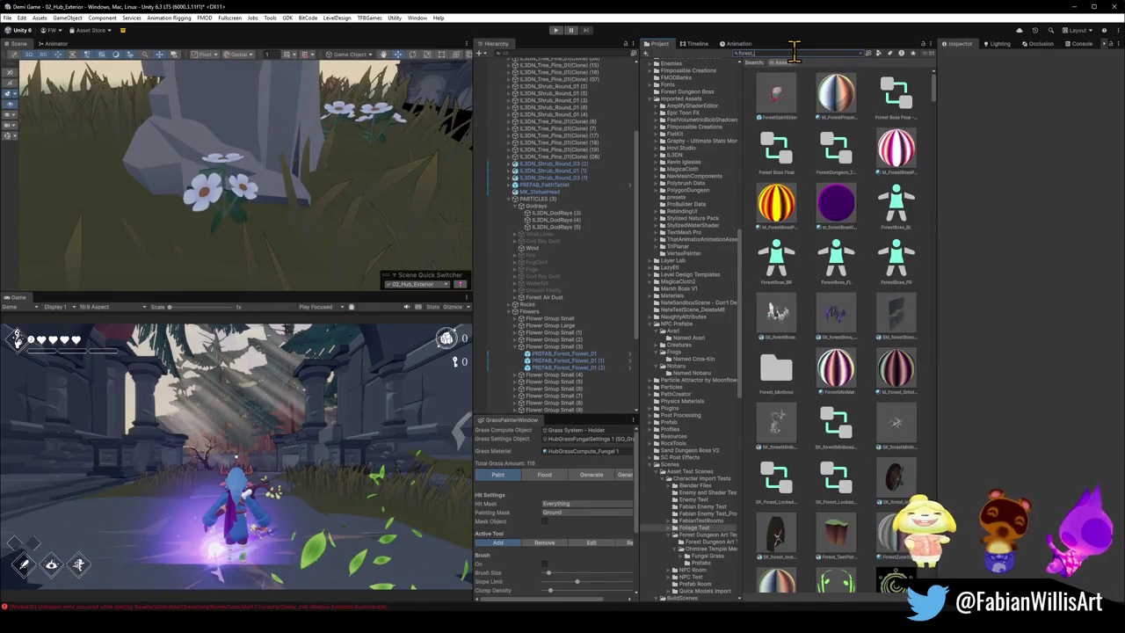
text(_flower)
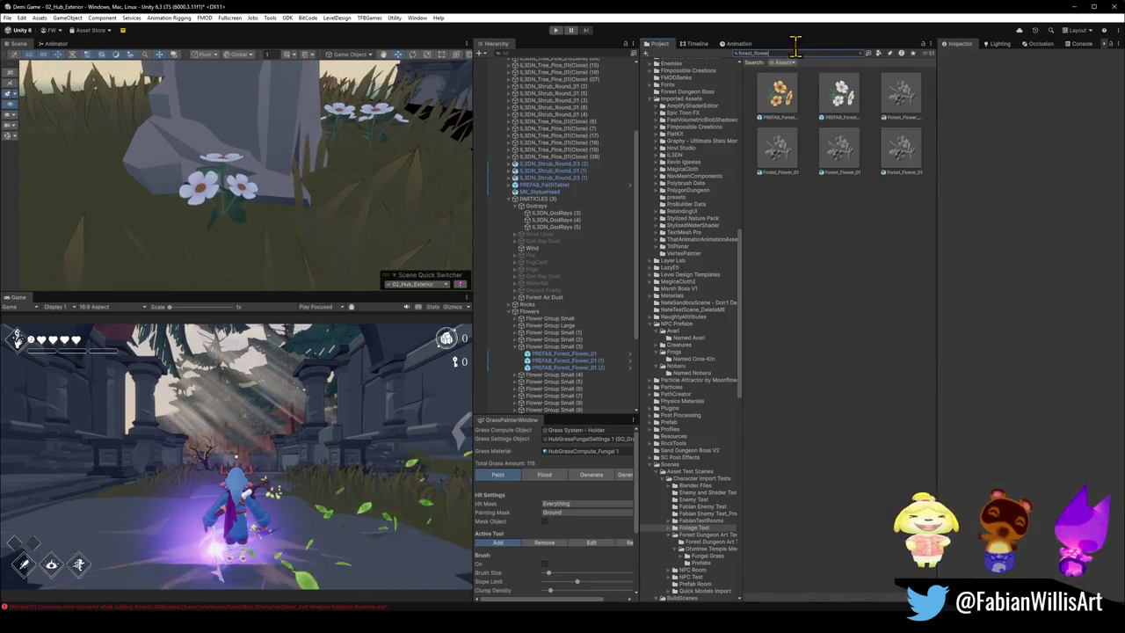
click(836, 112)
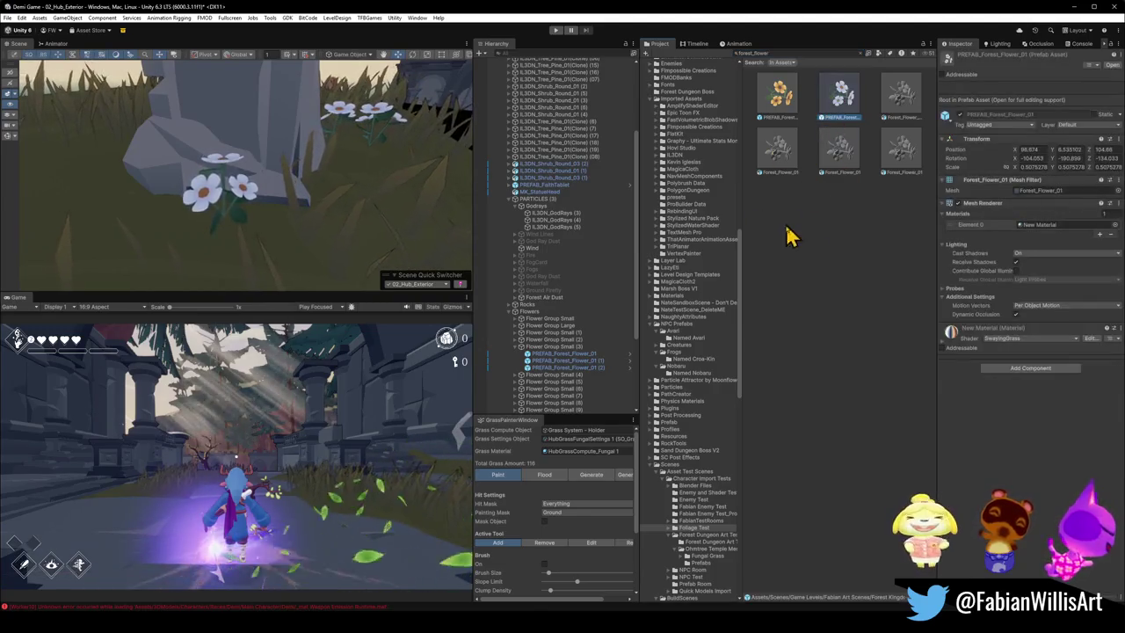
click(840, 167)
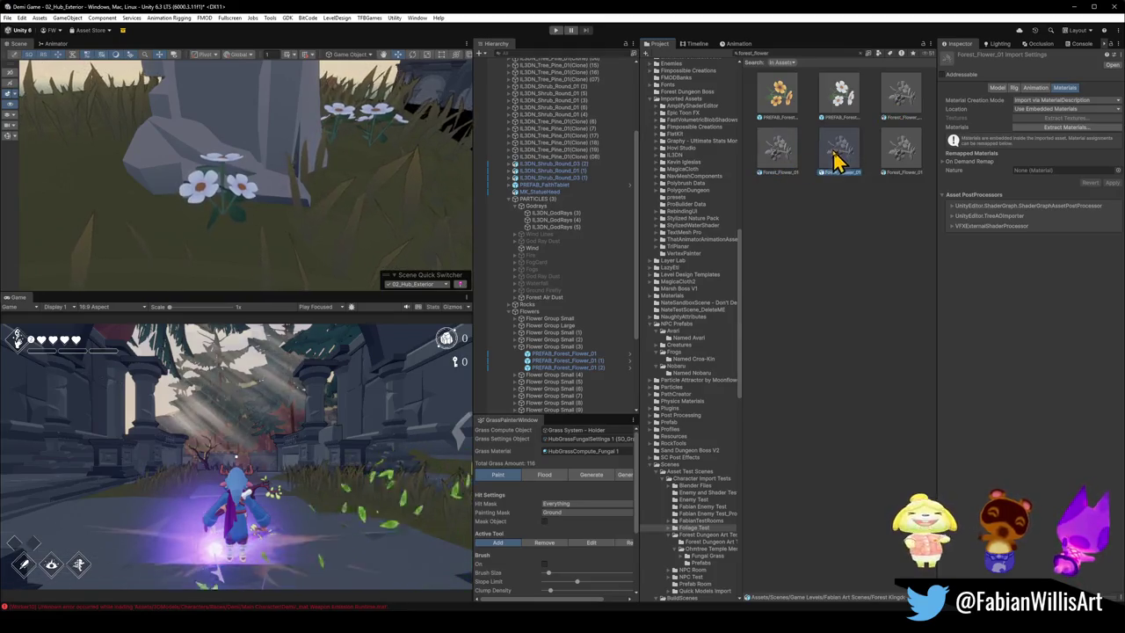
click(901, 153)
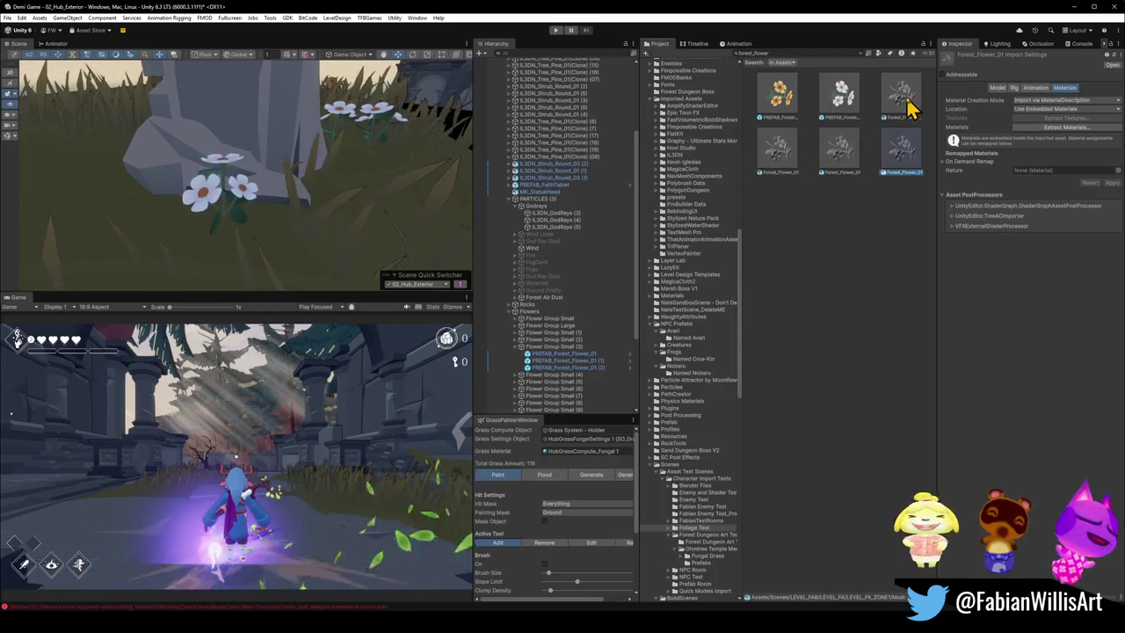
click(897, 104)
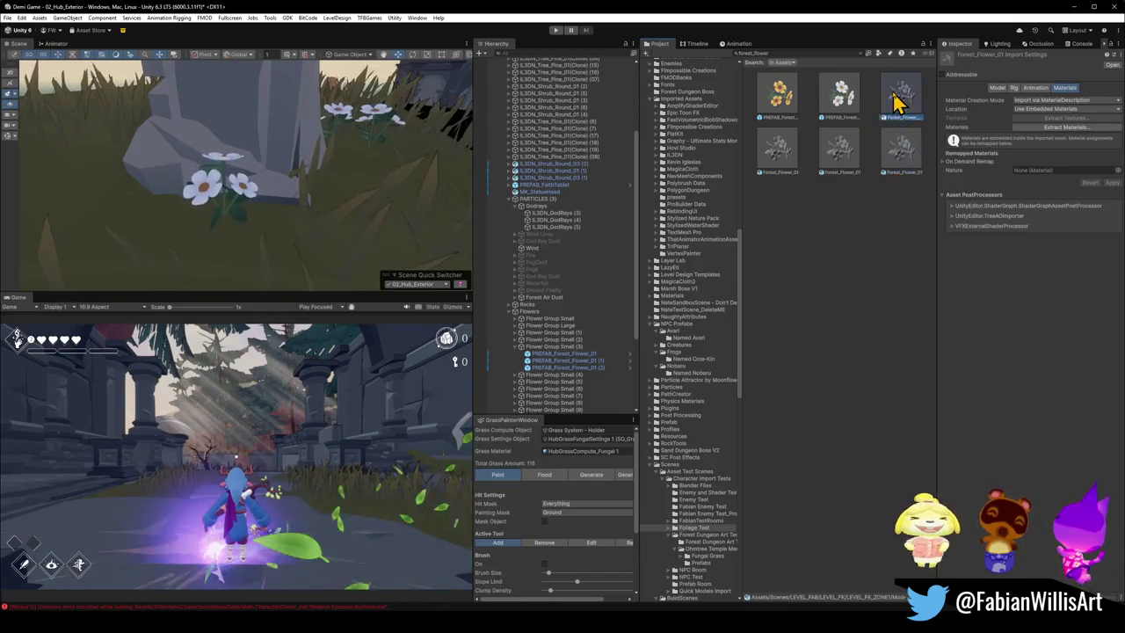
click(901, 158)
click(841, 147)
Step: Compare Forest_Flower_01 with Forest_Flower_00, then show Forest_Flower_01 in its folder
click(776, 155)
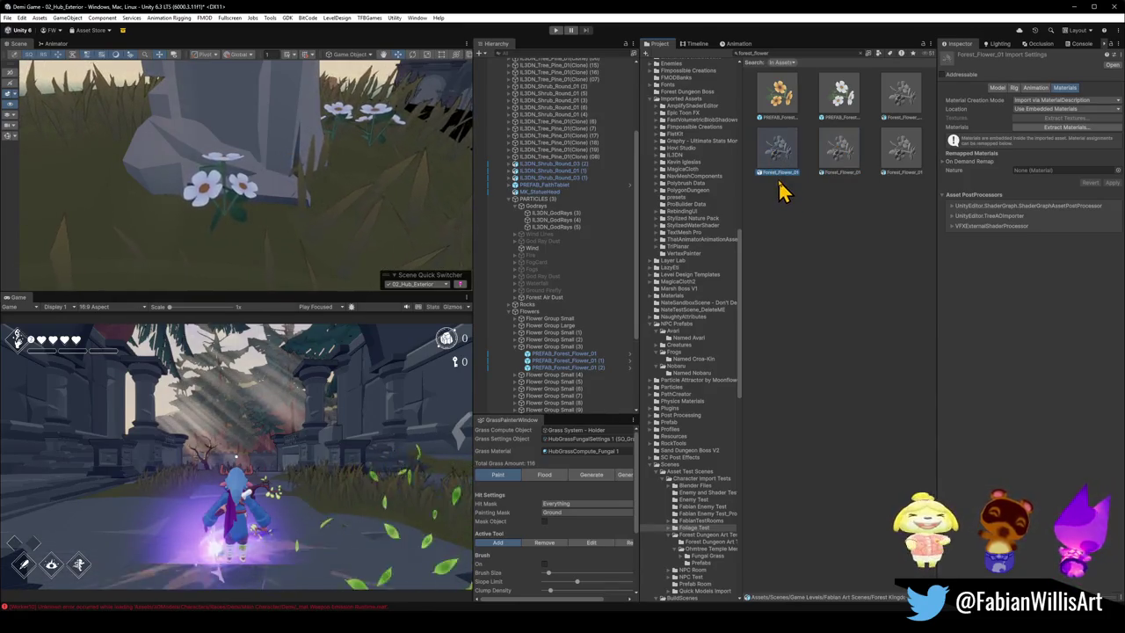
click(826, 163)
click(784, 155)
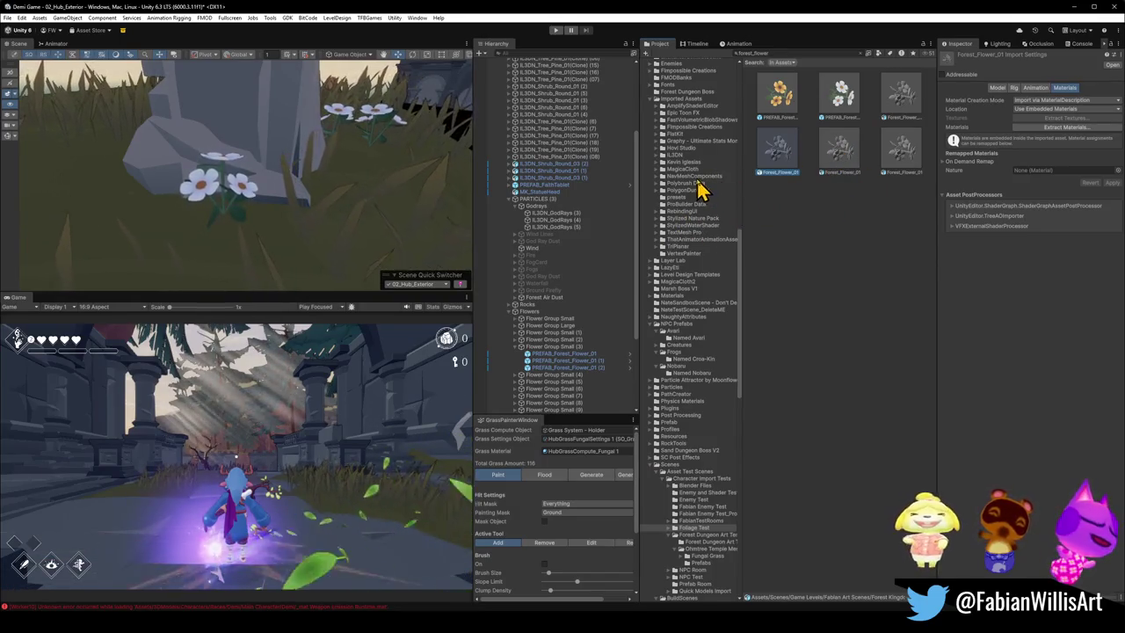
click(819, 165)
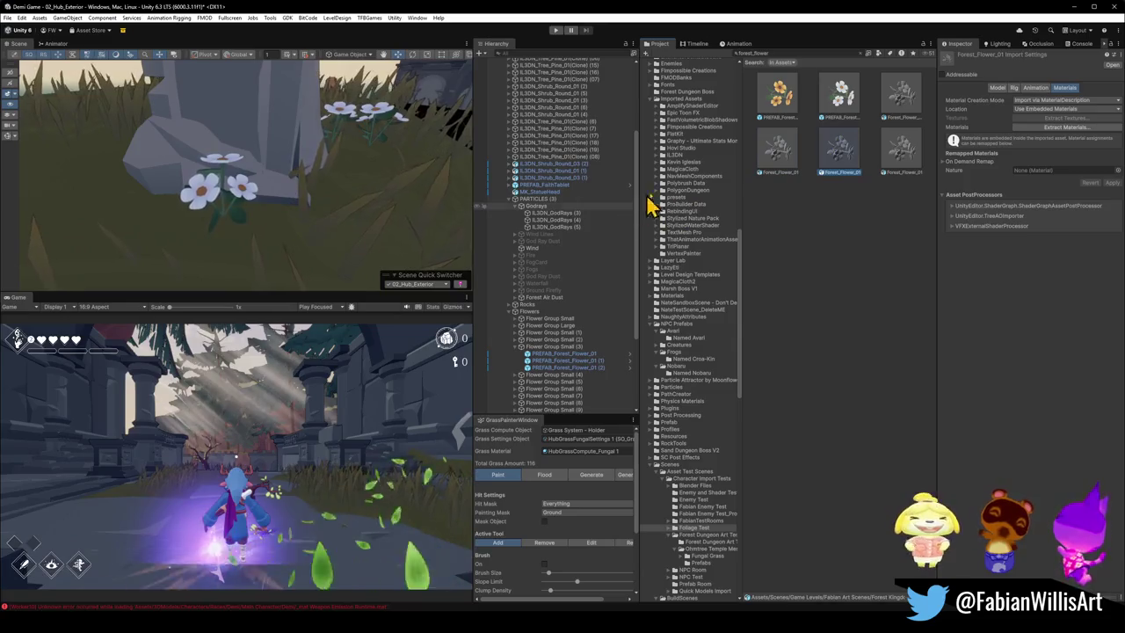
click(776, 155)
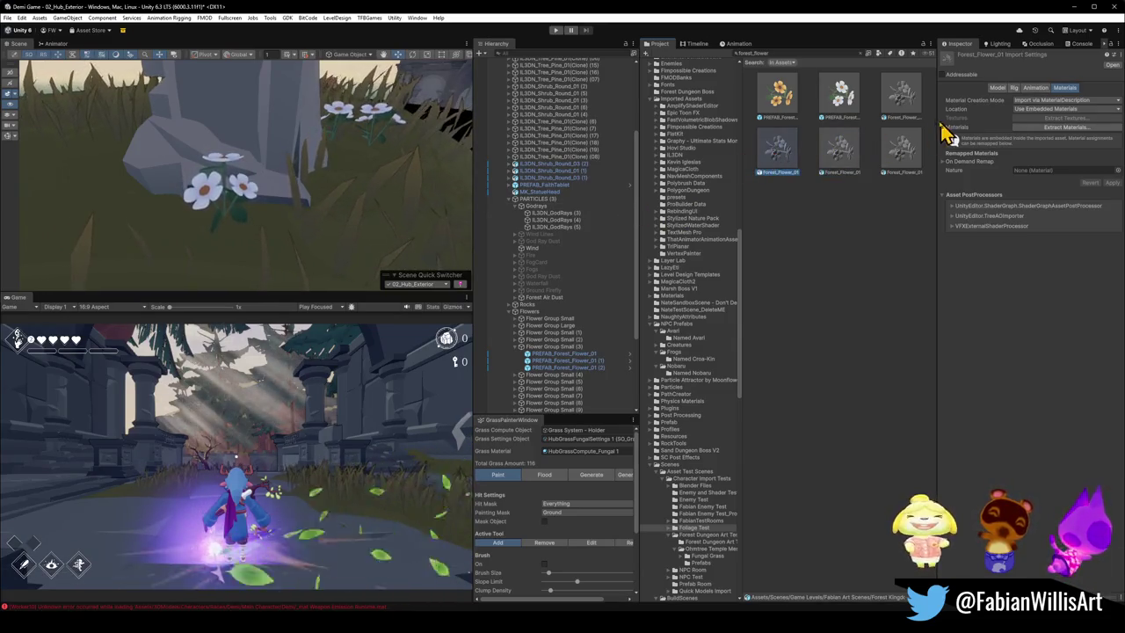
click(839, 151)
click(905, 101)
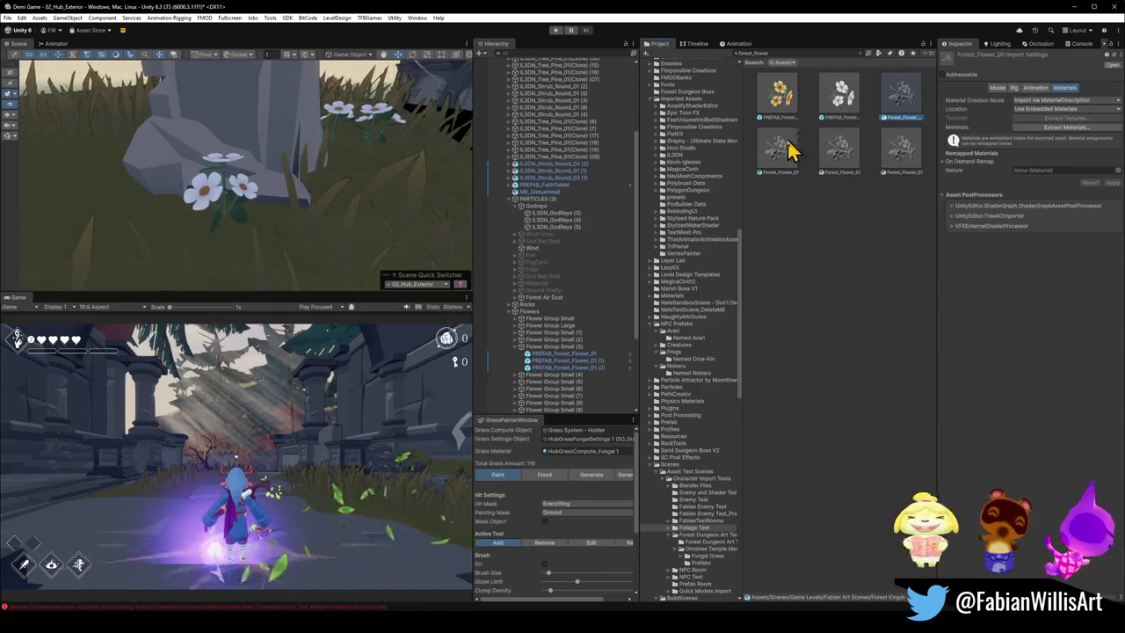
click(842, 104)
click(828, 165)
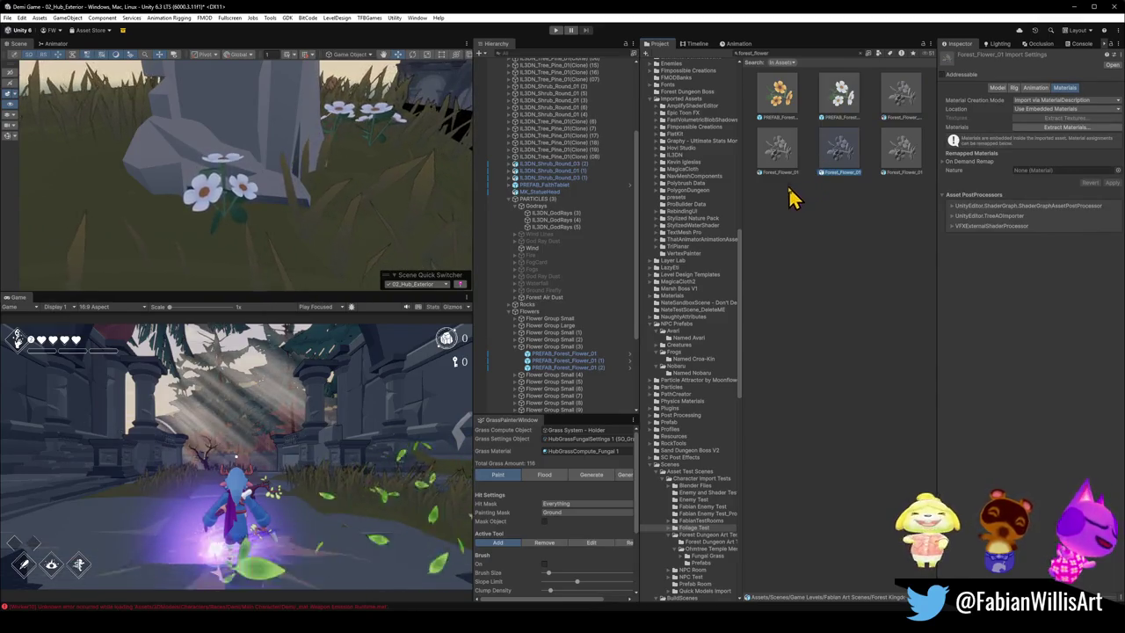
click(860, 53)
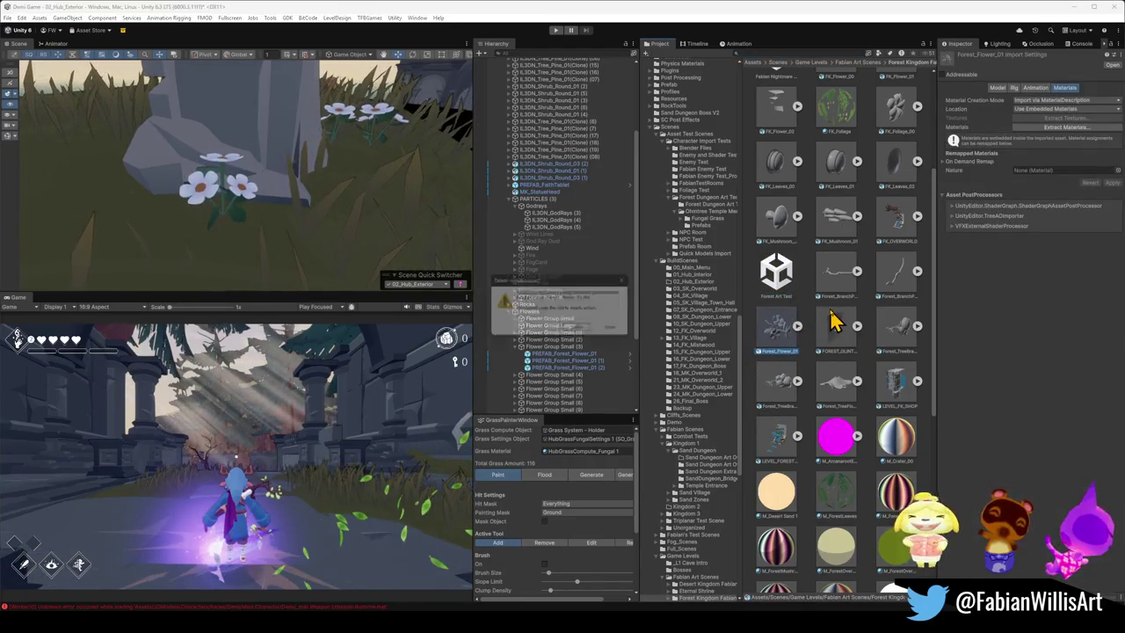
Step: Confirm deleting the old Forest_Flower_01, then search 'flower' and inspect the flower models
key(Return)
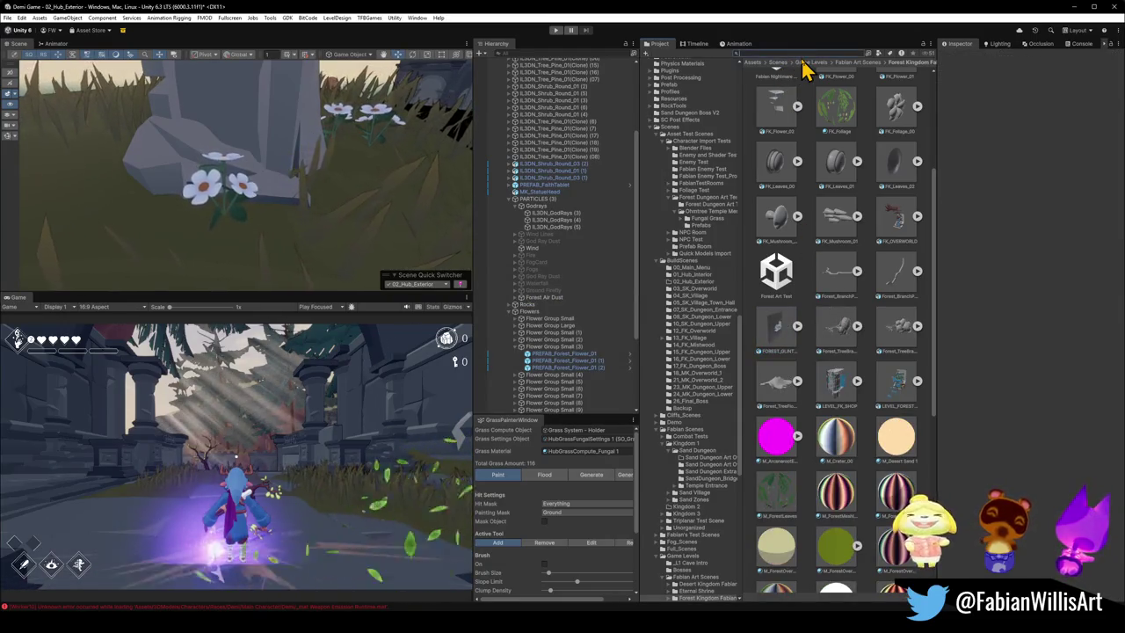
text(foreflow)
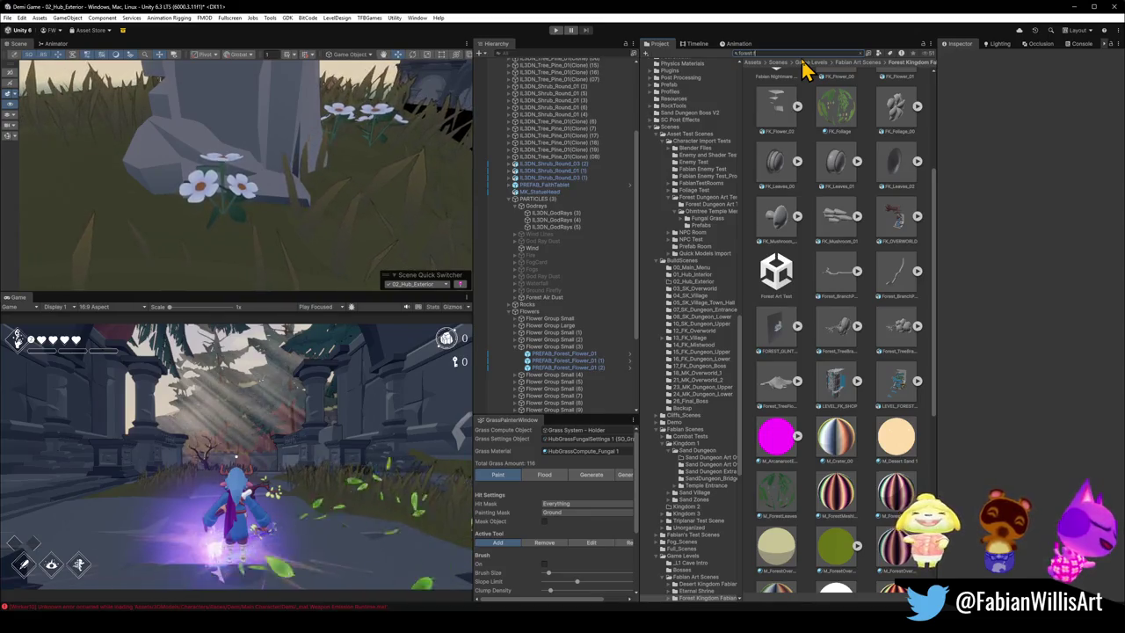
text(er)
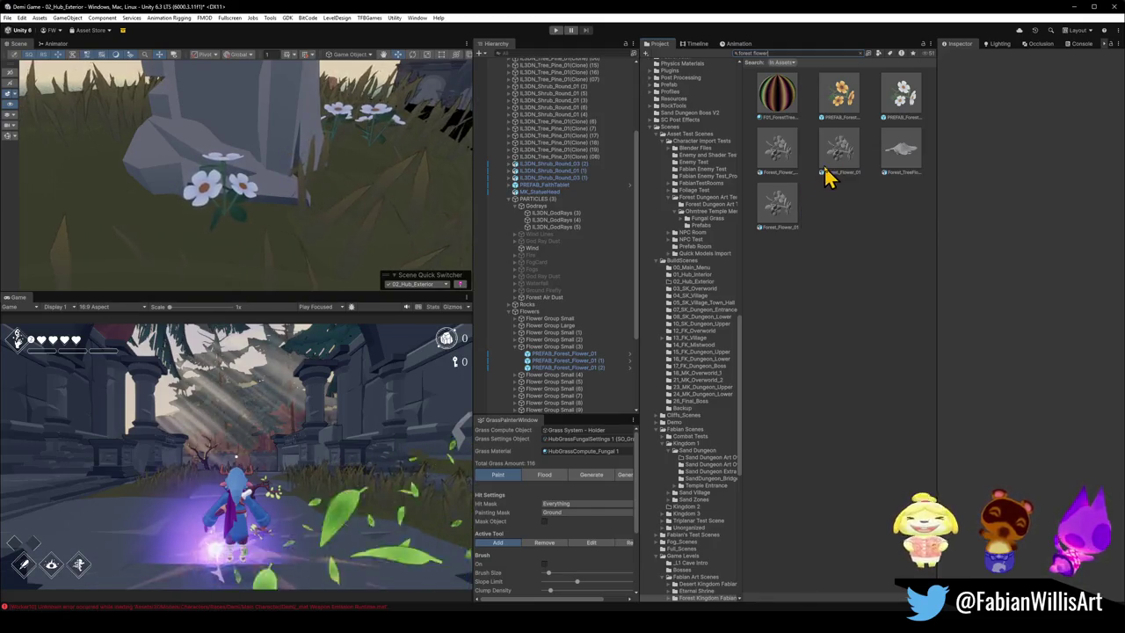
click(780, 215)
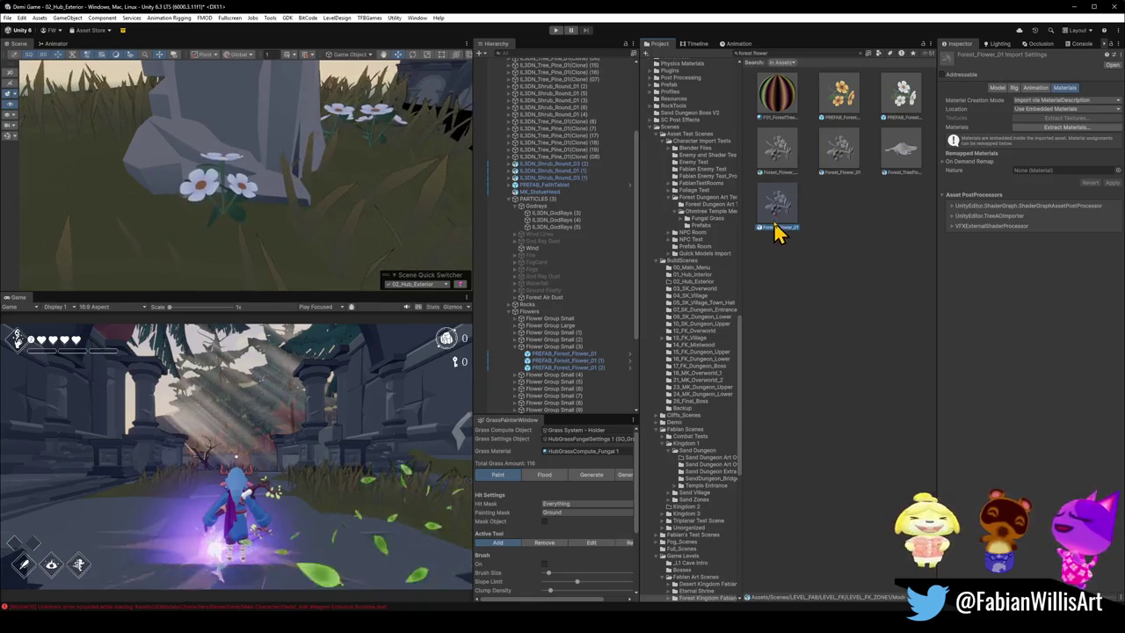
click(778, 170)
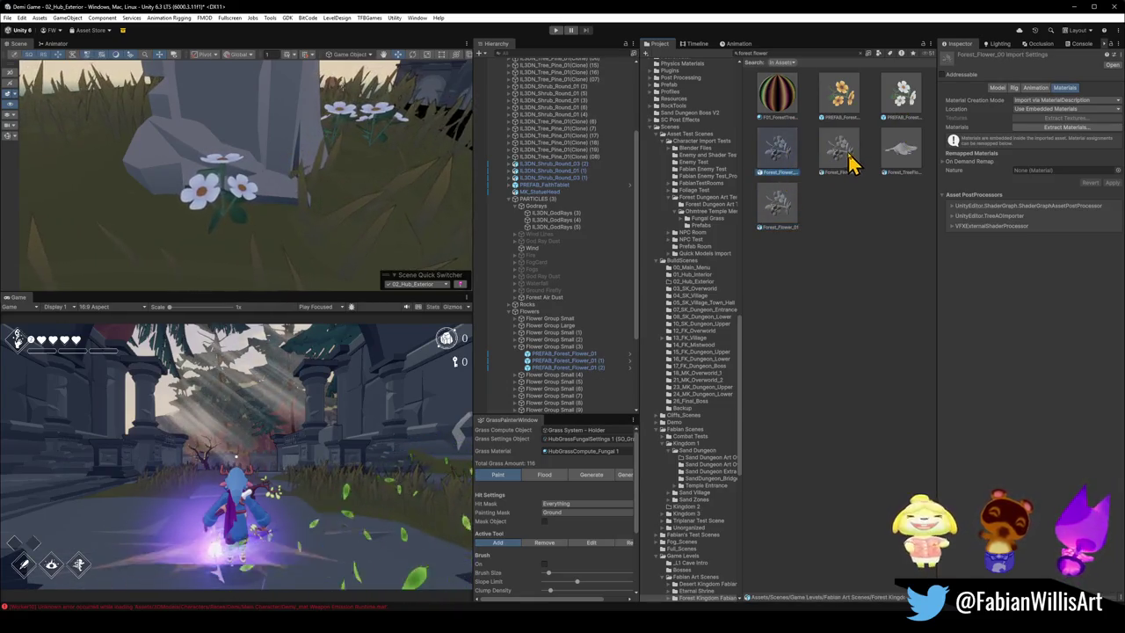
click(846, 161)
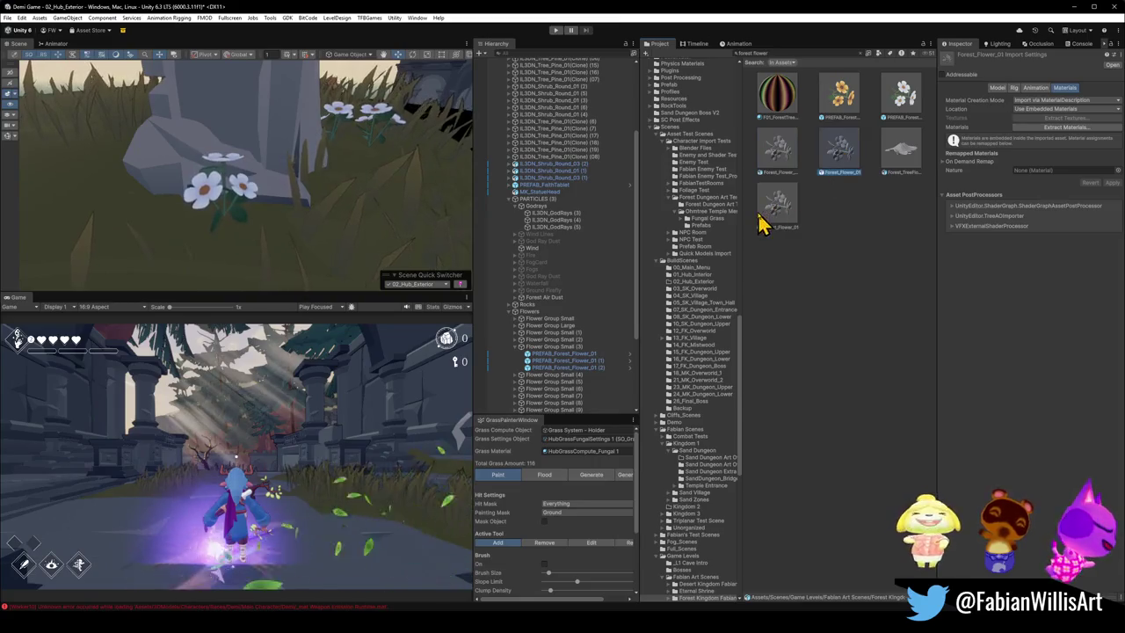
click(859, 53)
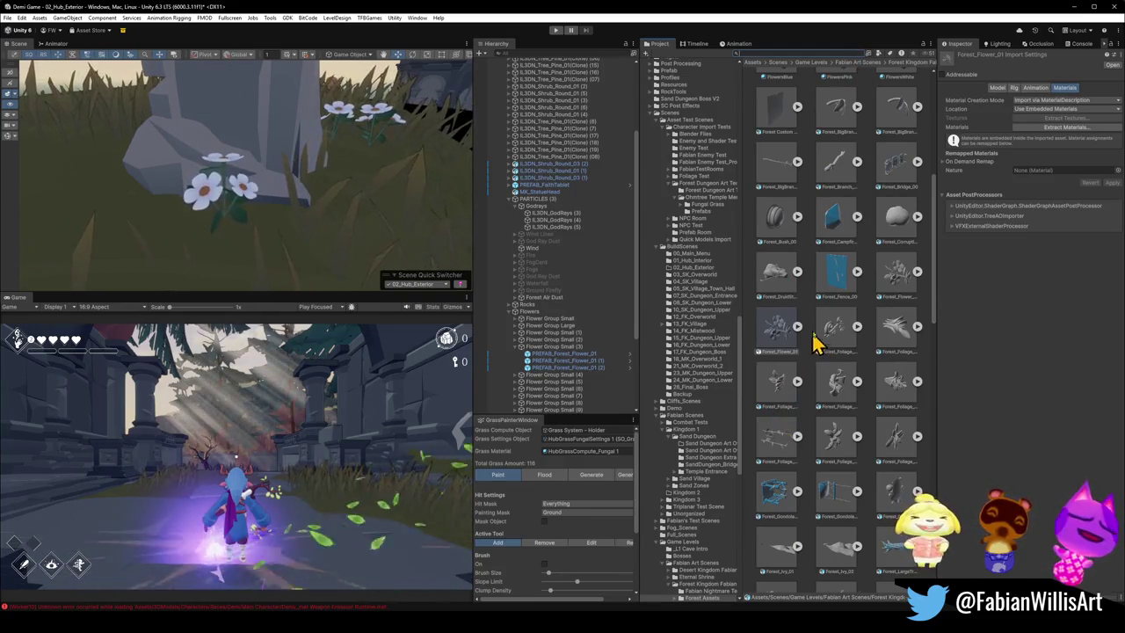
click(897, 290)
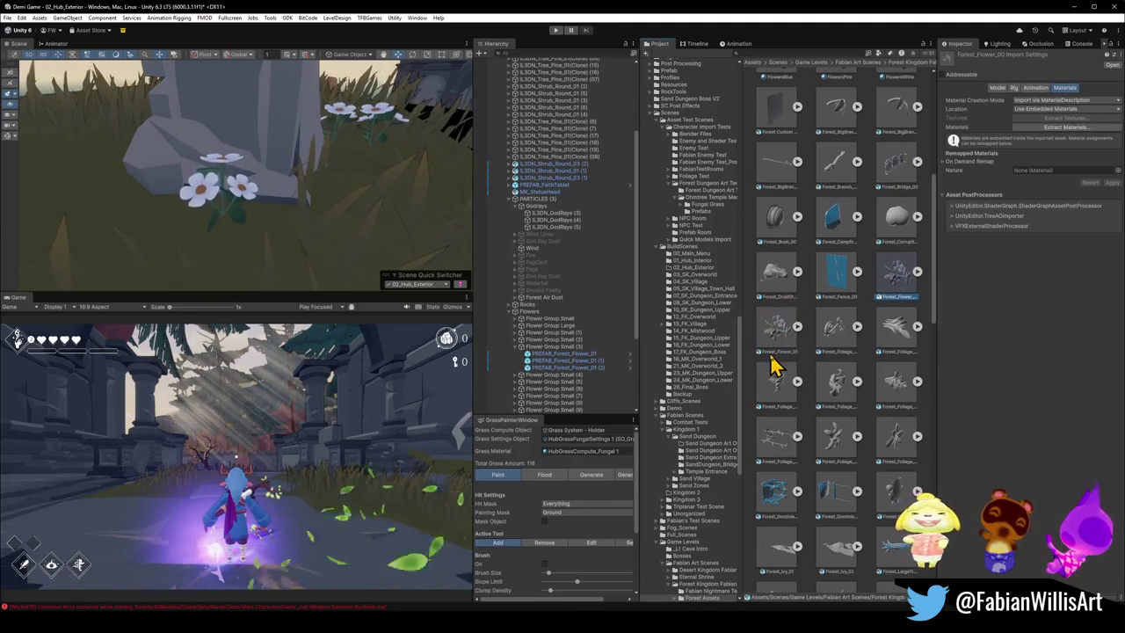
Step: Search 'flow' and open the Forest_Flower_01 model in its external editor
click(843, 55)
text(forest)
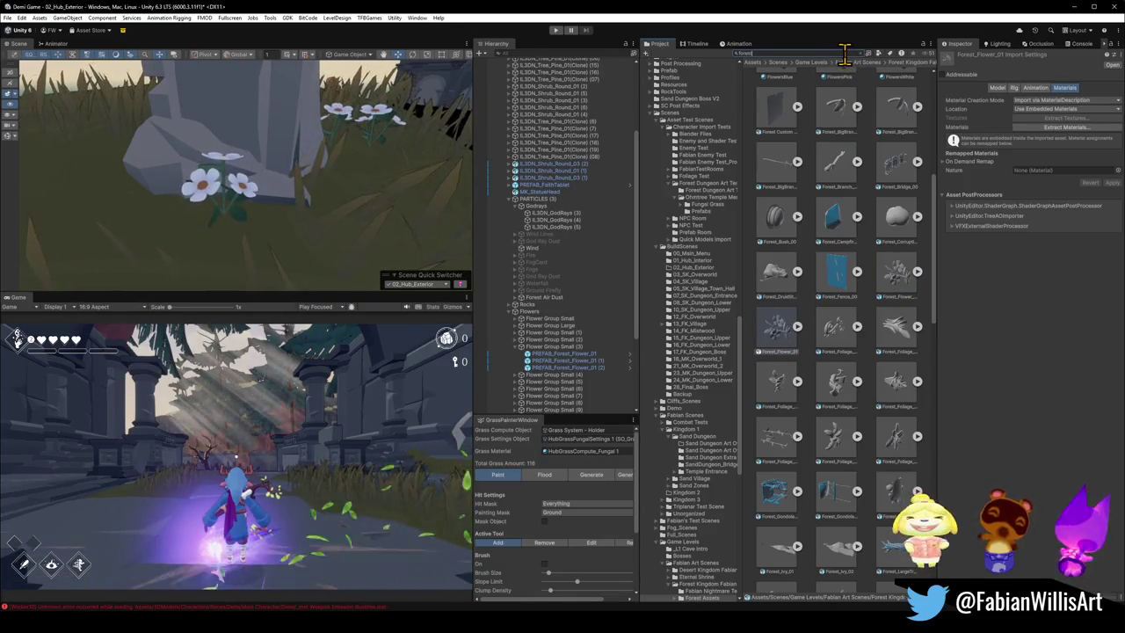
text(flow)
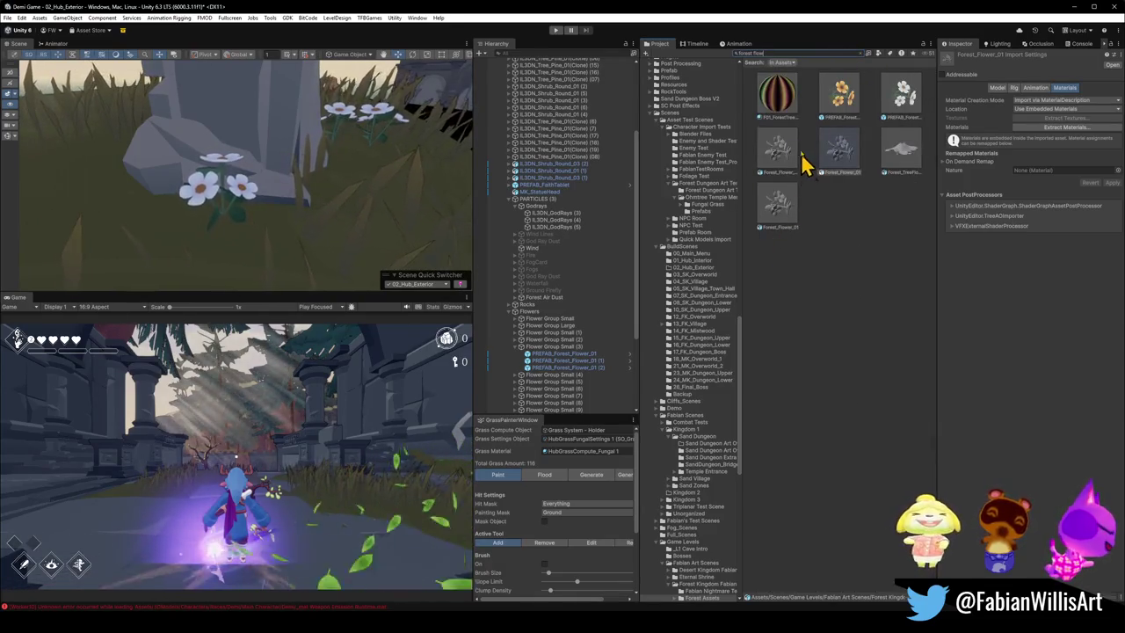
click(780, 212)
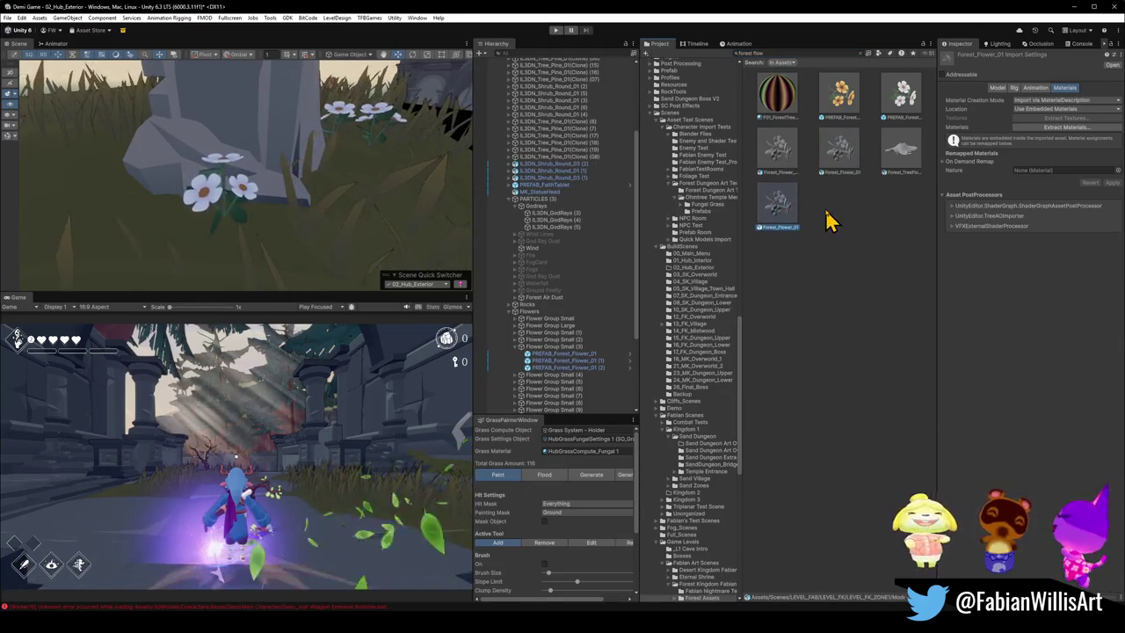
right_click(834, 156)
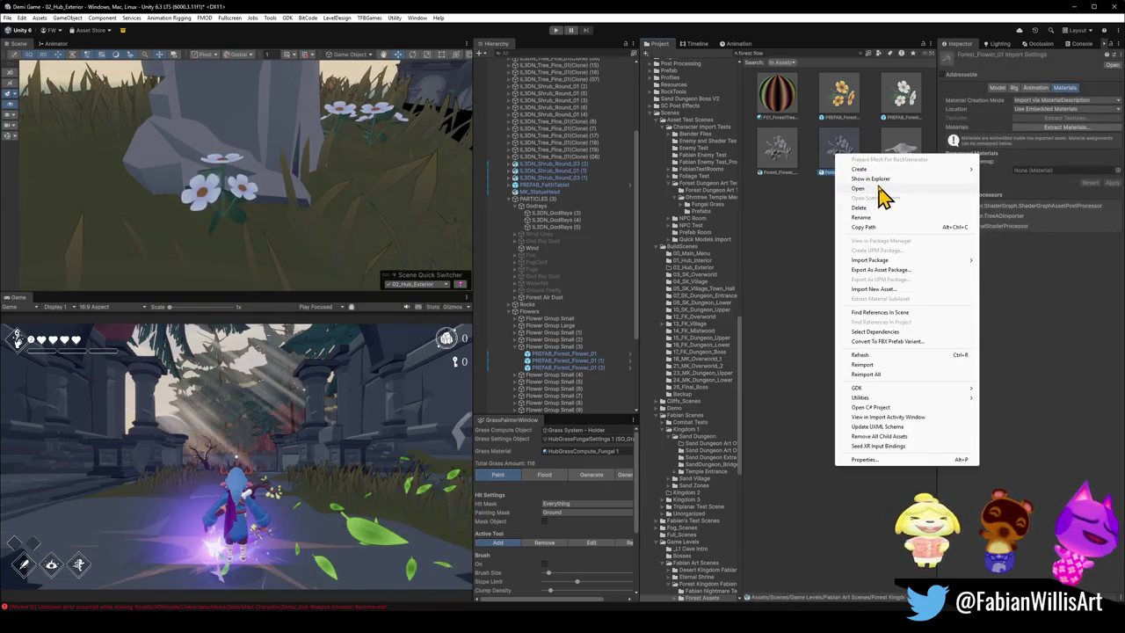
click(881, 190)
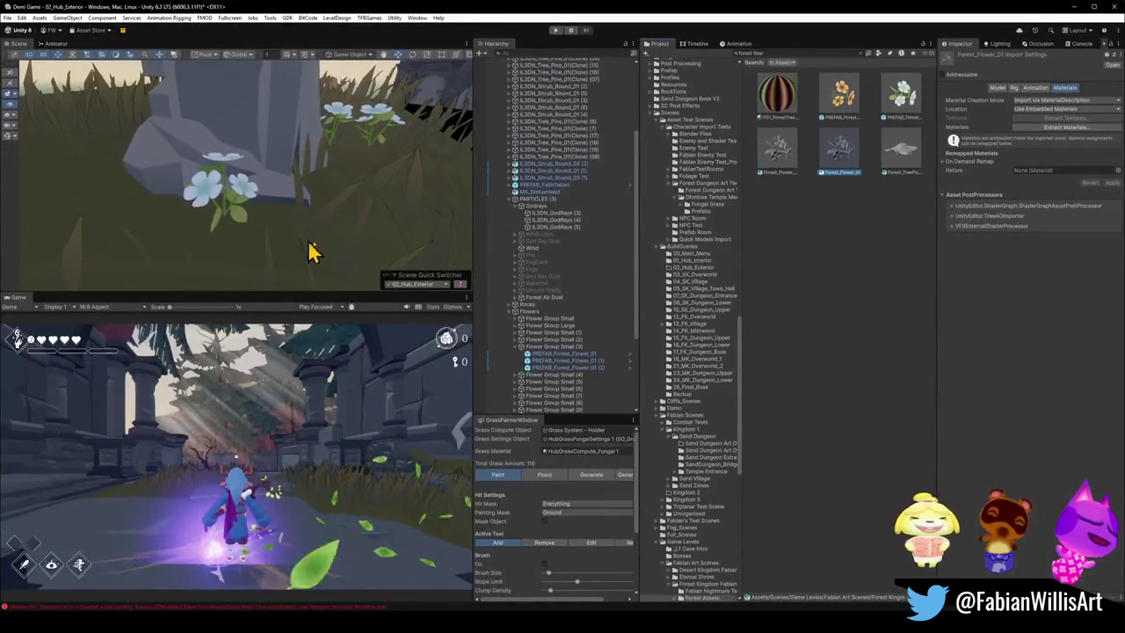
Step: Review the flowers by the gravestone, then enter Edit Mode on Forest_Flower_01 in Blender
mouse_move(358, 221)
alt+mouse_down()
mouse_move(356, 196)
mouse_move(389, 181)
mouse_move(343, 165)
alt+mouse_up()
click(768, 481)
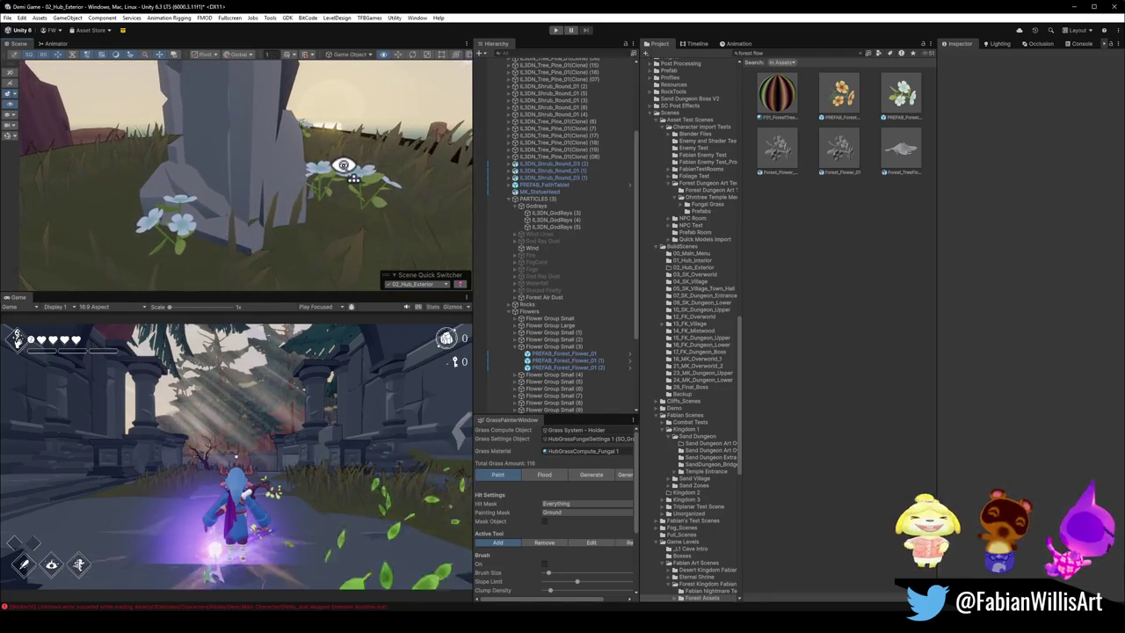
mouse_move(297, 221)
alt+mouse_down()
mouse_move(322, 205)
mouse_move(389, 211)
alt+mouse_up()
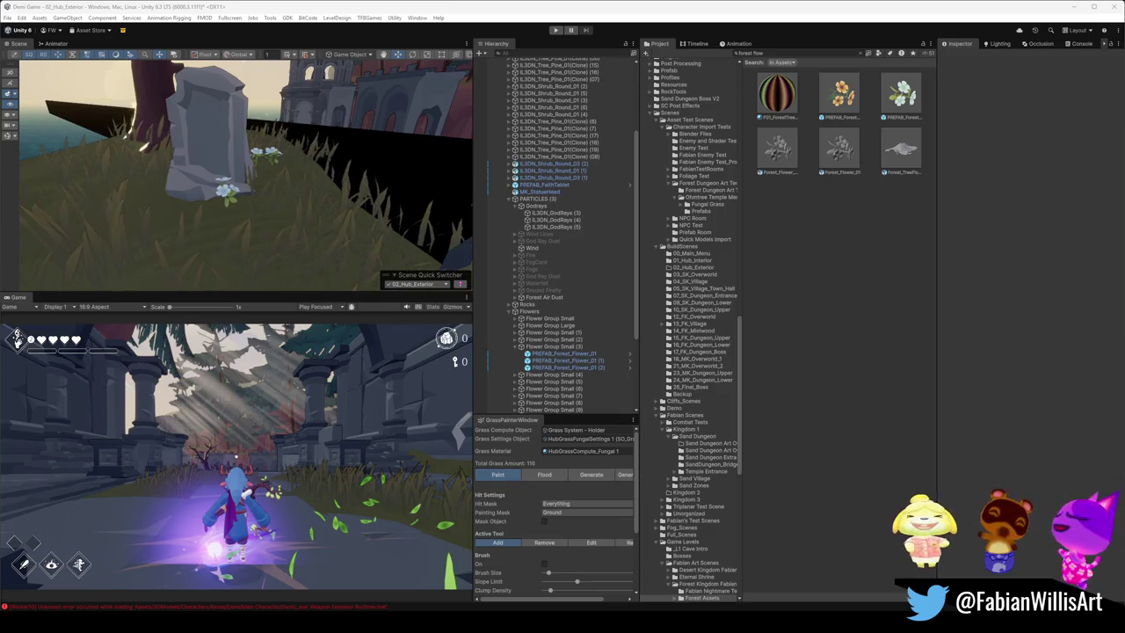
mouse_move(432, 225)
right_down()
mouse_move(322, 207)
mouse_move(502, 143)
right_up()
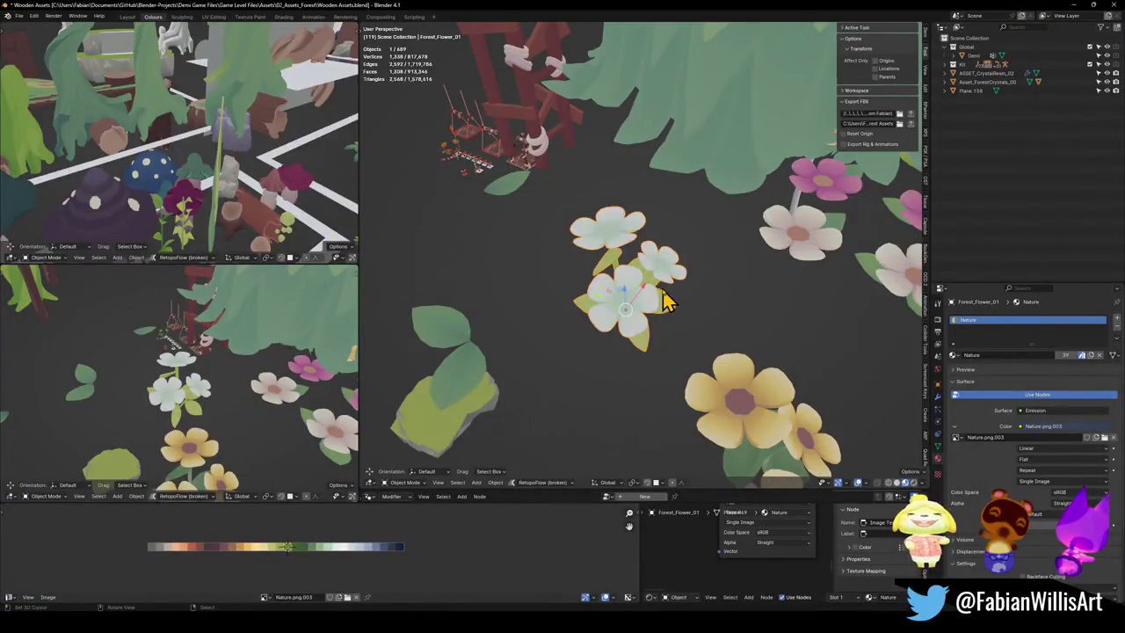
key(Tab)
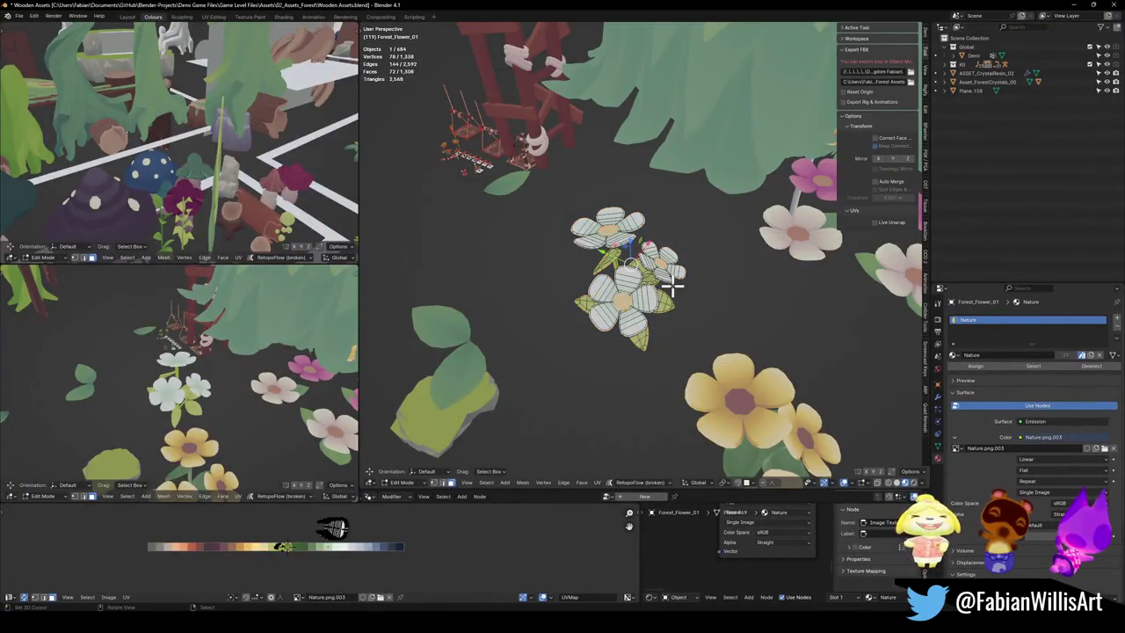
Step: Slide the flower centre UVs horizontally on the palette and hide the centre faces
middle_drag(159, 418, 175, 430)
key(g)
key(x)
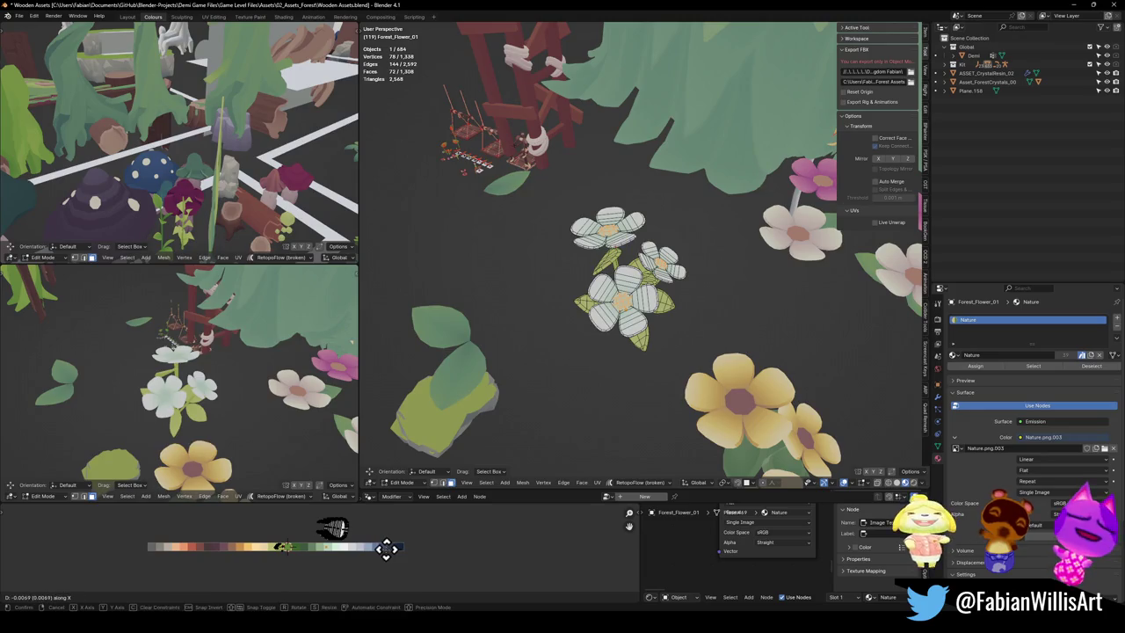
click(306, 530)
key(h)
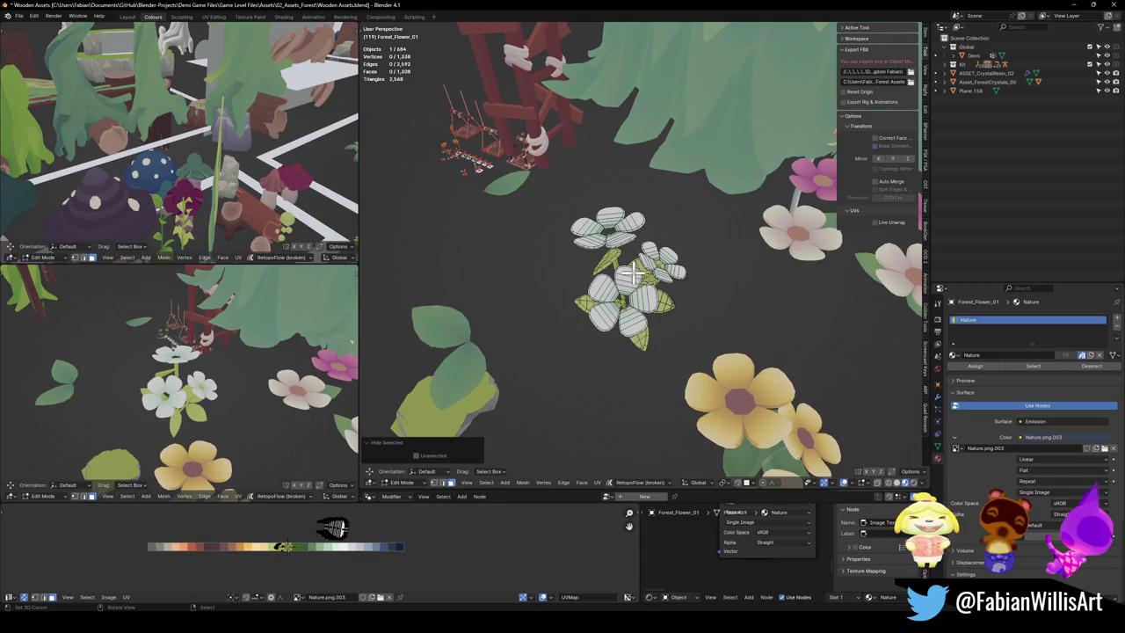
Step: Close the hole between the petals by shrinking its rim vertices together
mouse_move(631, 297)
middle_down()
mouse_move(551, 256)
mouse_move(536, 279)
middle_up()
scroll(626, 290, up, 6)
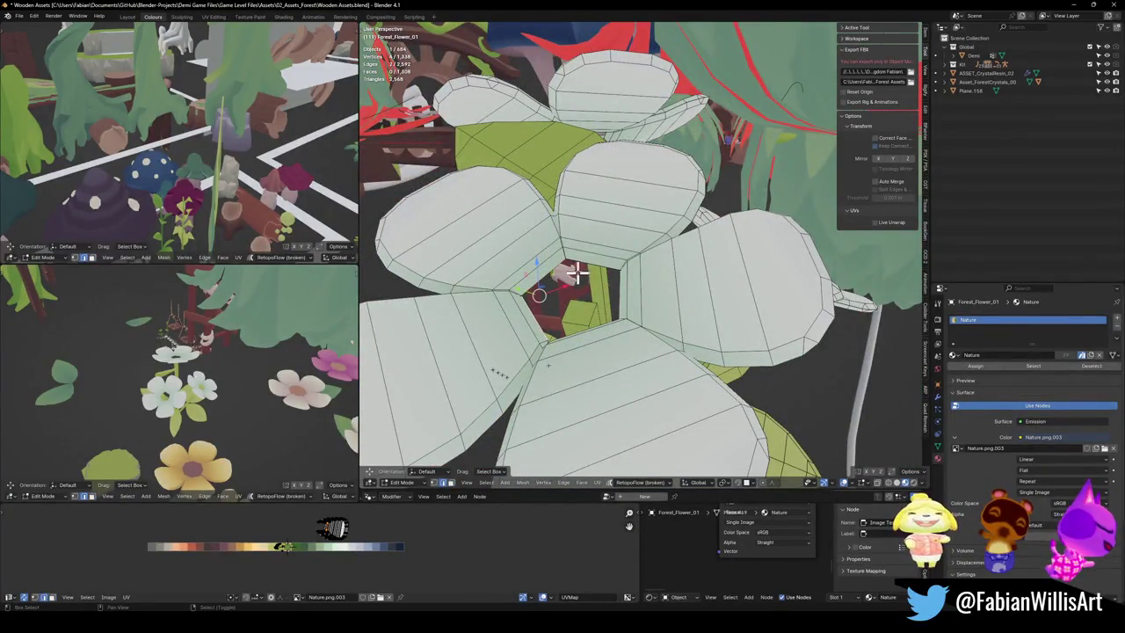
ctrl+click(610, 306)
middle_drag(610, 307, 722, 294)
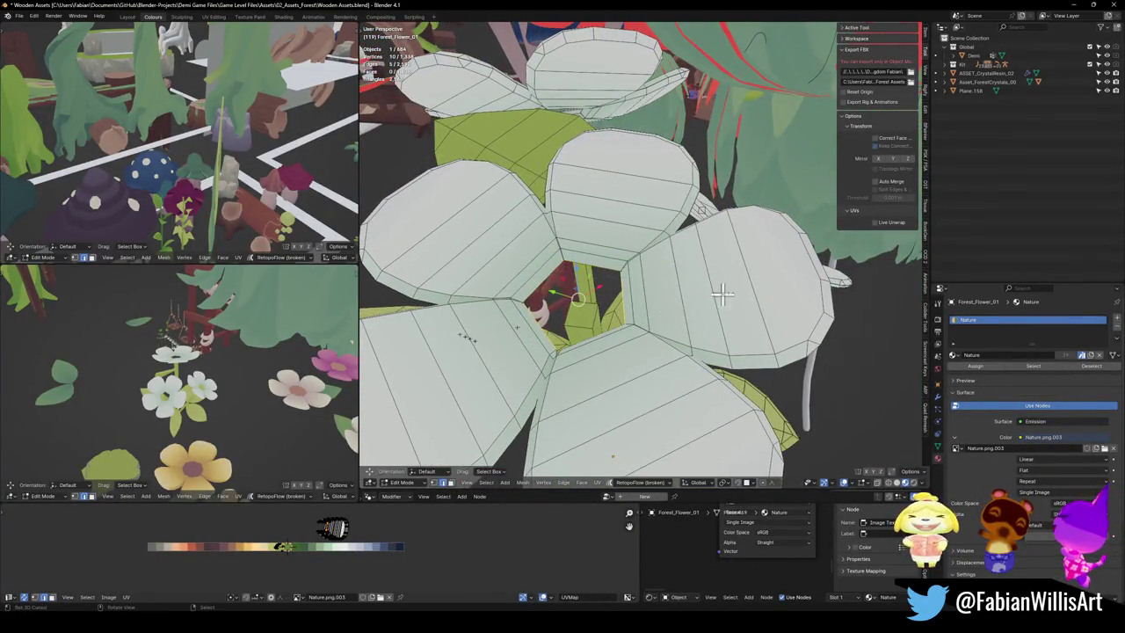
key(f)
key(ctrl+z)
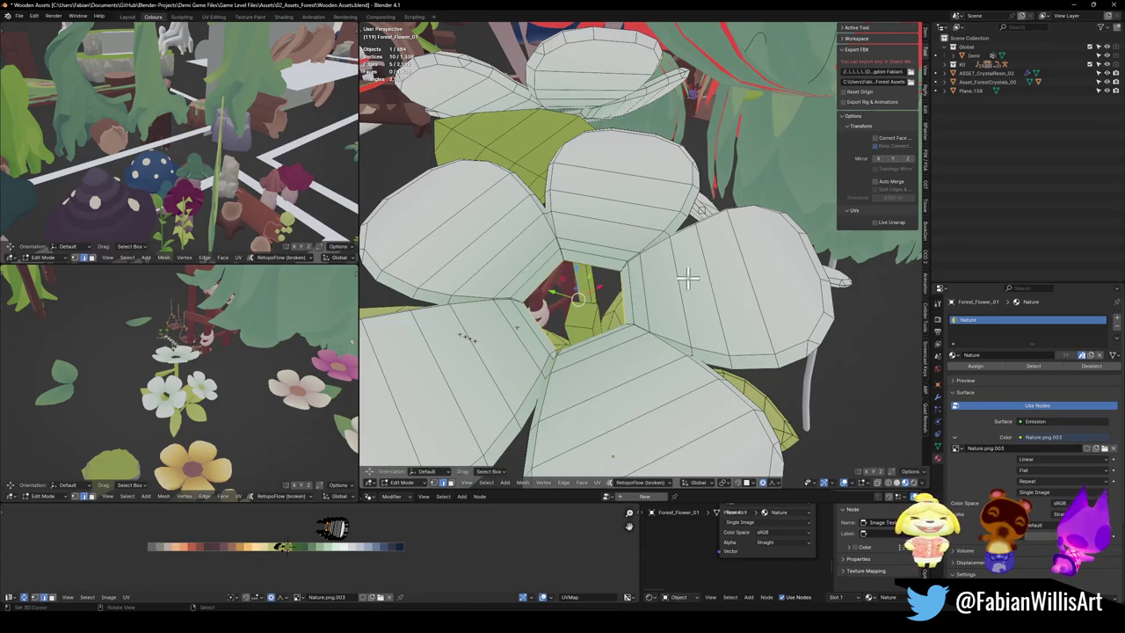
key(s)
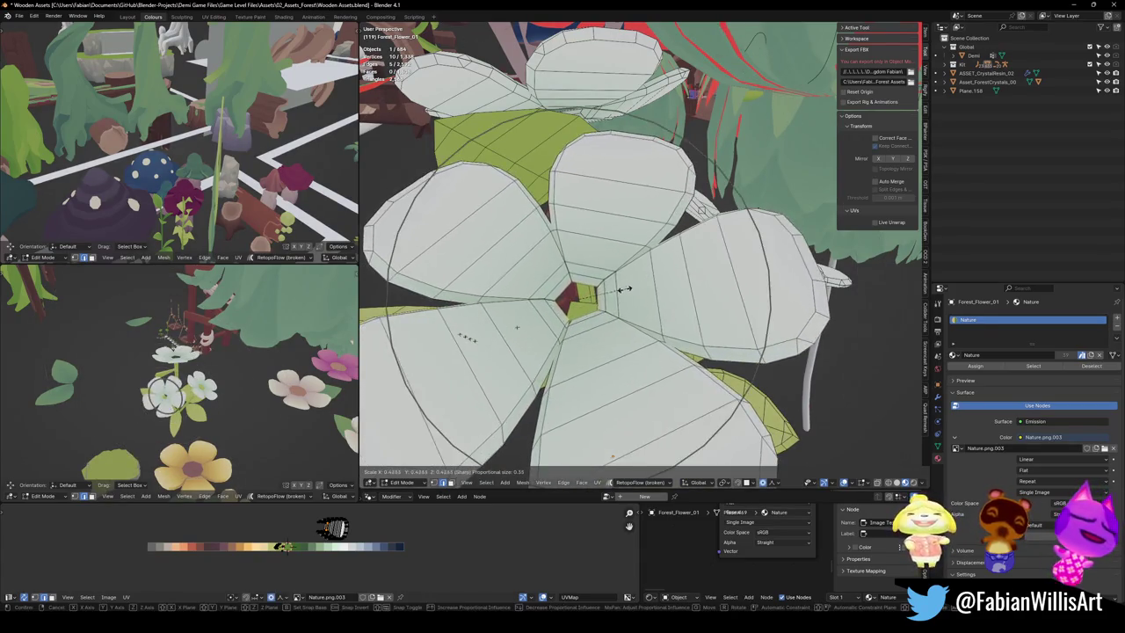
scroll(598, 294, up, 5)
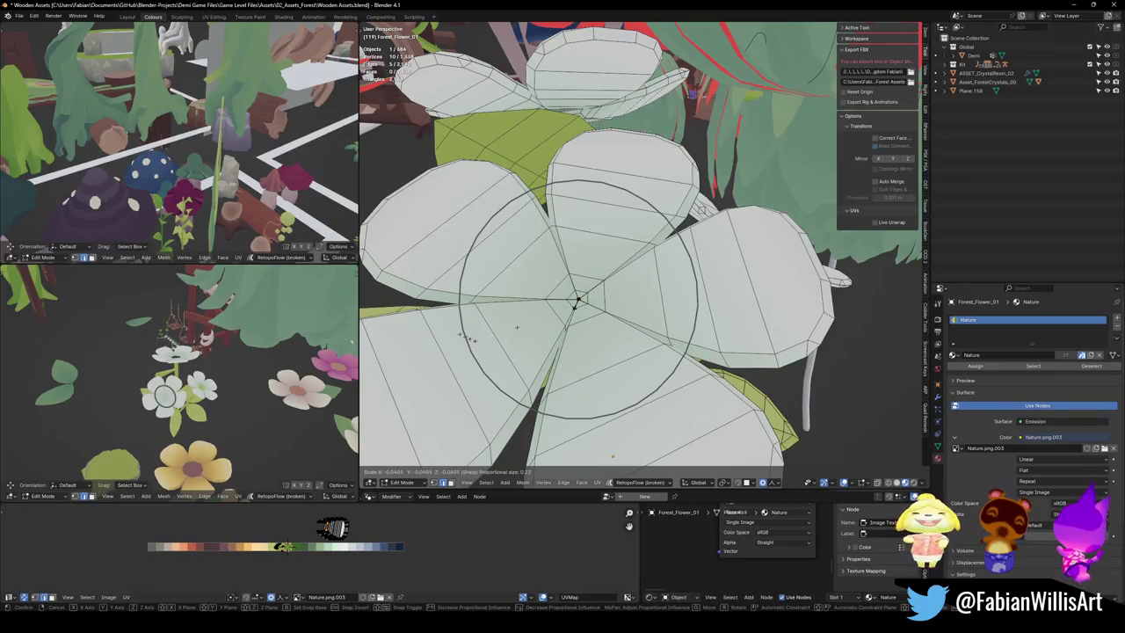
click(469, 339)
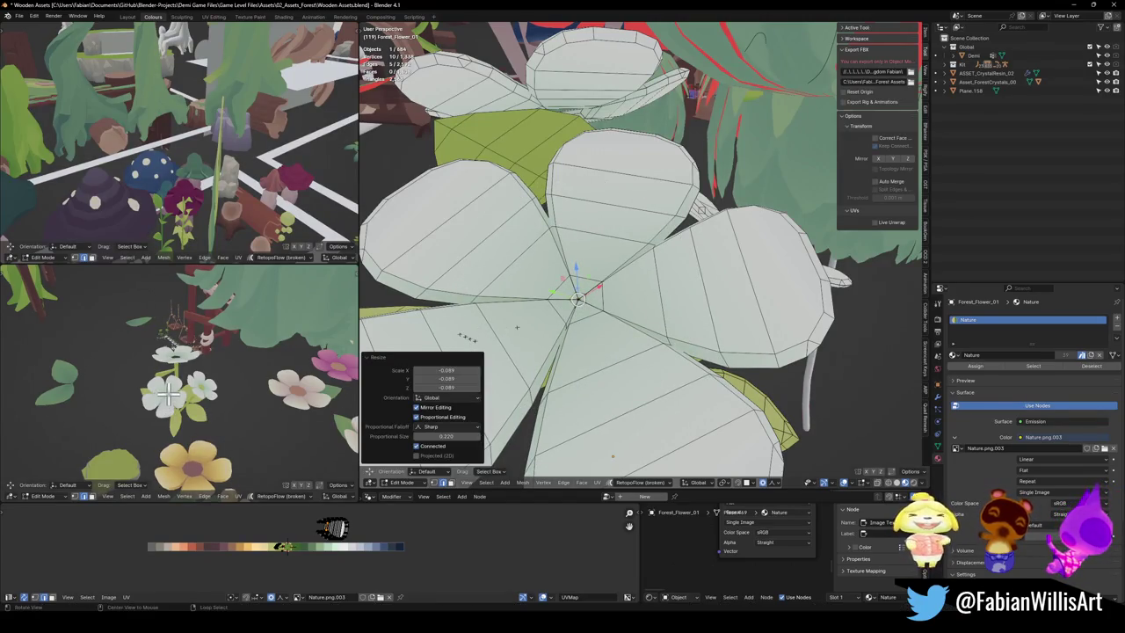
scroll(167, 395, up, 5)
Step: Collapse the flower's central opening to a point, scaling it to 0.025 with sharp proportional editing
mouse_move(172, 404)
middle_down()
mouse_move(180, 426)
mouse_move(189, 413)
middle_up()
scroll(615, 290, down, 4)
scroll(758, 302, down, 2)
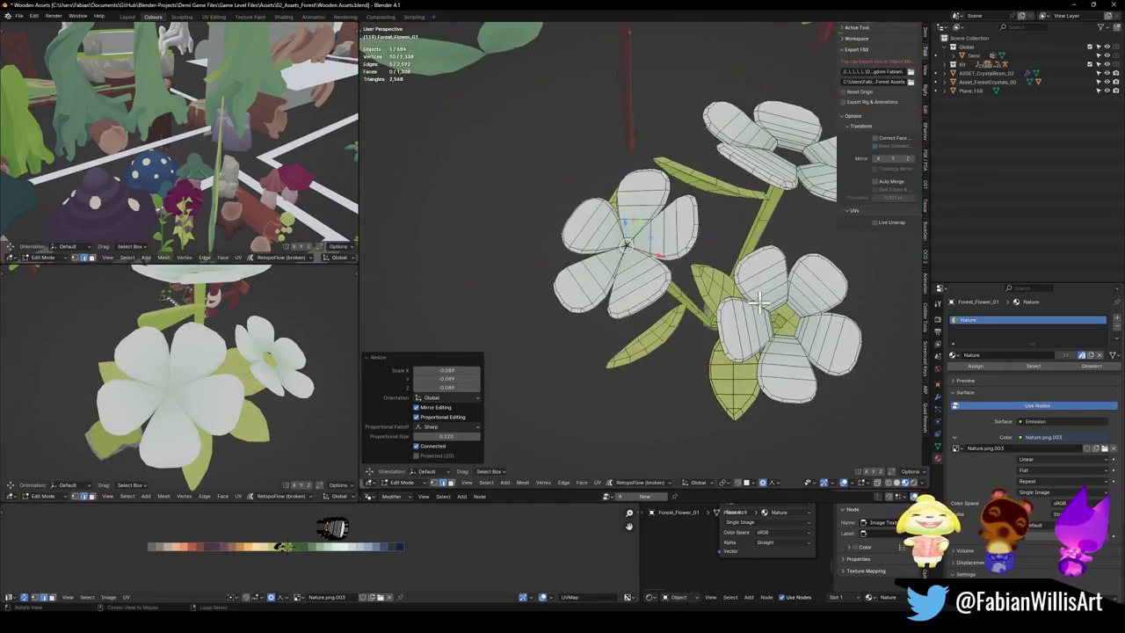
scroll(758, 301, up, 5)
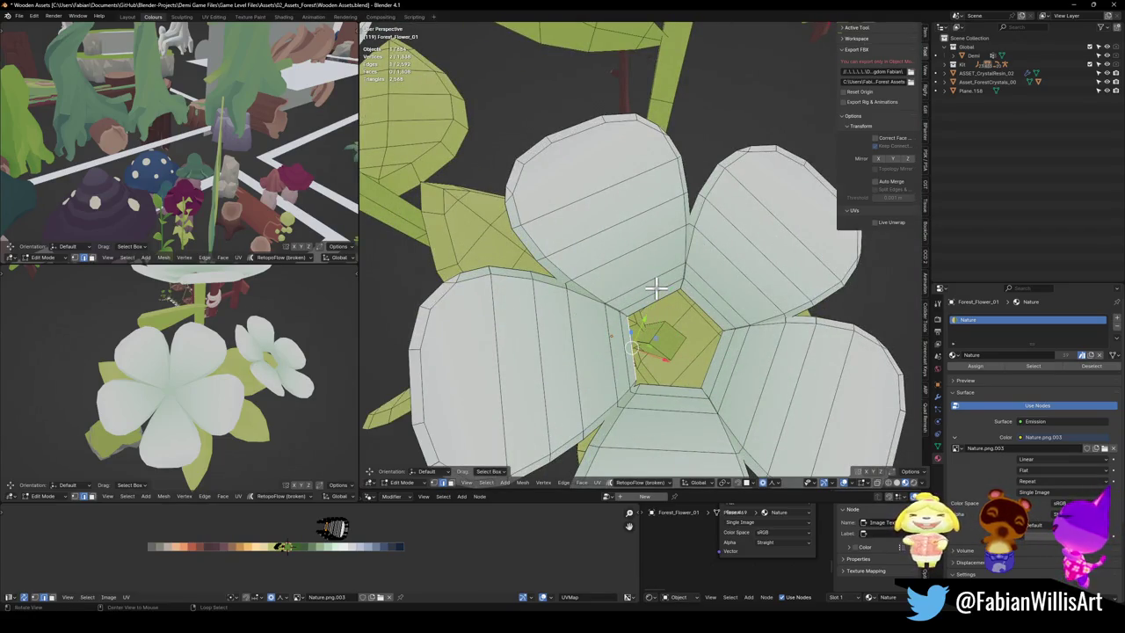
scroll(656, 286, up, 4)
scroll(653, 294, up, 2)
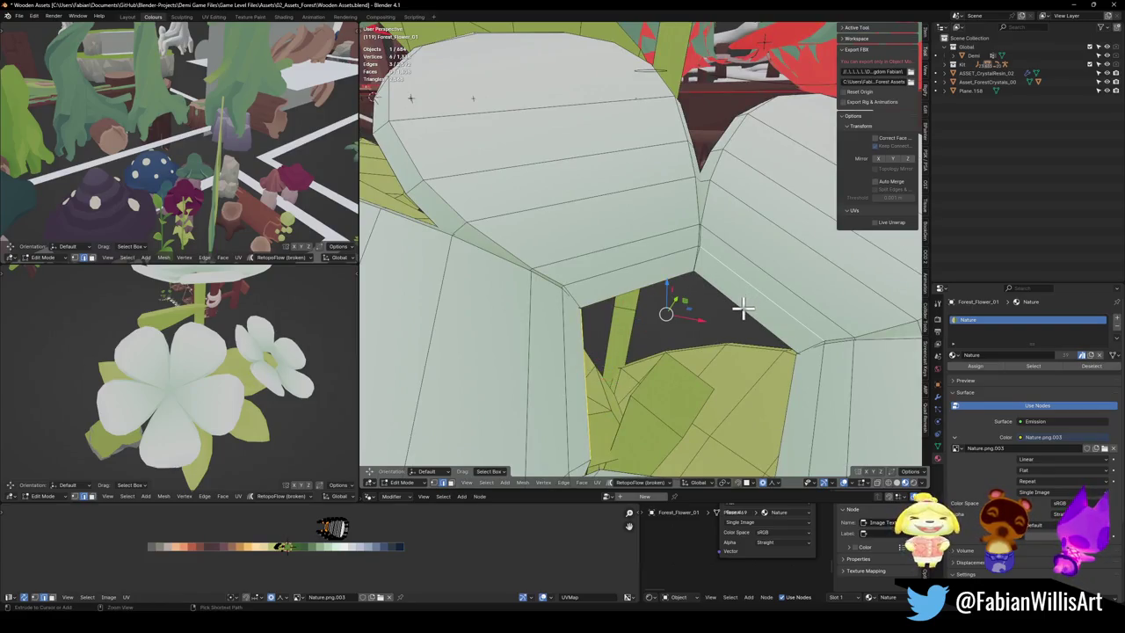
mouse_move(743, 308)
middle_down()
mouse_move(778, 330)
mouse_move(741, 396)
mouse_move(678, 422)
mouse_move(716, 394)
mouse_move(834, 385)
middle_up()
key(s)
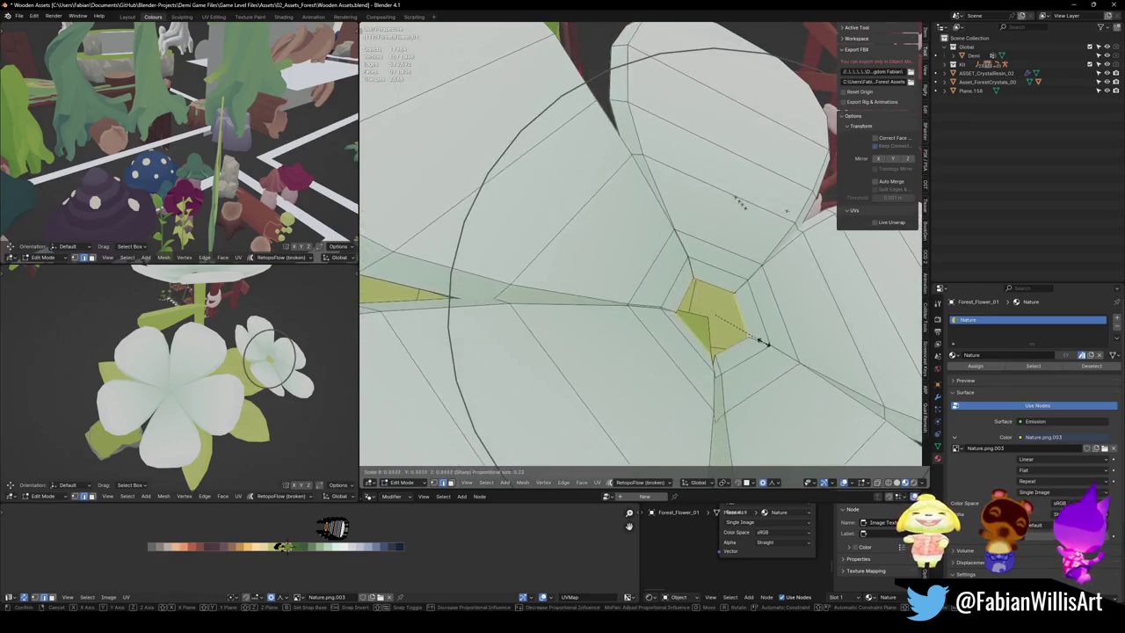
scroll(703, 314, up, 3)
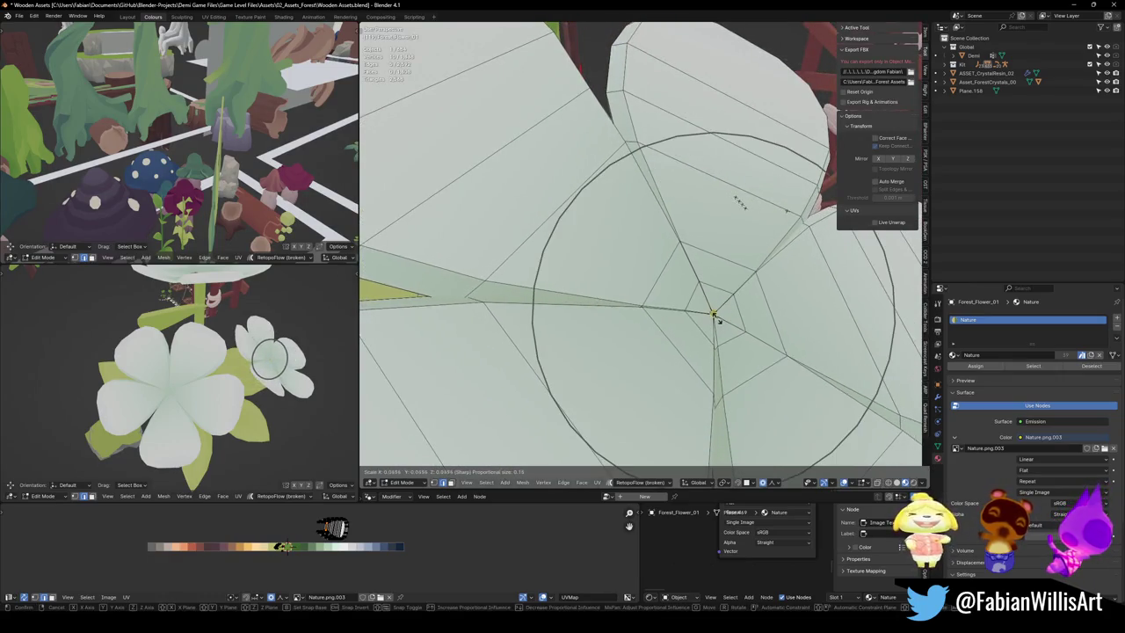
click(714, 314)
scroll(90, 398, down, 4)
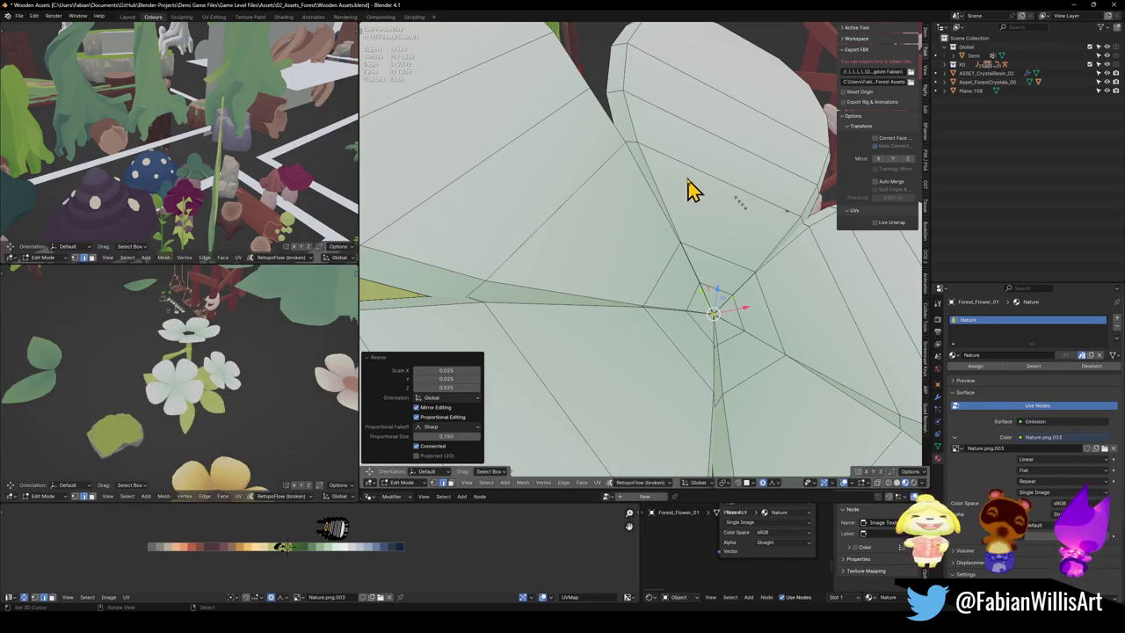
scroll(665, 147, down, 5)
mouse_move(623, 275)
middle_down()
mouse_move(623, 304)
mouse_move(570, 395)
middle_up()
key(a)
key(alt+a)
key(ctrl+r)
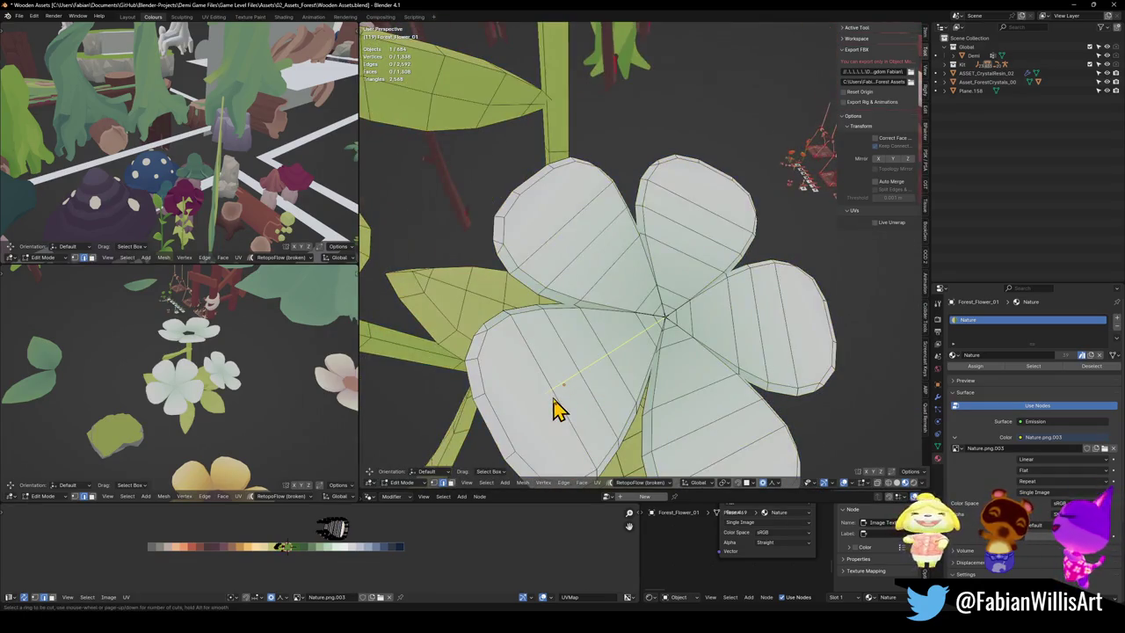
Step: Add an unslid edge loop across the lower-left petal
click(559, 406)
right_click(557, 388)
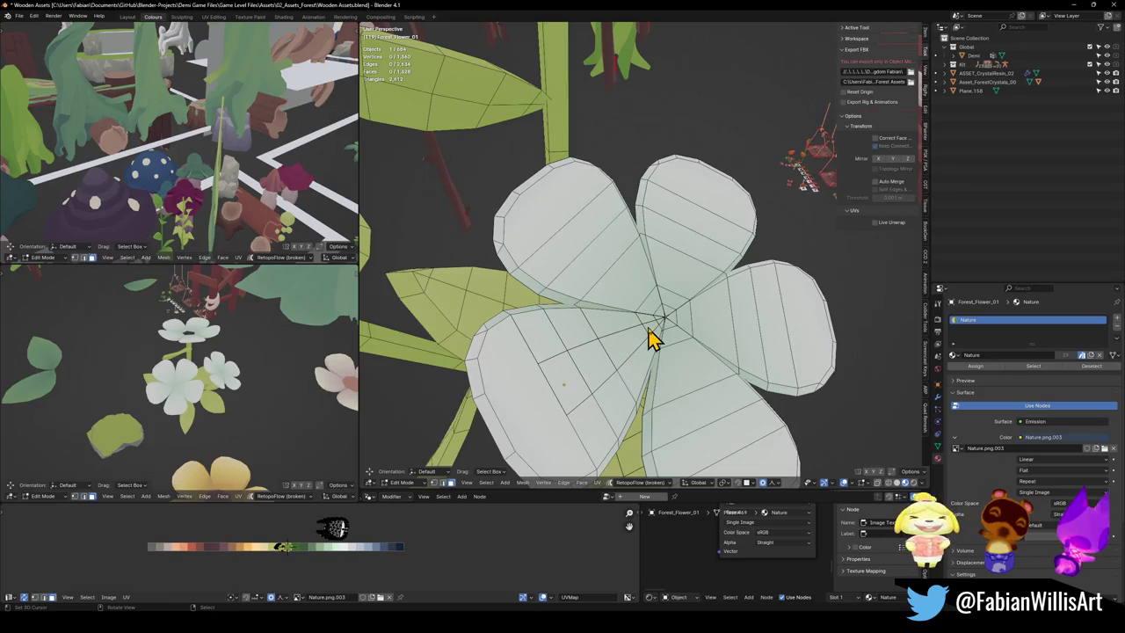
ctrl+click(563, 383)
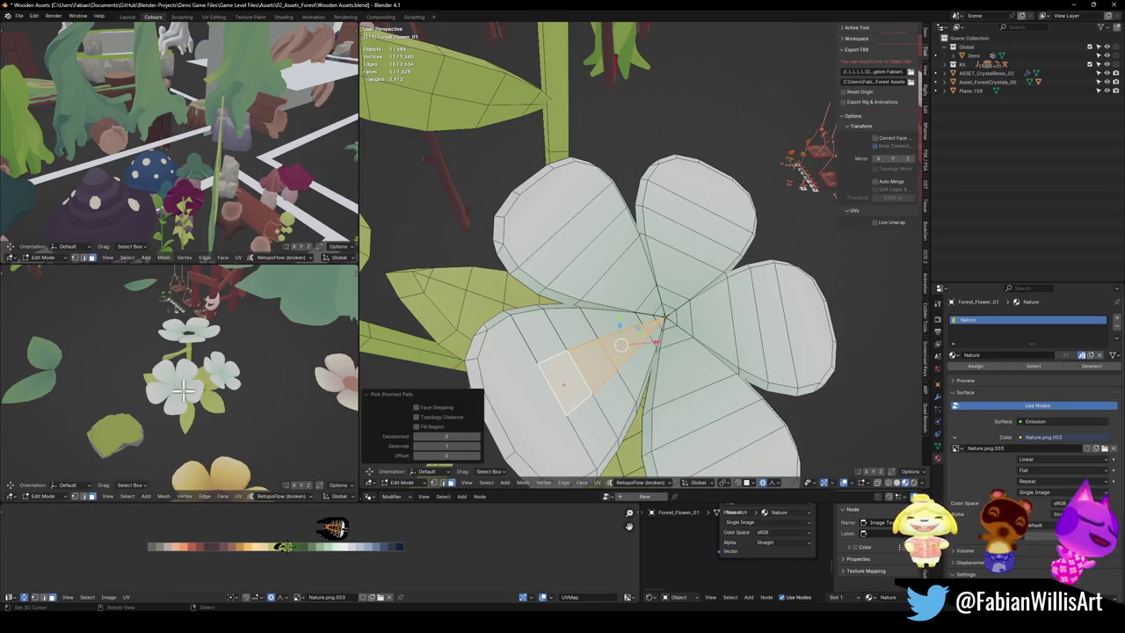
key(g)
key(x)
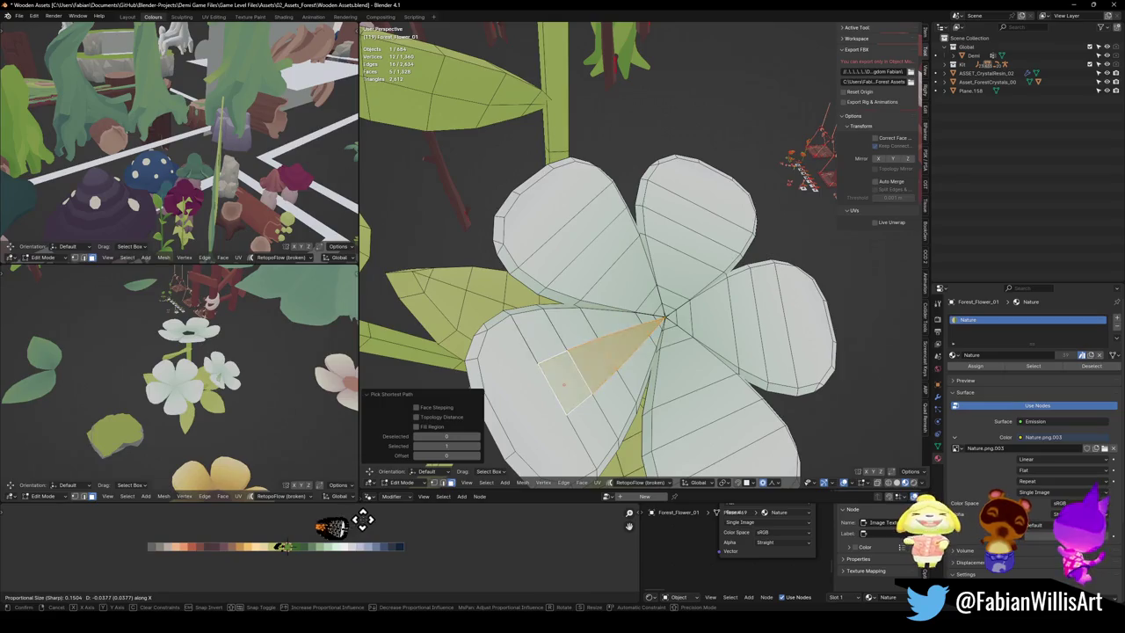
click(509, 520)
key(ctrl+z)
key(ctrl+z)
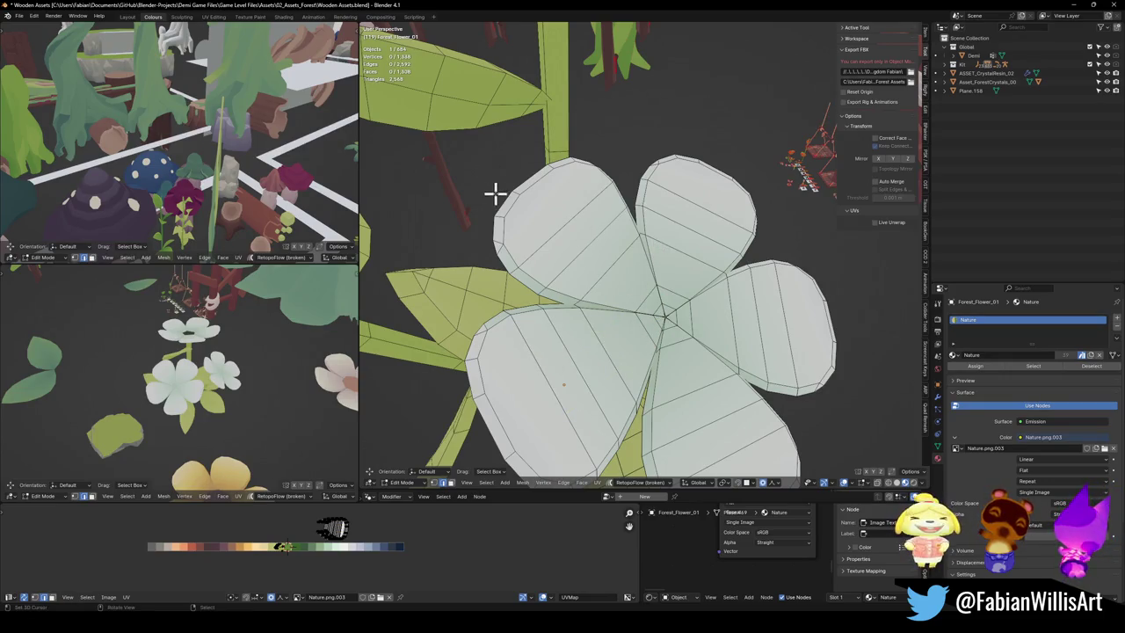
Step: Select the top flower's hole rim loop and shrink it closed
scroll(495, 193, down, 5)
scroll(615, 128, up, 5)
scroll(668, 234, up, 2)
click(655, 310)
mouse_move(616, 344)
middle_down()
mouse_move(505, 377)
mouse_move(698, 341)
middle_up()
shift+click(545, 380)
alt+shift+click(729, 322)
key(s)
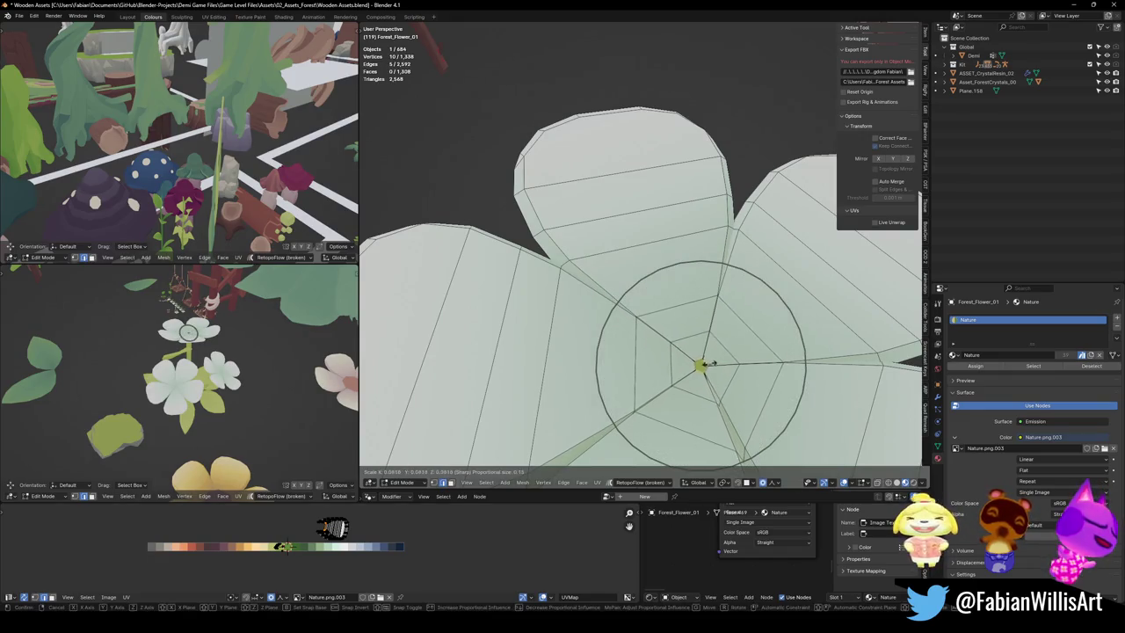
click(696, 363)
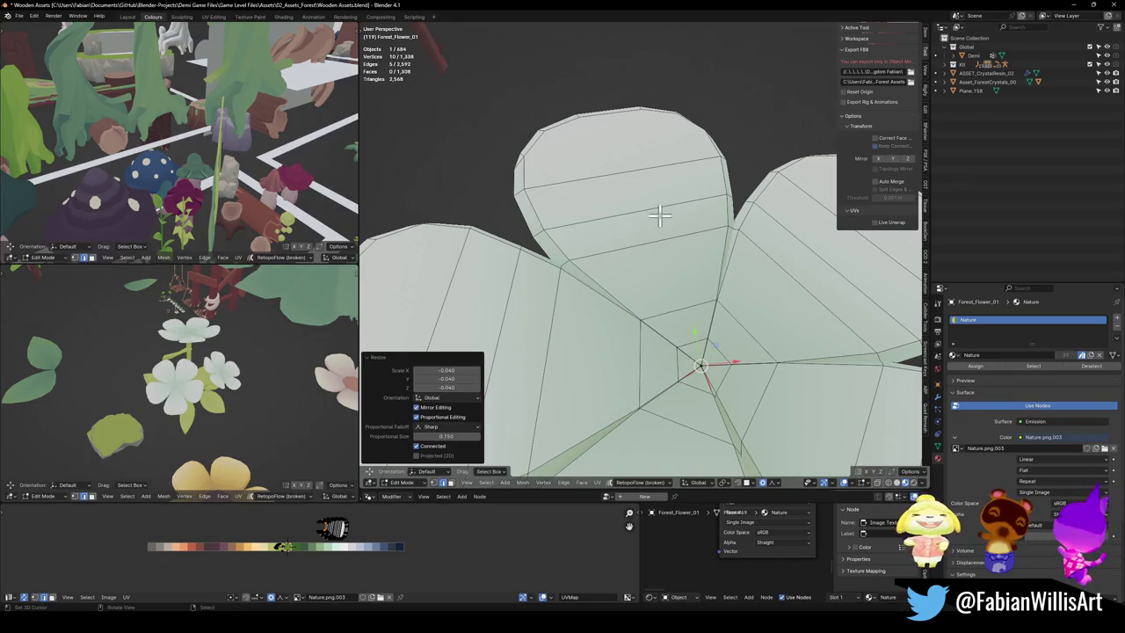
Step: Reveal the hidden centre faces and separate them into their own object
key(ctrl+Tab)
click(658, 329)
scroll(703, 240, down, 3)
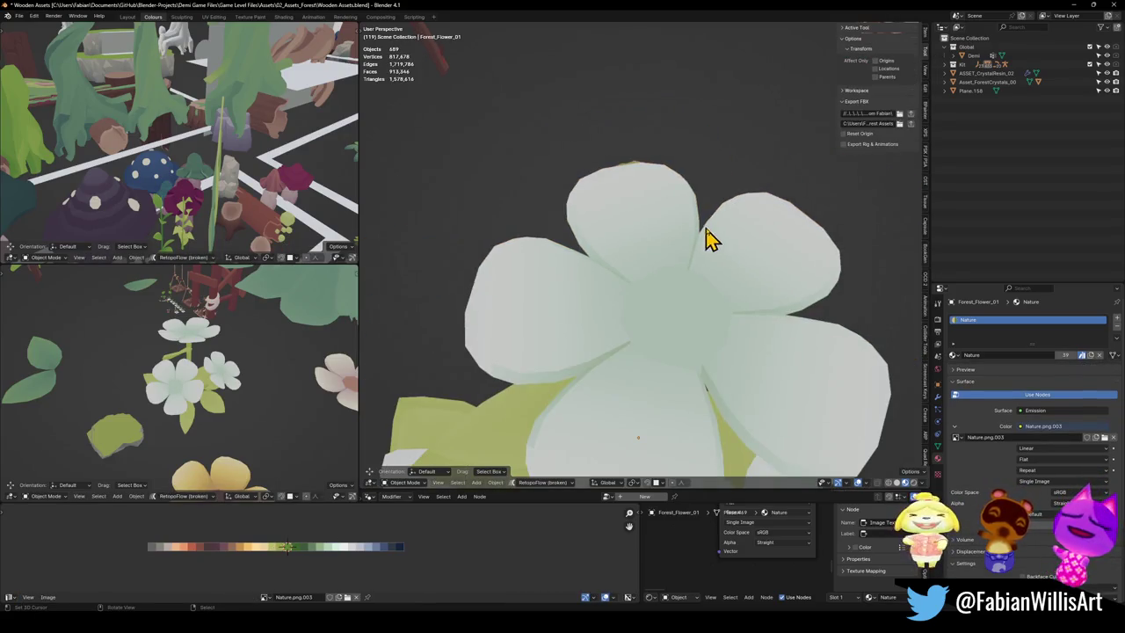
key(Tab)
key(alt+h)
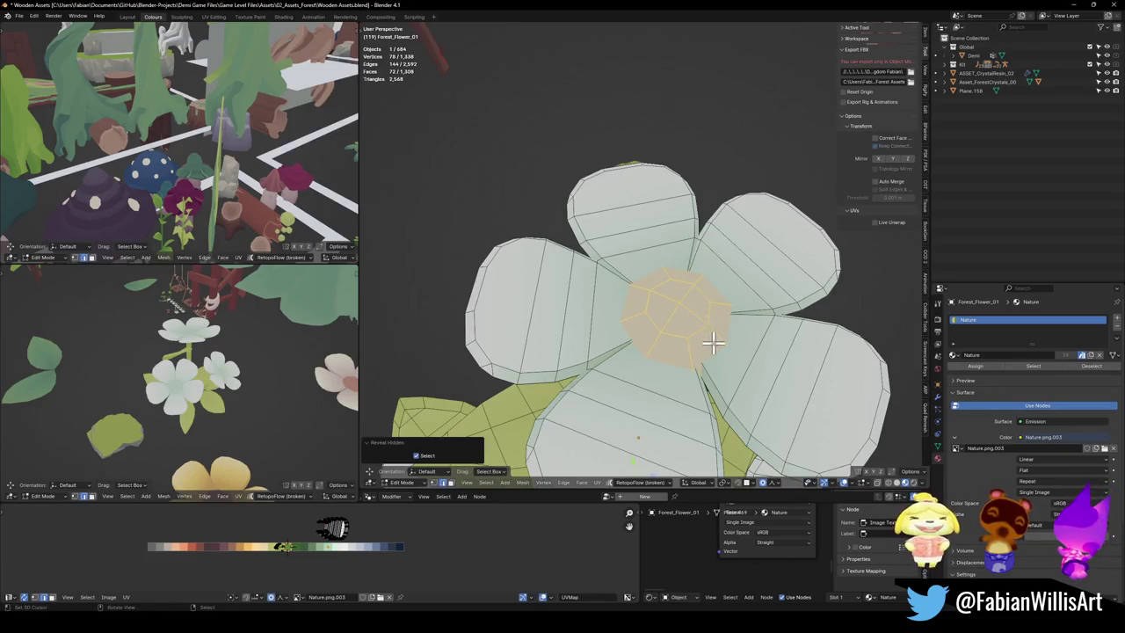
key(p)
click(701, 316)
key(Tab)
Step: Save Wooden Assets.blend and fly Unity's scene camera toward the flowers
key(ctrl+s)
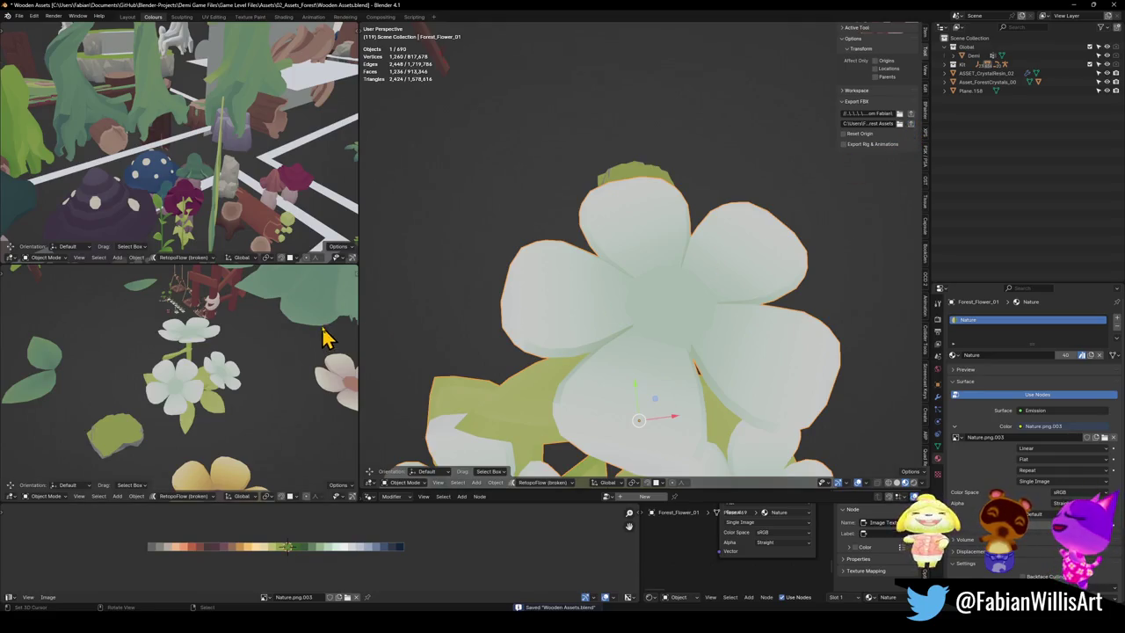
key(alt+Tab)
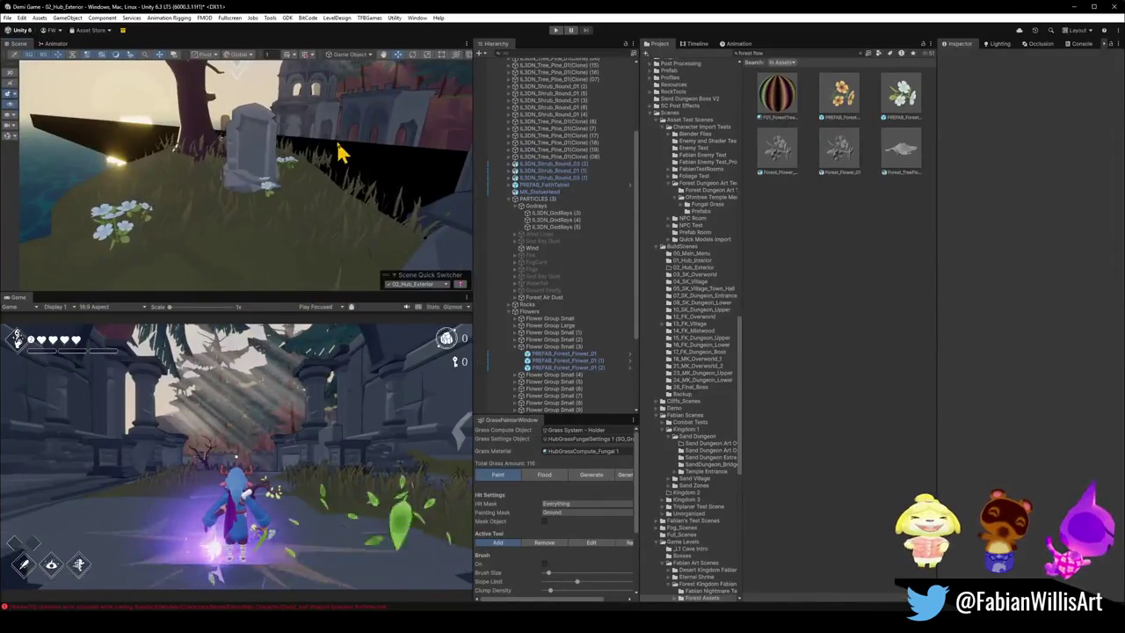
mouse_move(341, 151)
right_down()
mouse_move(306, 175)
mouse_move(322, 183)
right_up()
Step: Fly Unity's scene camera close to the gravestone and tree, then return to Blender's flower mesh
mouse_move(377, 244)
right_down()
mouse_move(374, 185)
mouse_move(341, 208)
right_up()
right_drag(460, 174, 460, 174)
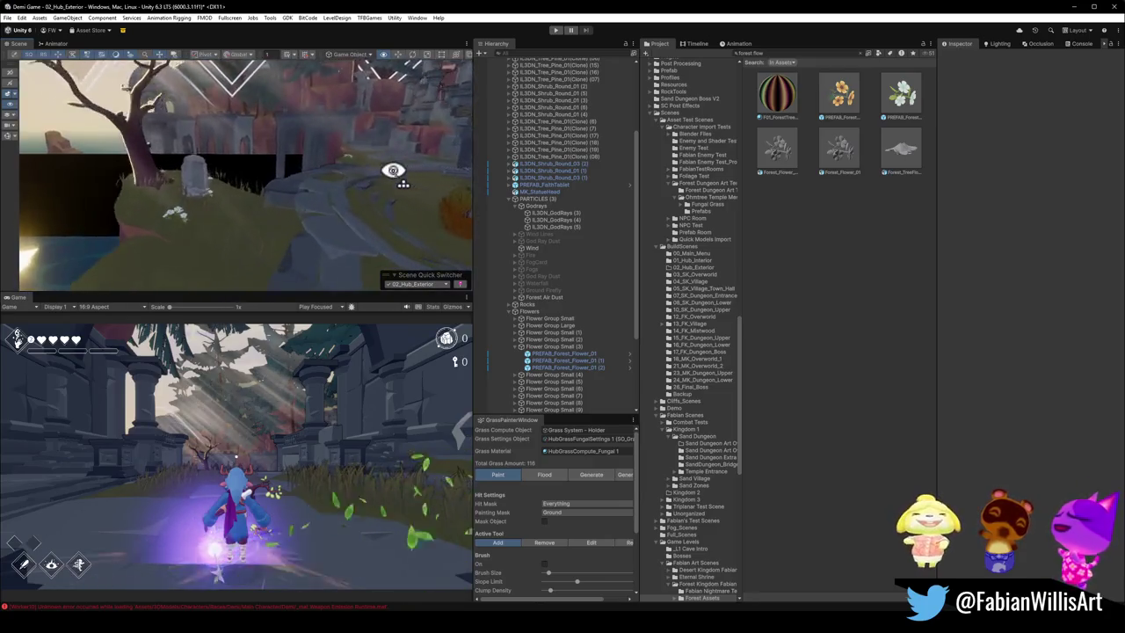
right_drag(460, 174, 363, 171)
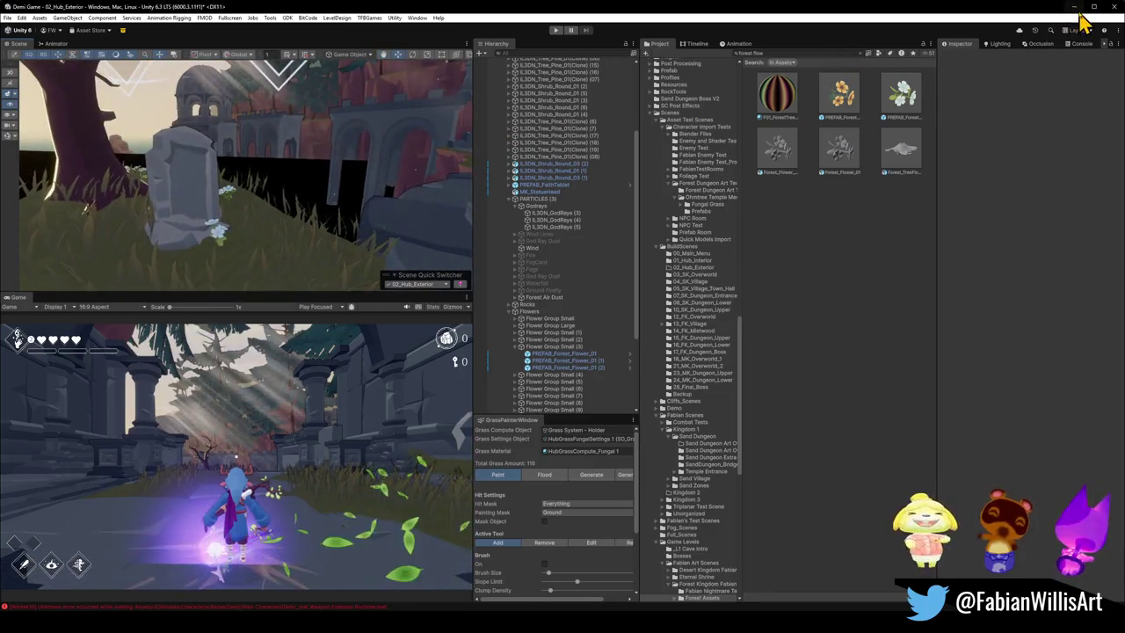
click(1074, 7)
key(Tab)
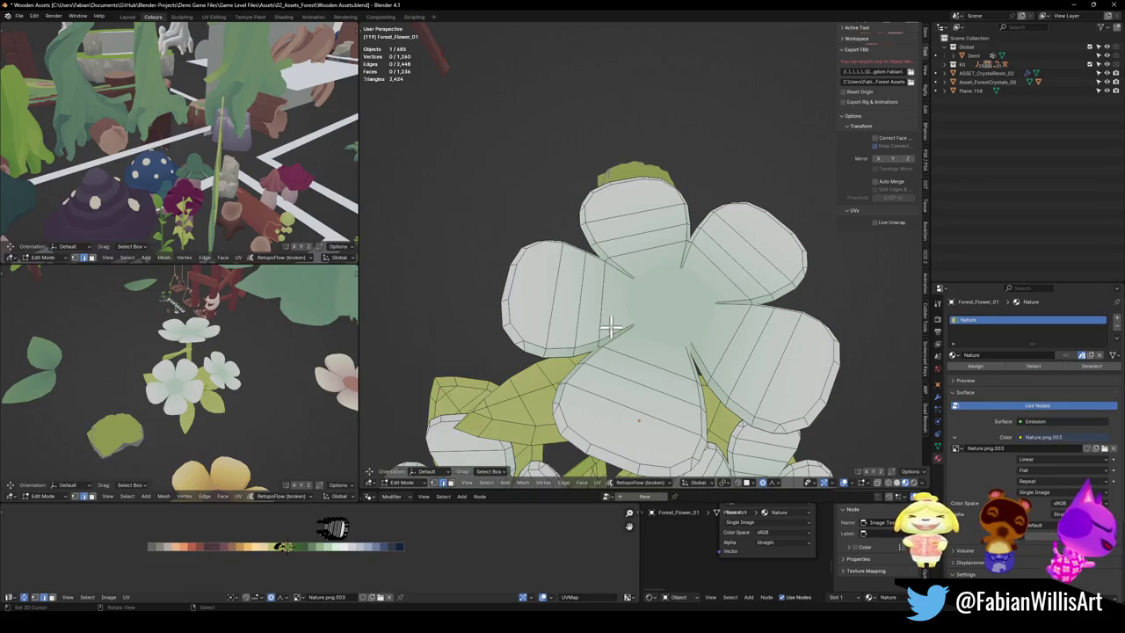
Step: Select all the flower's UVs and slide them horizontally along the palette
key(Tab)
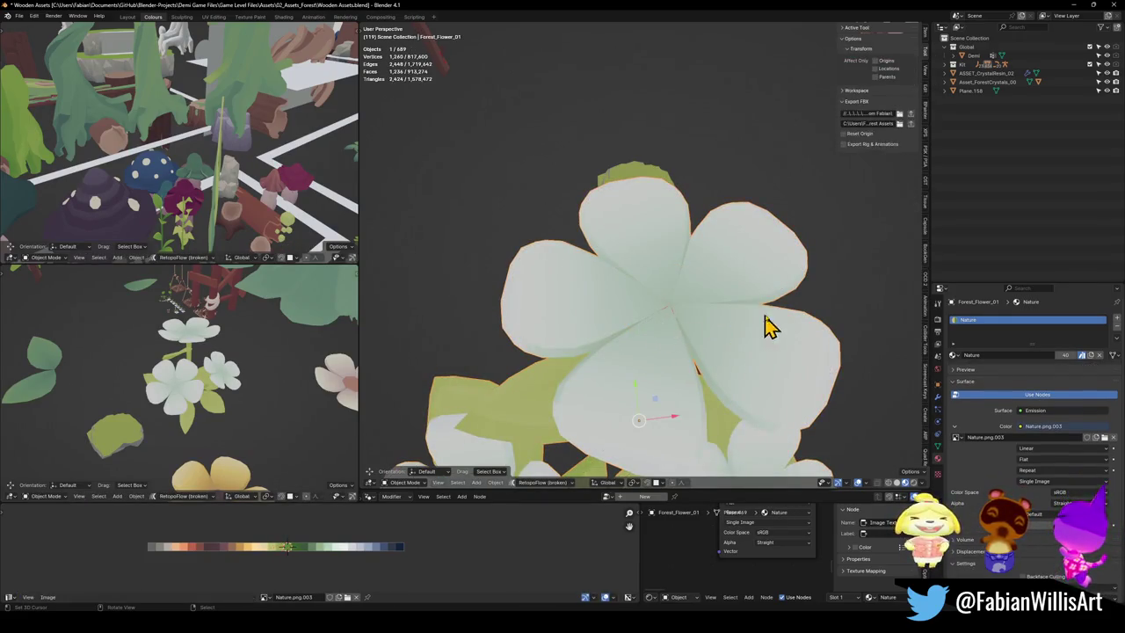
key(Tab)
key(Tab)
key(Tab)
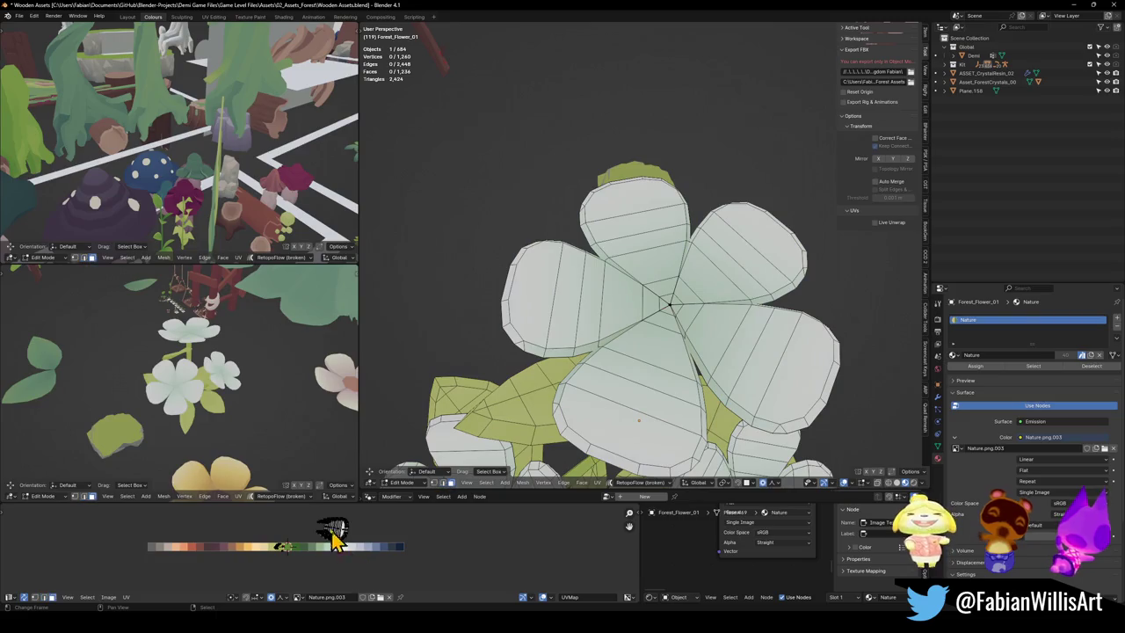
key(l)
key(g)
key(x)
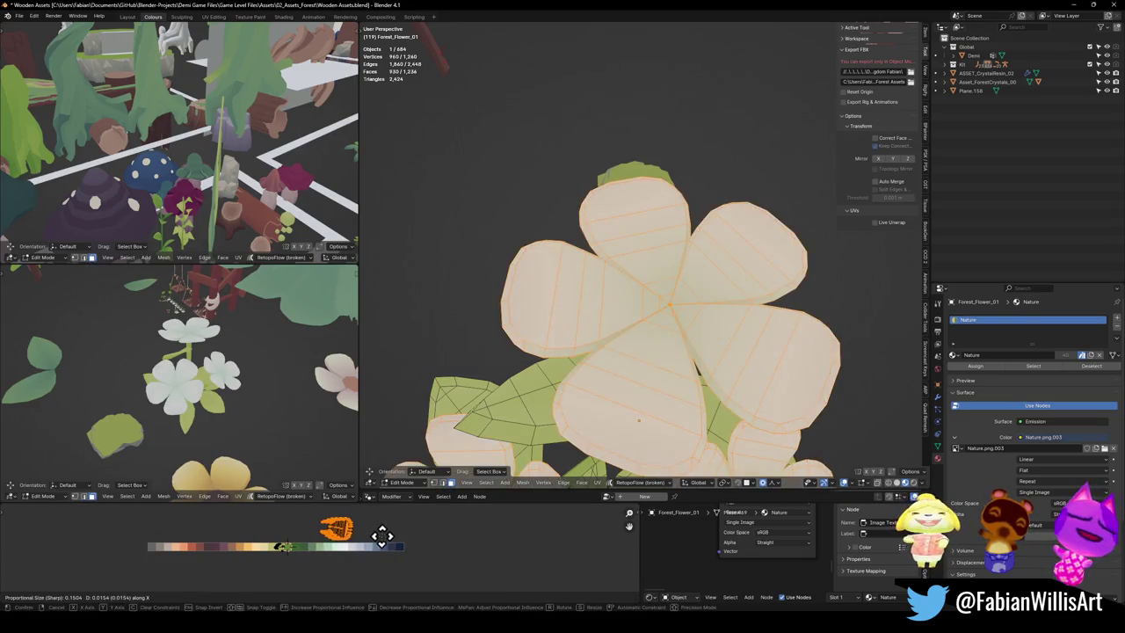
click(497, 549)
Step: Mirror the flower's UVs on X, shrink the island, and reposition it on the palette
key(ctrl+m)
key(x)
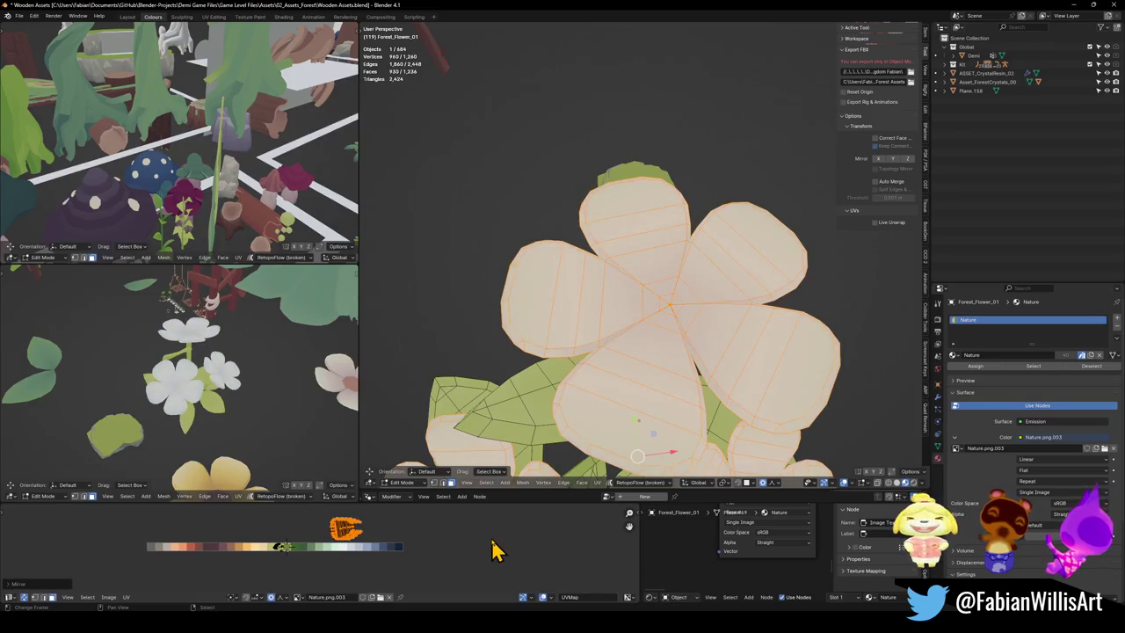
key(g)
key(x)
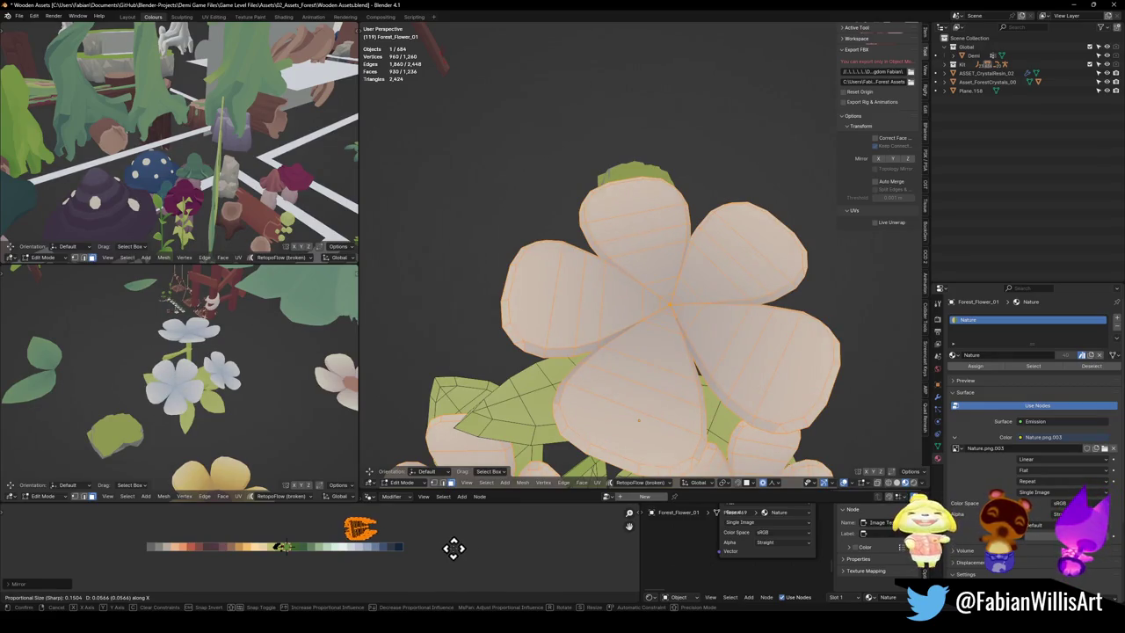
click(443, 546)
key(s)
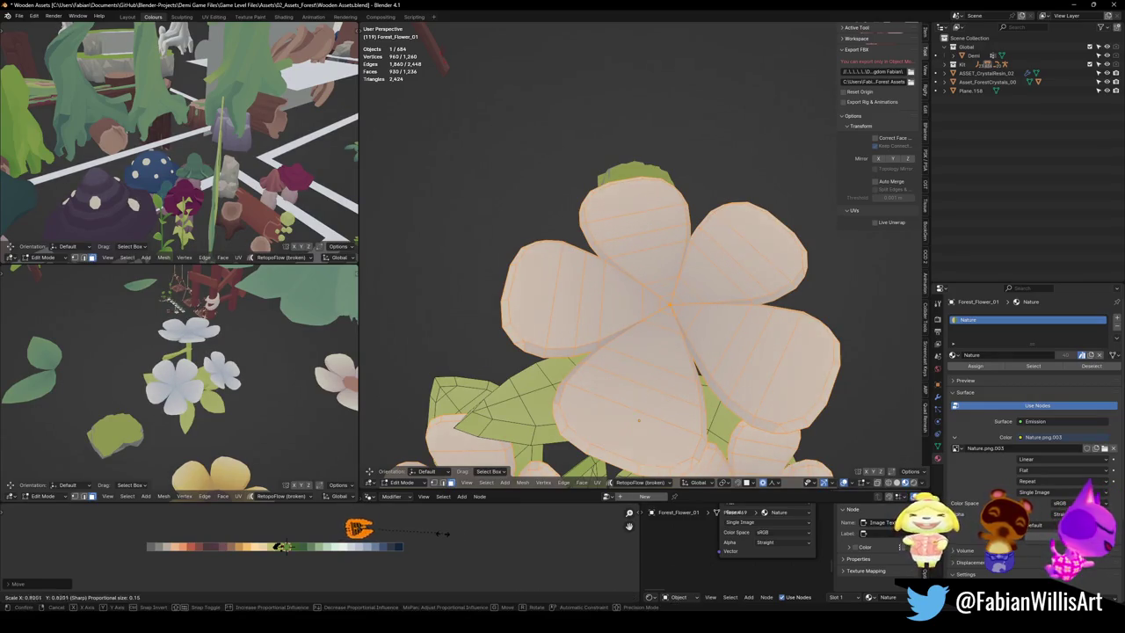
click(431, 536)
key(g)
key(x)
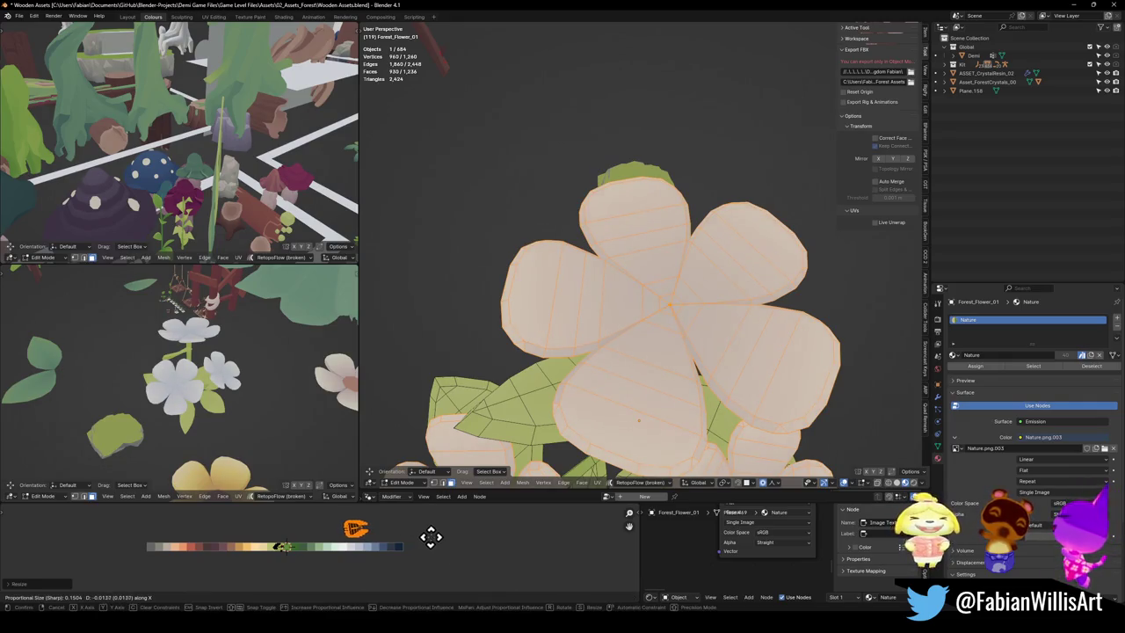
click(417, 539)
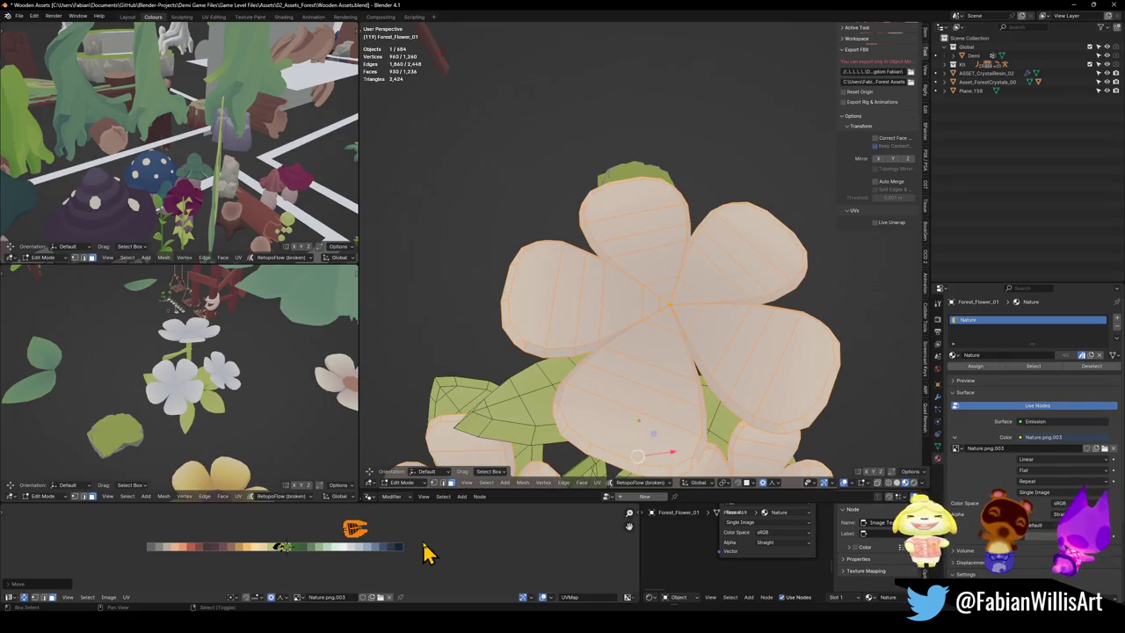
Step: Slide the petal UVs across the palette toward a pale cream colour
middle_drag(222, 403, 227, 401)
scroll(226, 400, up, 3)
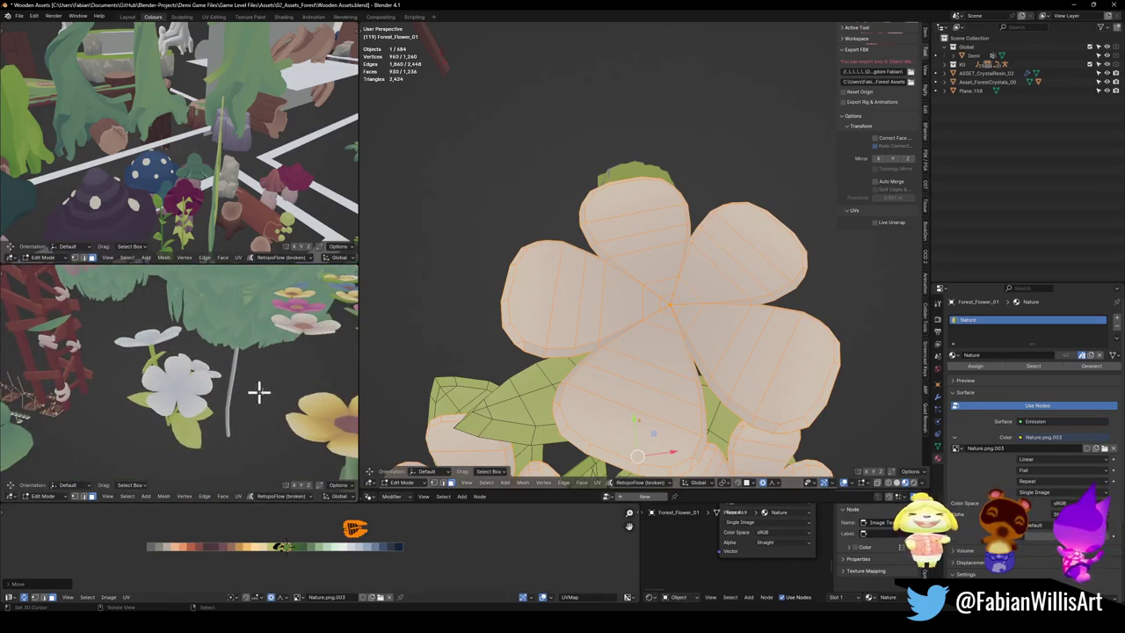
key(g)
key(x)
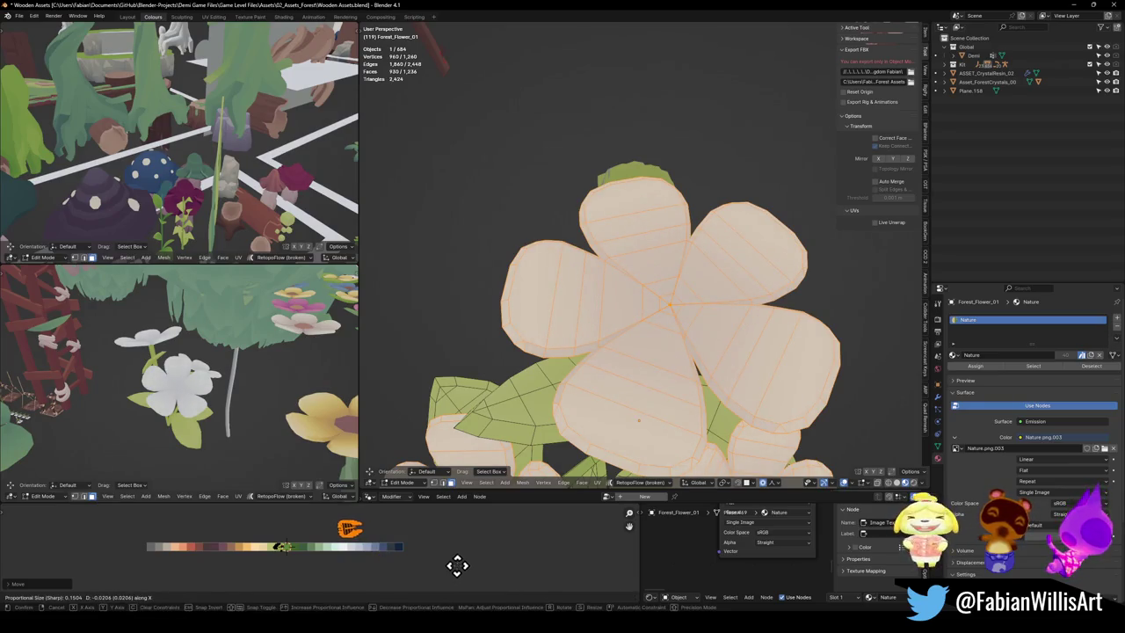
click(457, 565)
scroll(193, 384, down, 3)
scroll(193, 384, down, 2)
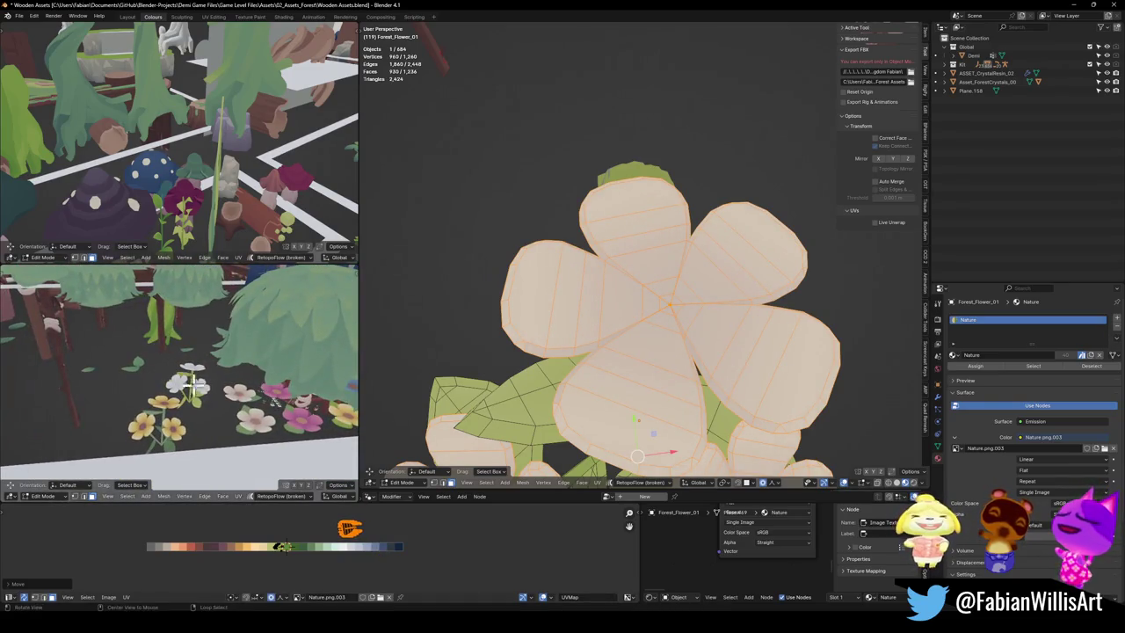
key(g)
key(x)
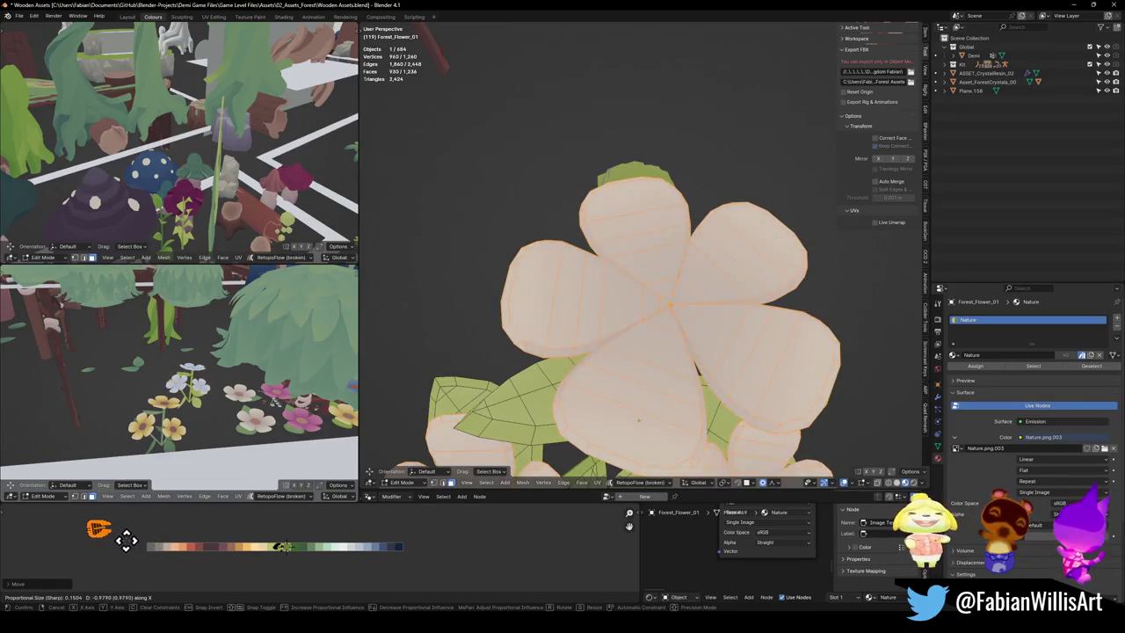
click(233, 547)
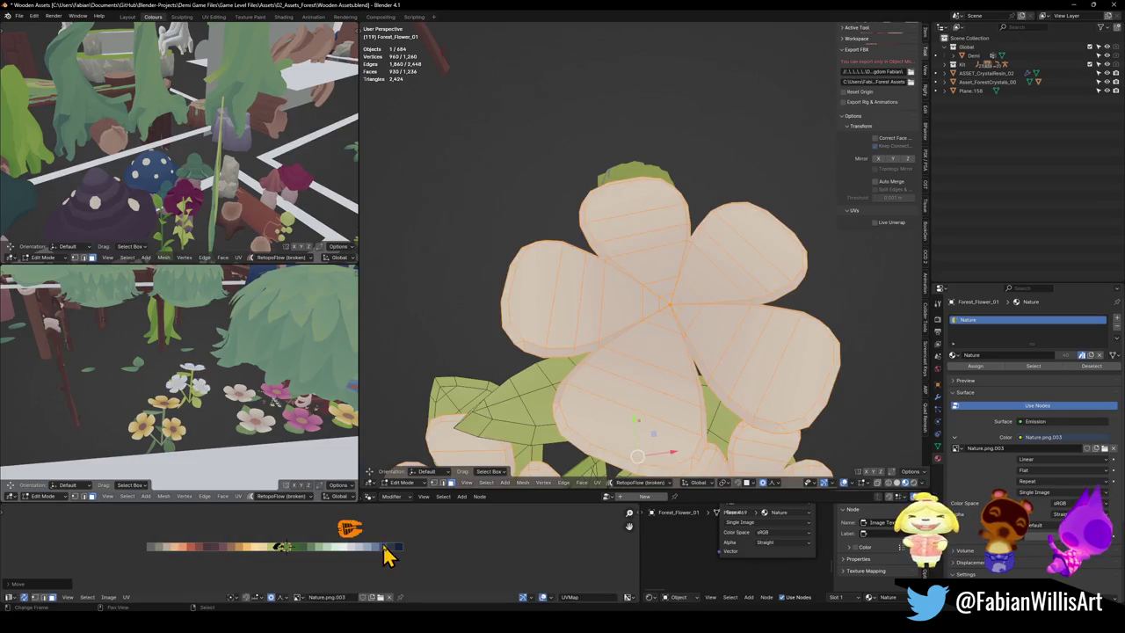
key(g)
key(x)
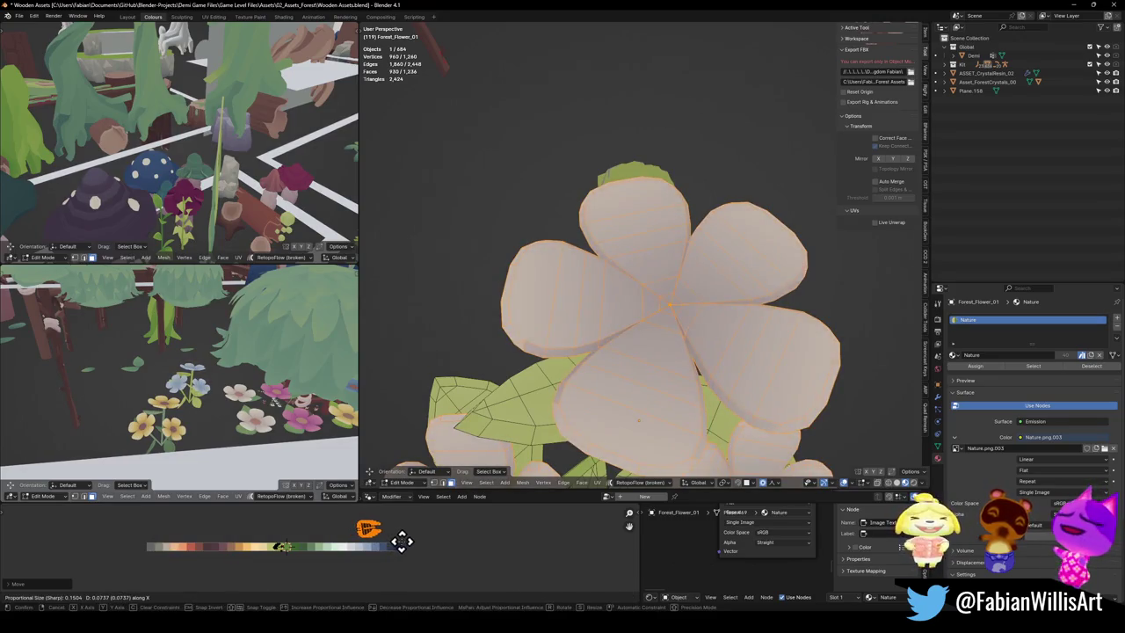
click(393, 542)
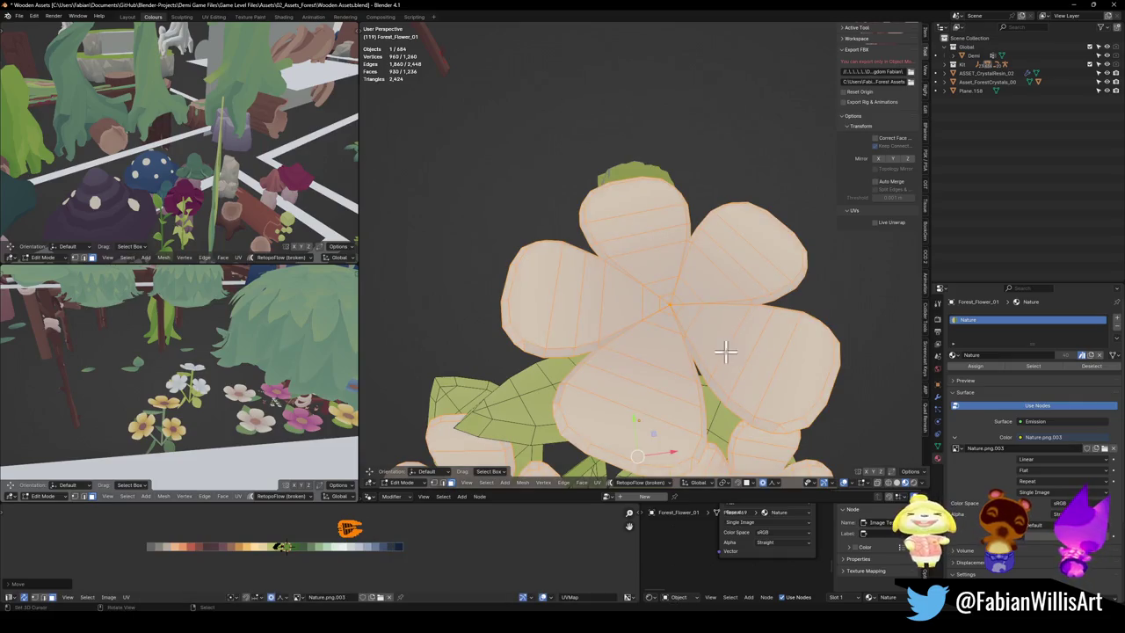
Step: Move the leaf UVs onto a deeper green on the palette
key(alt+a)
drag(268, 552, 269, 552)
key(g)
key(x)
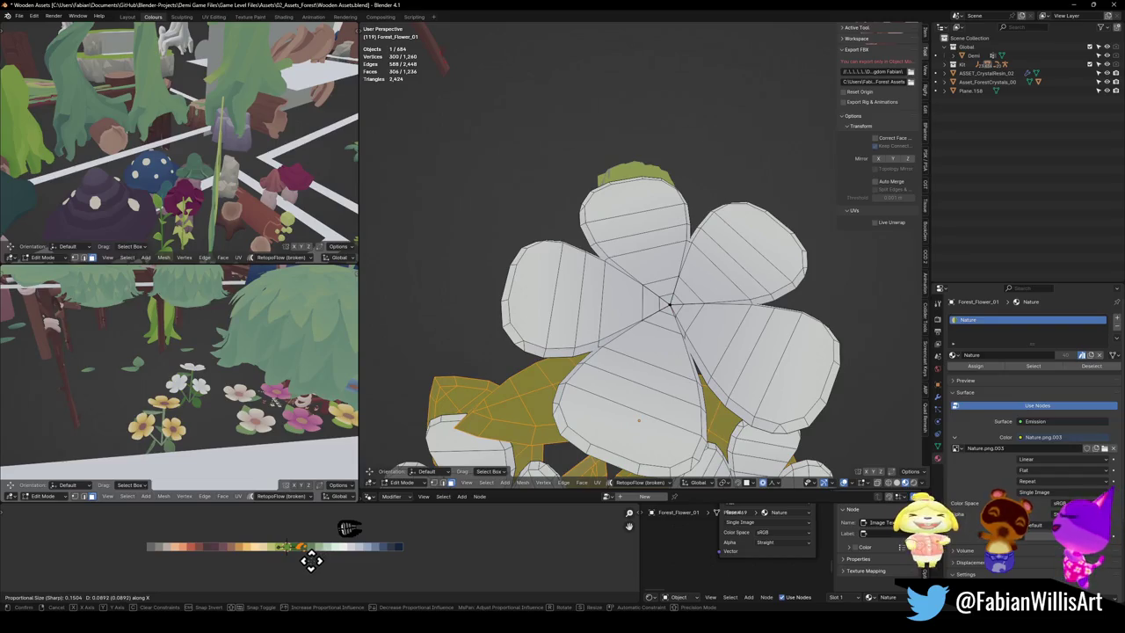
click(361, 560)
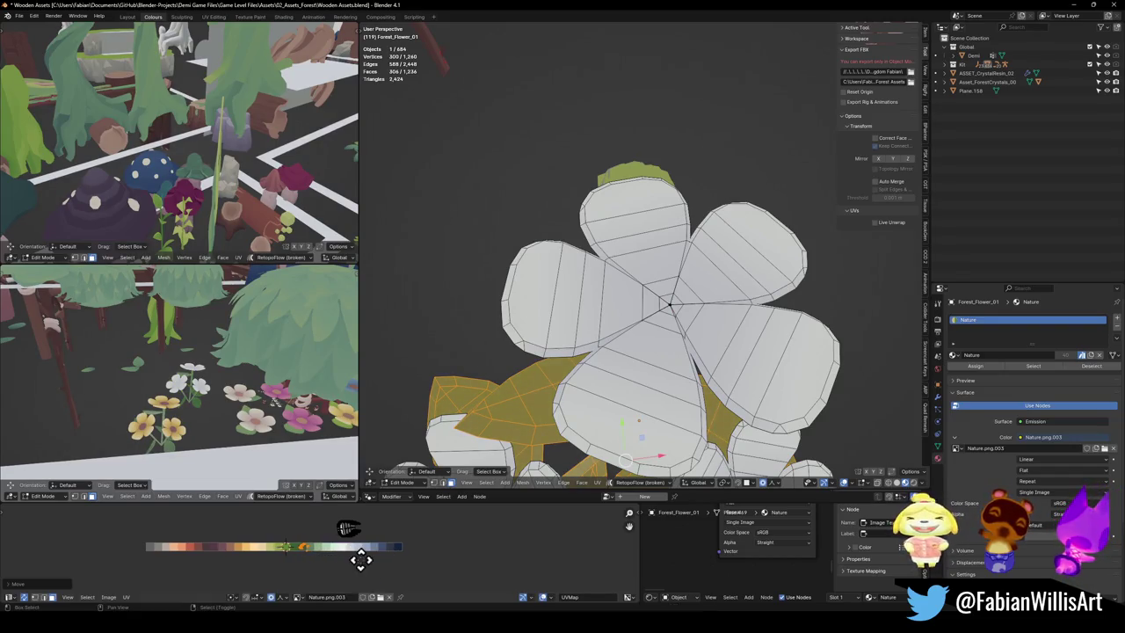
click(379, 552)
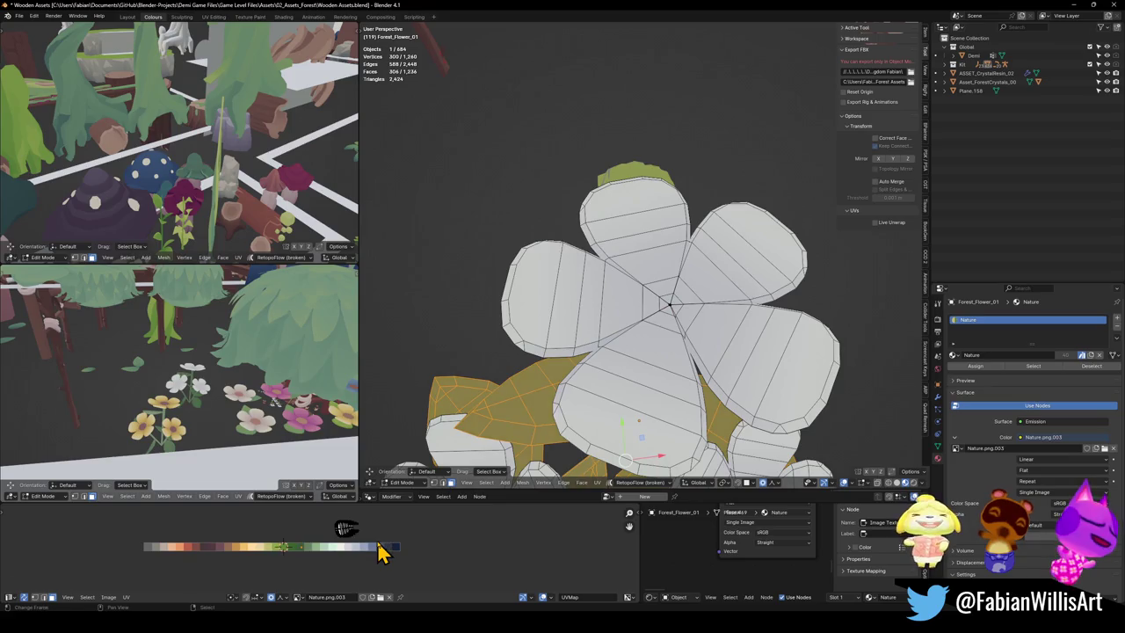
key(g)
key(x)
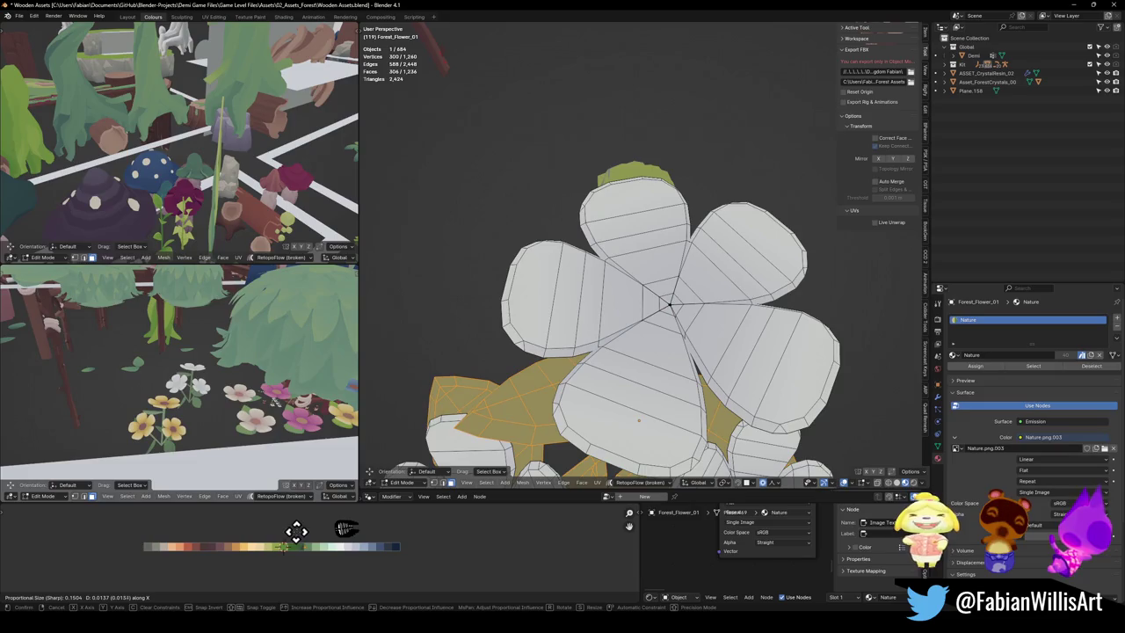
click(298, 534)
Step: Return to Object Mode, save Wooden Assets.blend, and bring Unity to the front
key(Tab)
key(ctrl+s)
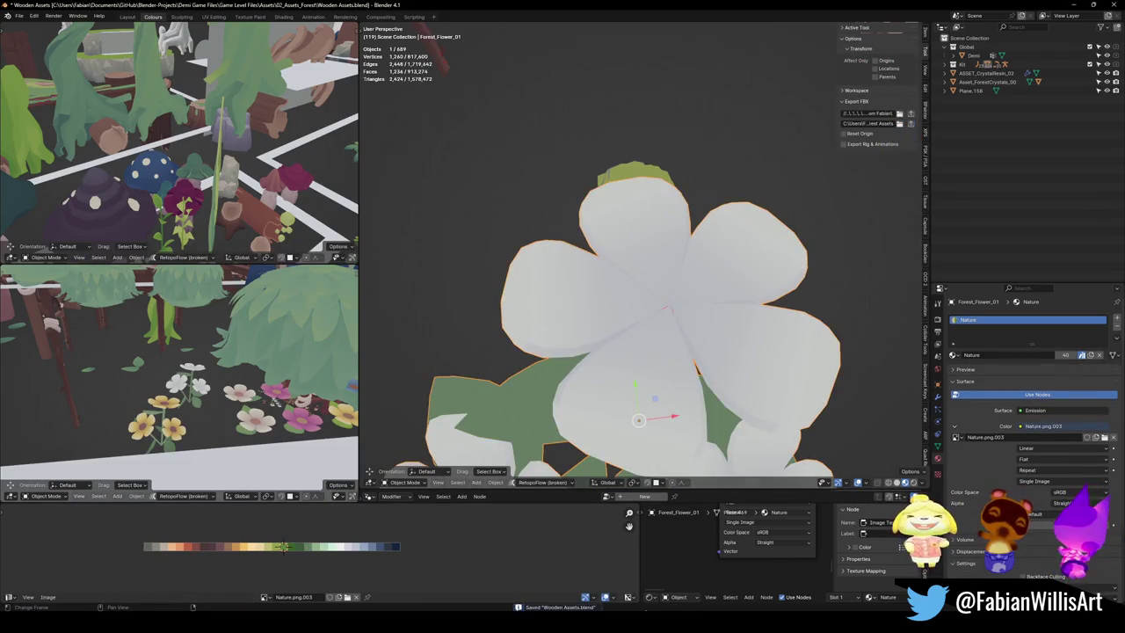
key(alt+Tab)
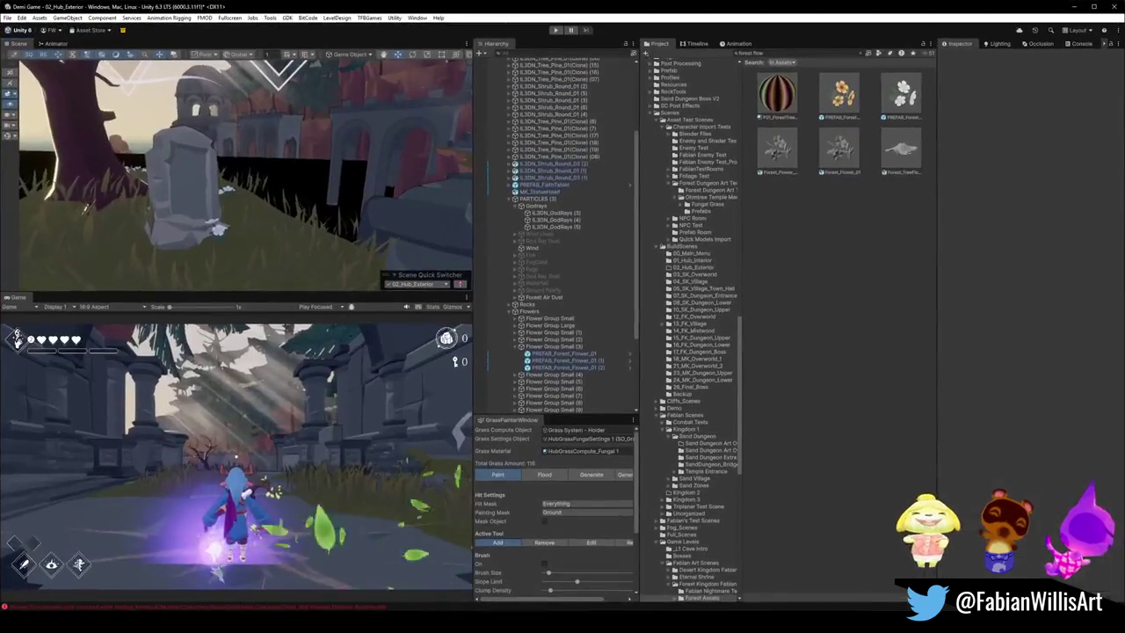
Step: View the gravestone flowers in Unity's scene, then resume mesh editing of Blender's flower
mouse_move(243, 202)
right_down()
mouse_move(275, 198)
mouse_move(165, 218)
right_up()
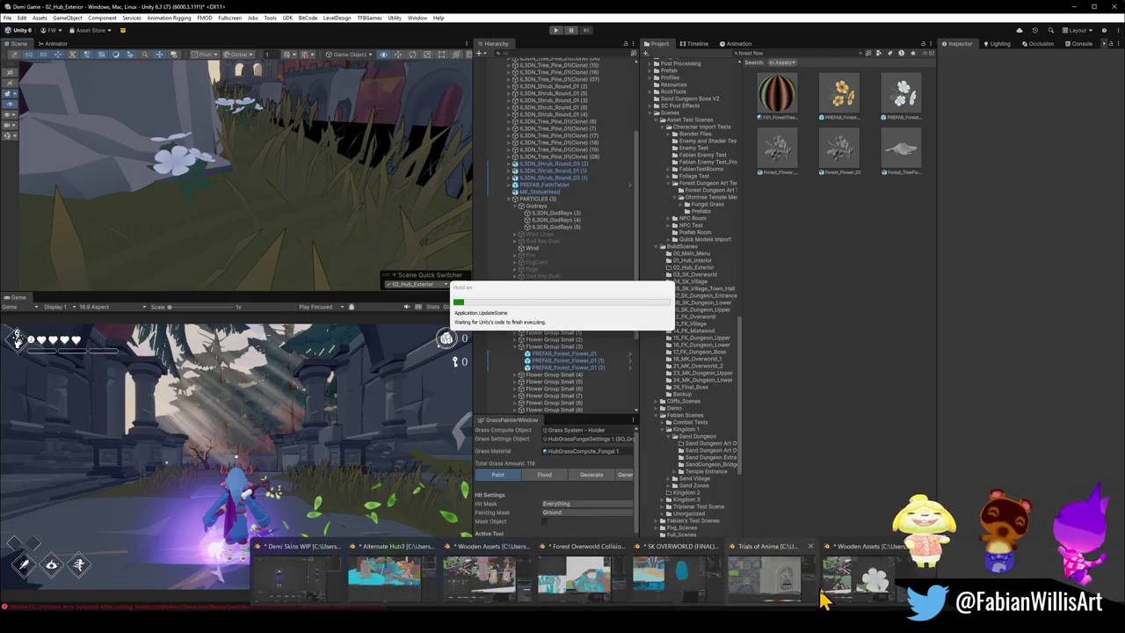
click(823, 603)
key(Tab)
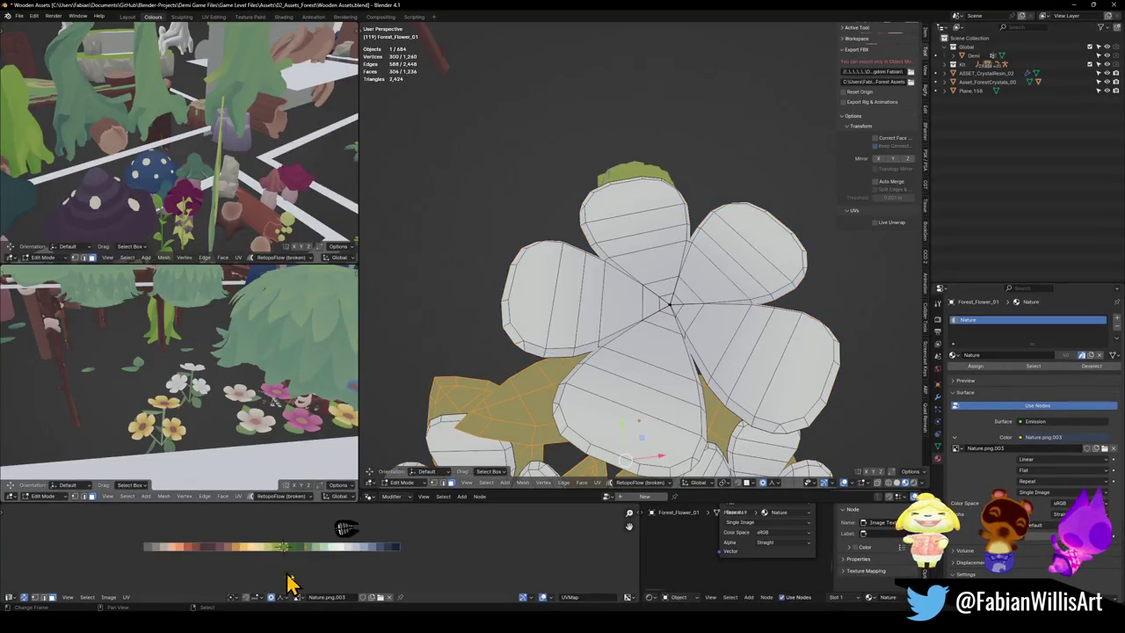
Step: Slide the leaf UVs to a paler sage green and slightly enlarge the island
key(g)
key(x)
click(332, 574)
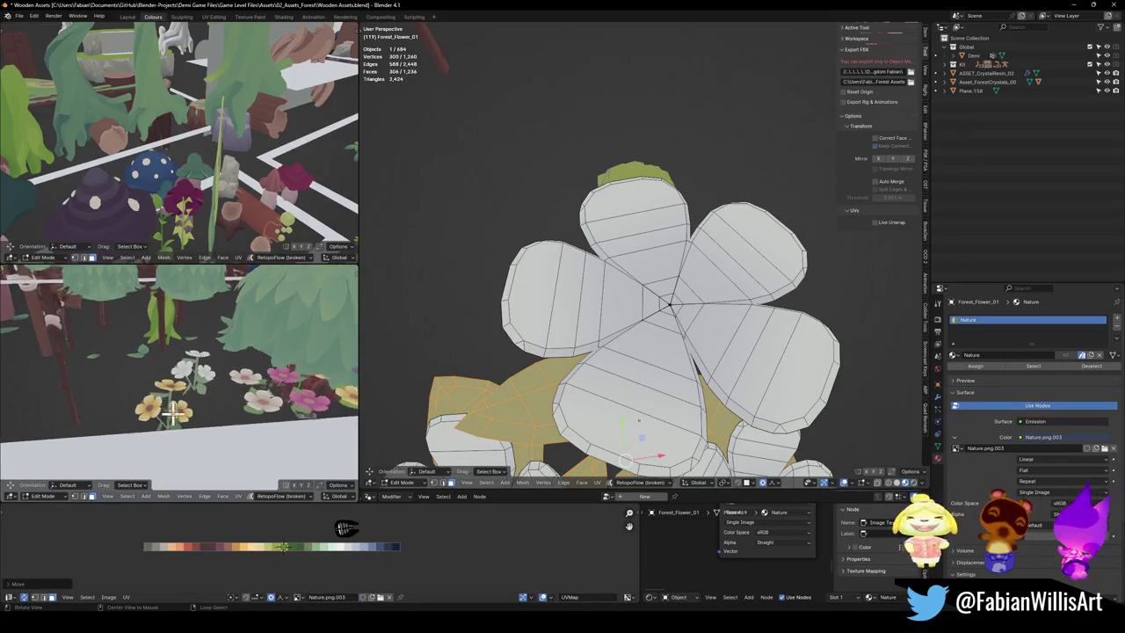
scroll(172, 424, up, 5)
middle_drag(212, 396, 226, 389)
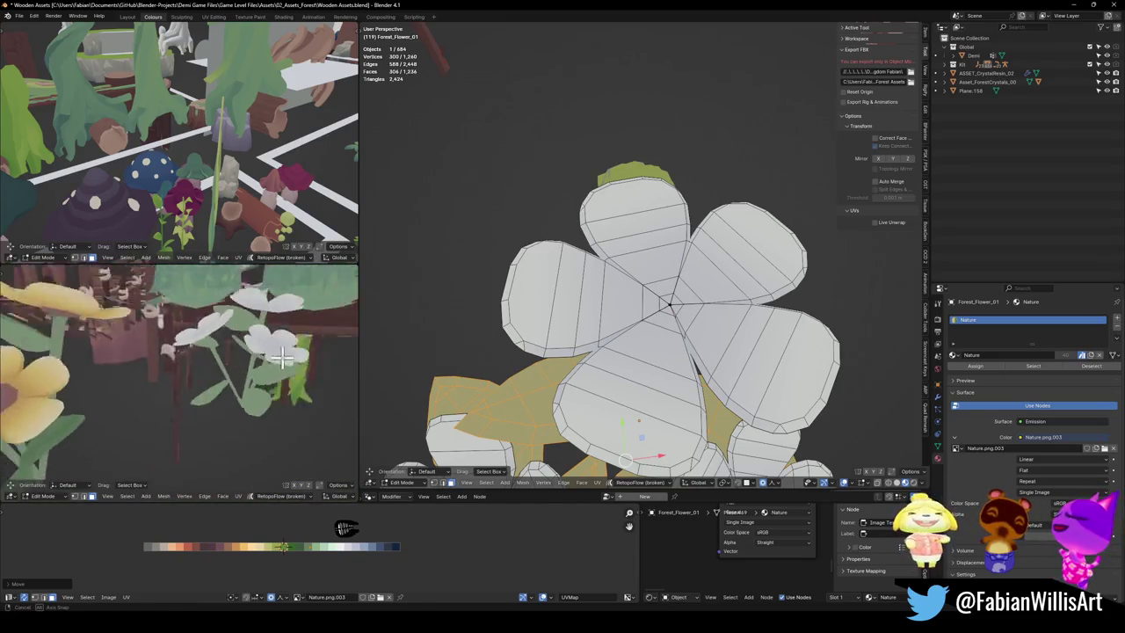
middle_drag(226, 389, 252, 430)
key(s)
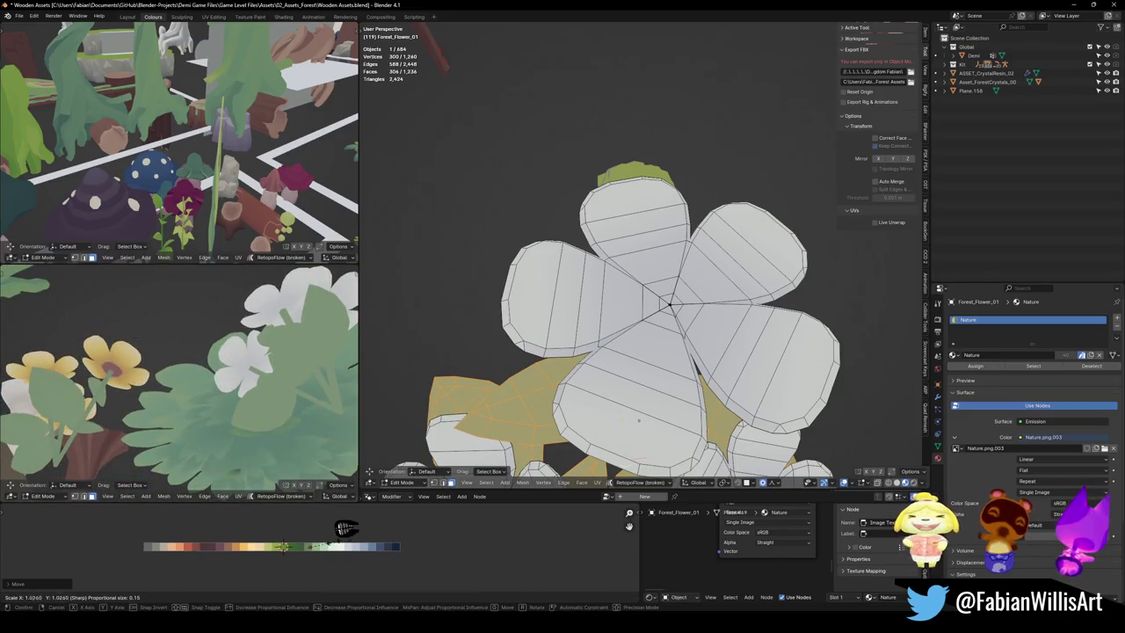
click(159, 539)
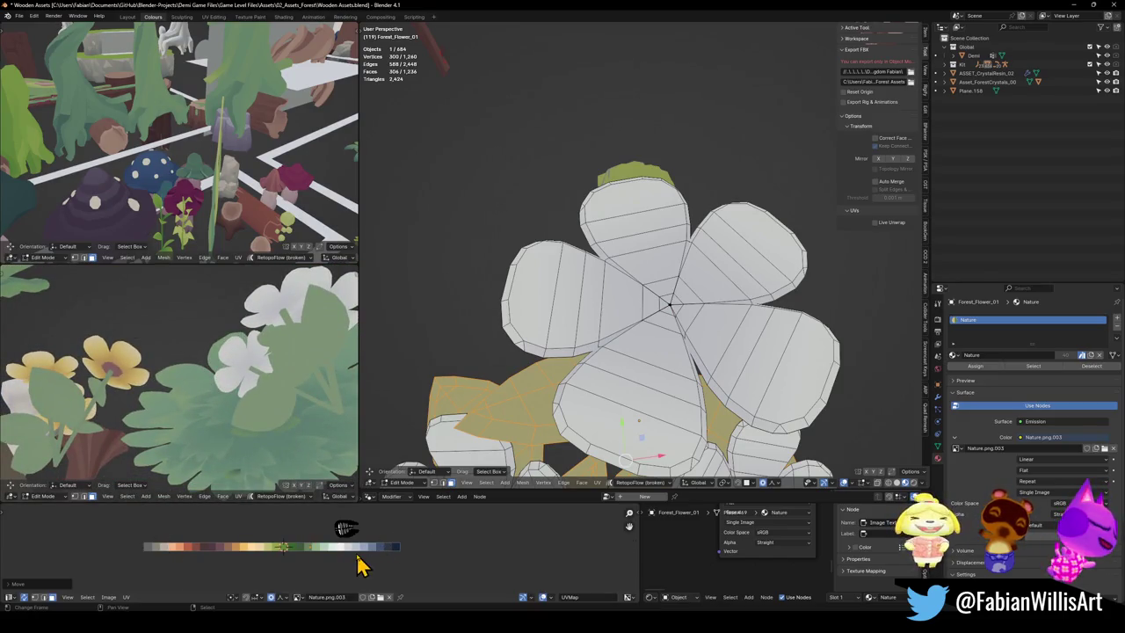
Step: Move the petal UVs onto the white swatch, return to Object Mode, and switch to Unity
key(g)
key(x)
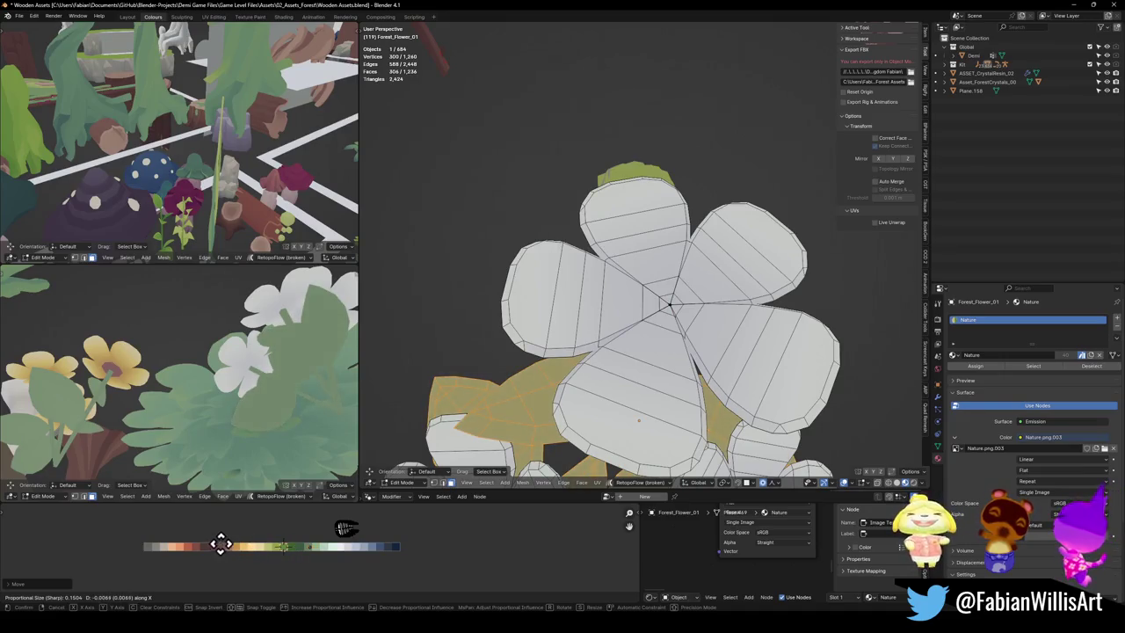
click(254, 543)
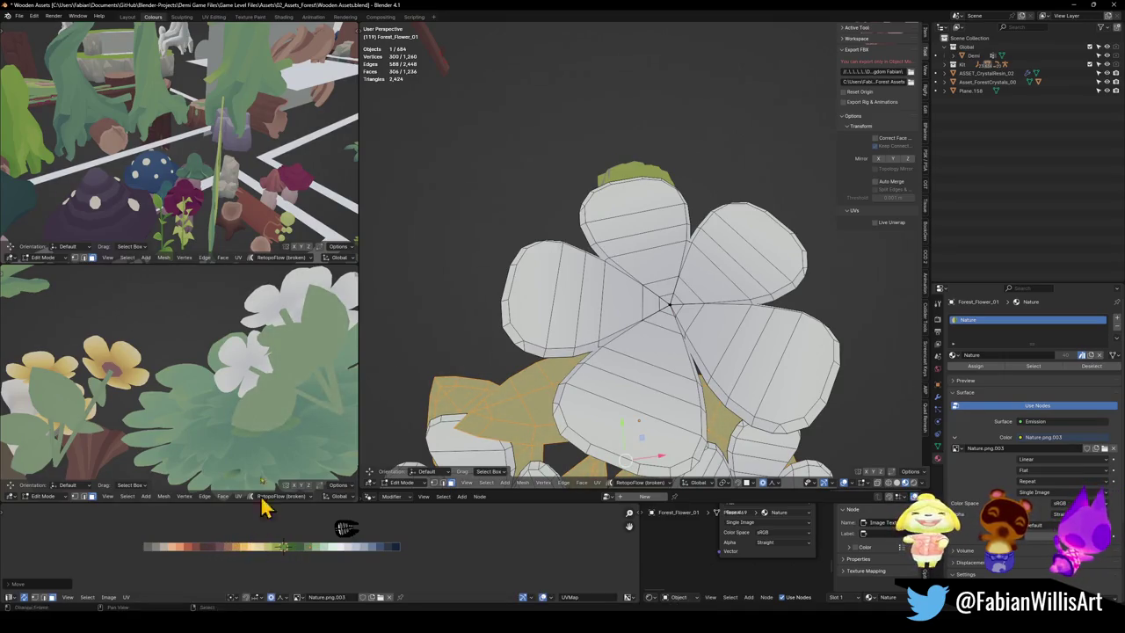
scroll(289, 456, up, 3)
mouse_move(288, 456)
middle_down()
mouse_move(276, 427)
mouse_move(307, 409)
middle_up()
key(Tab)
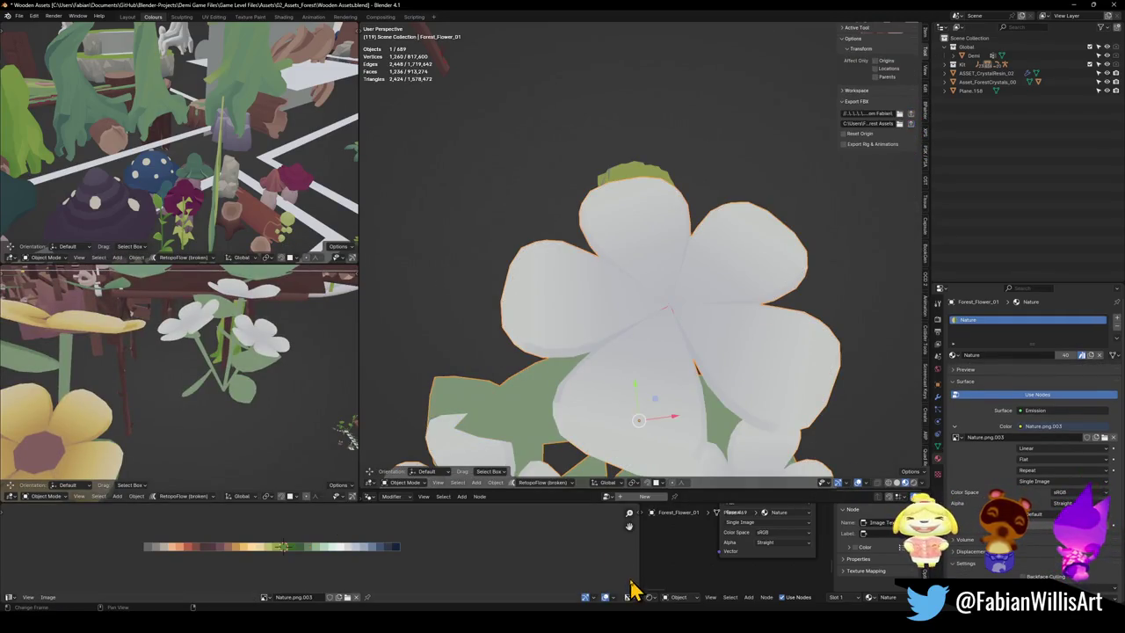
key(alt+Tab)
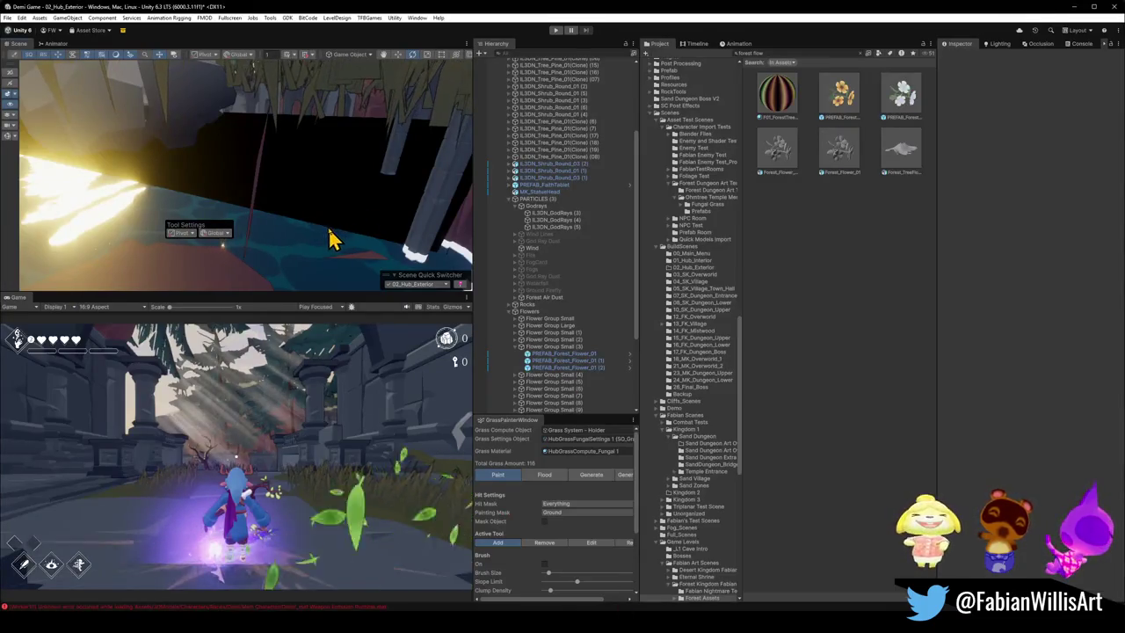
Step: Move two flowers from the grass over beside the gravestone
mouse_move(306, 186)
right_down()
mouse_move(292, 203)
mouse_move(354, 178)
mouse_move(409, 204)
mouse_move(82, 238)
right_up()
click(123, 250)
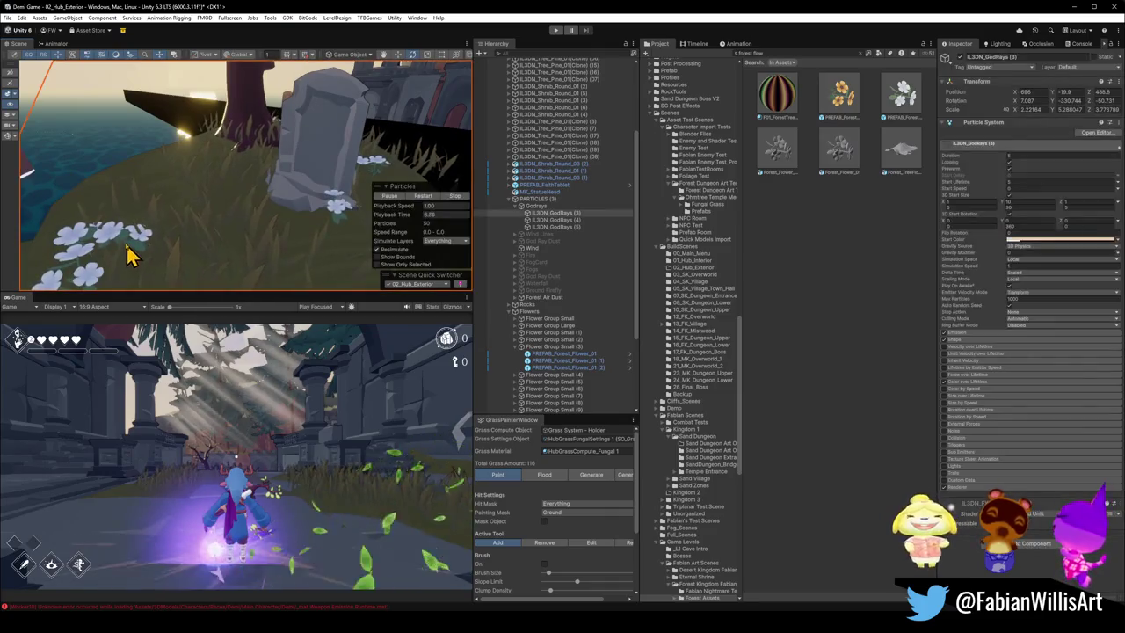
drag(130, 252, 276, 220)
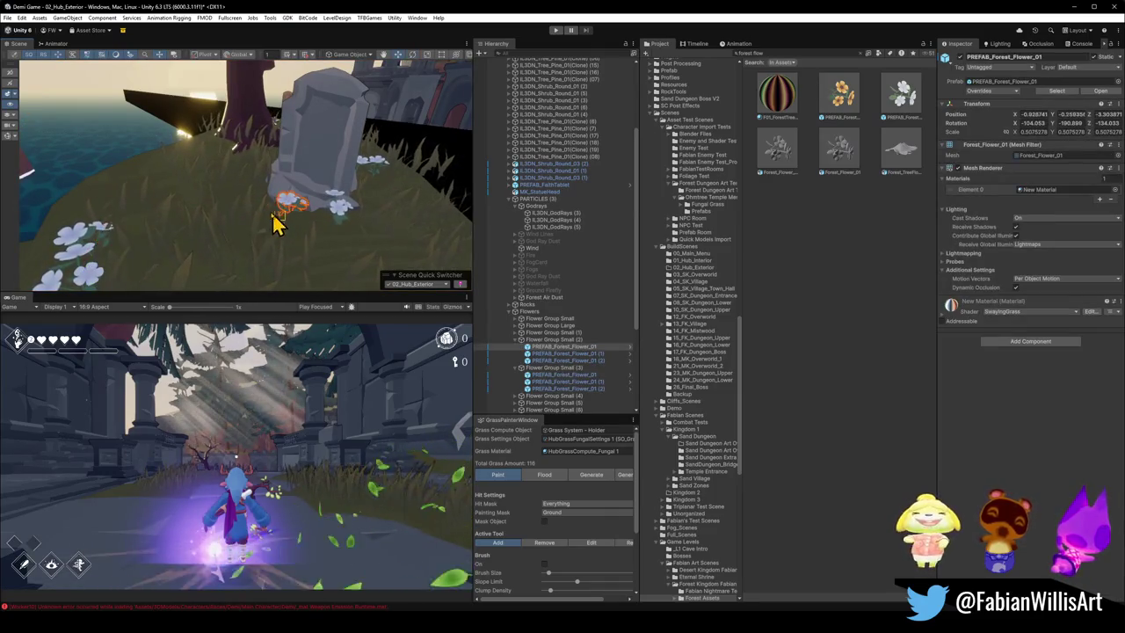
click(83, 246)
drag(84, 263, 86, 299)
right_drag(86, 290, 146, 226)
drag(145, 239, 364, 203)
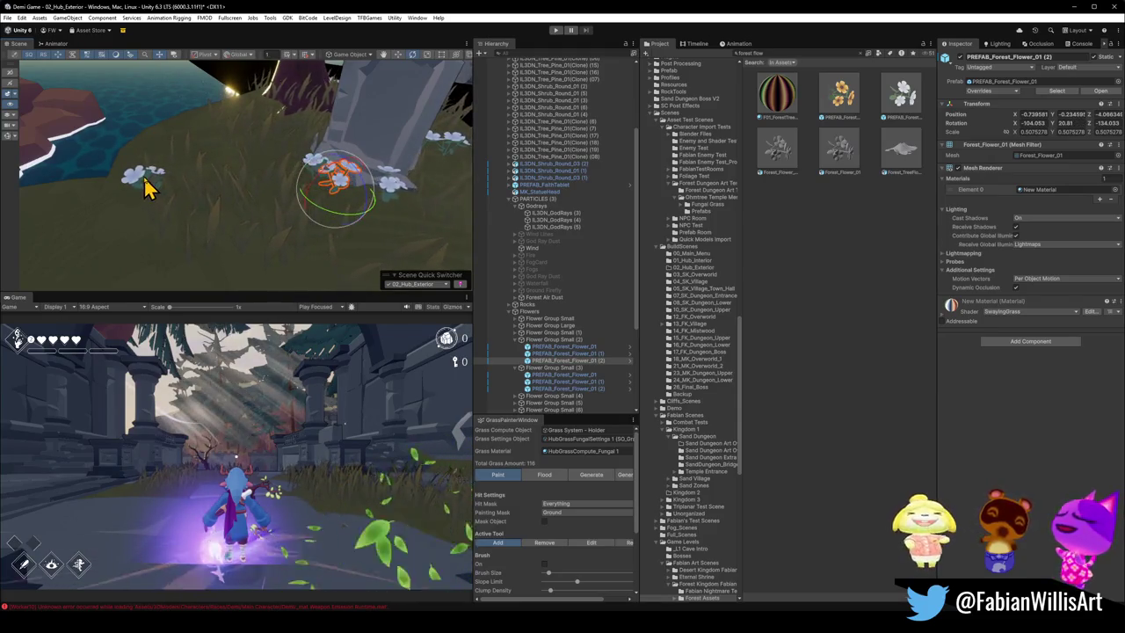
Step: Duplicate PREFAB_Forest_Flower_01 (1) and place the copy further right by the gravestone
click(145, 186)
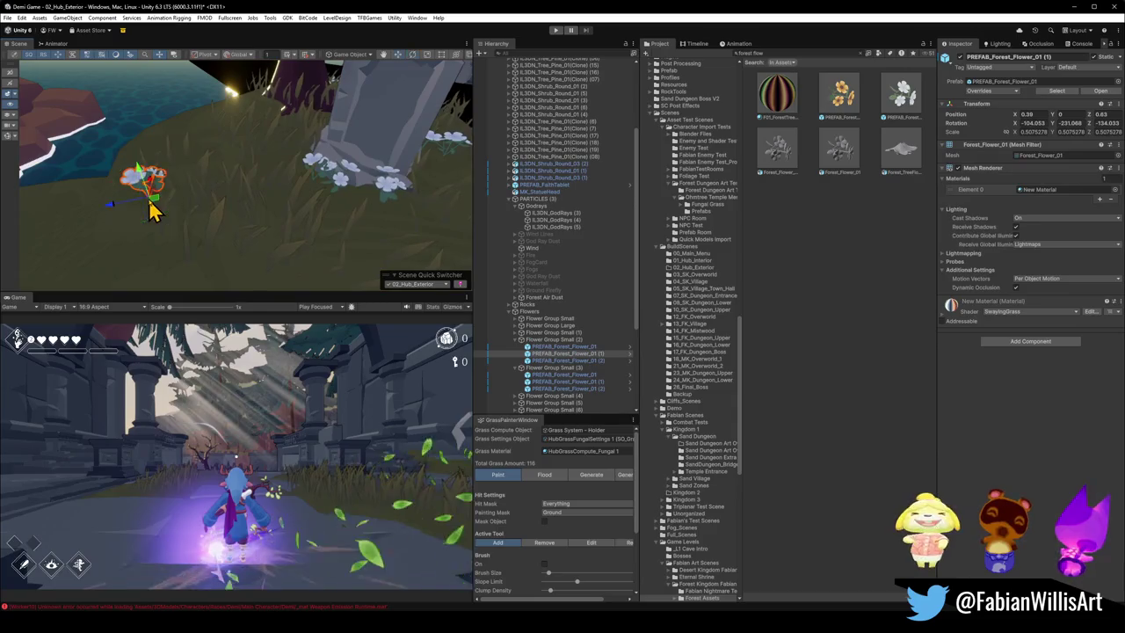
click(153, 208)
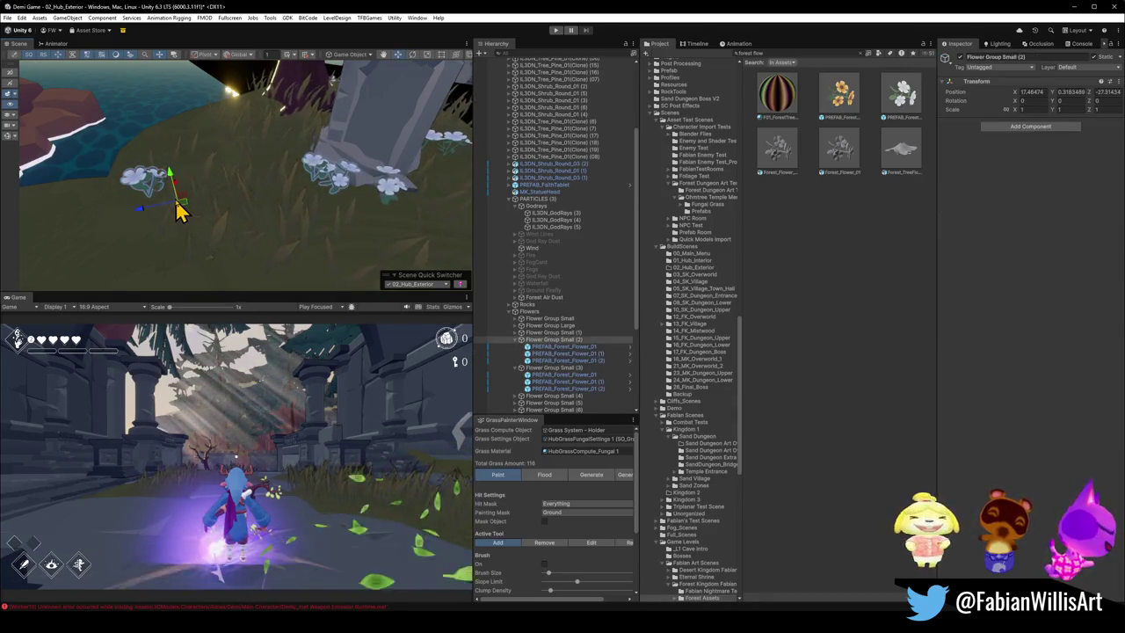
click(169, 210)
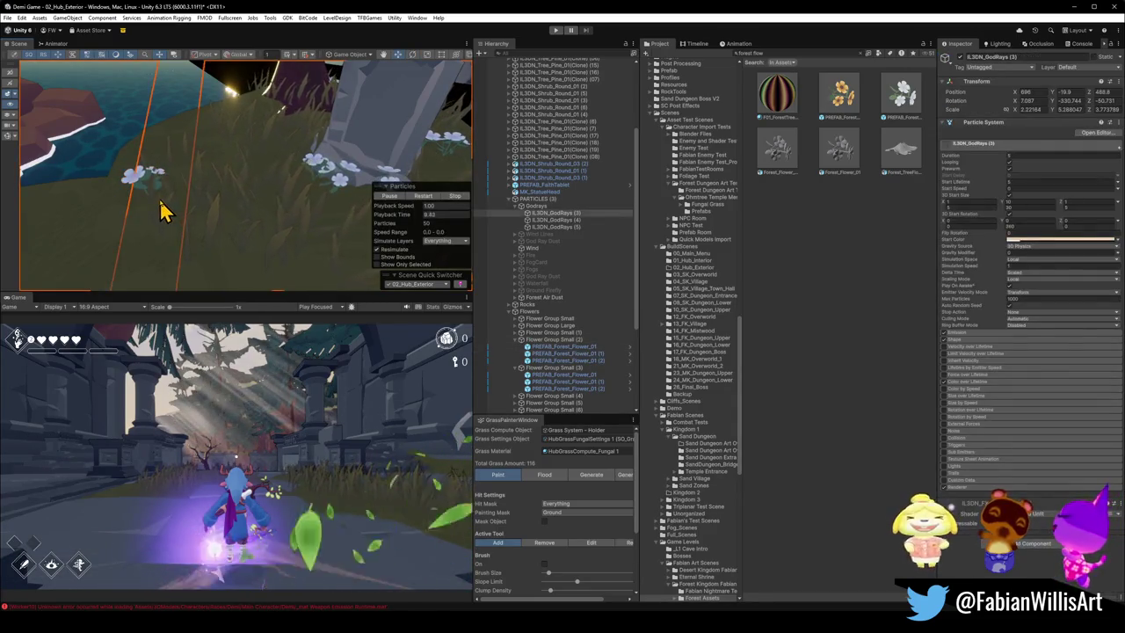
click(158, 208)
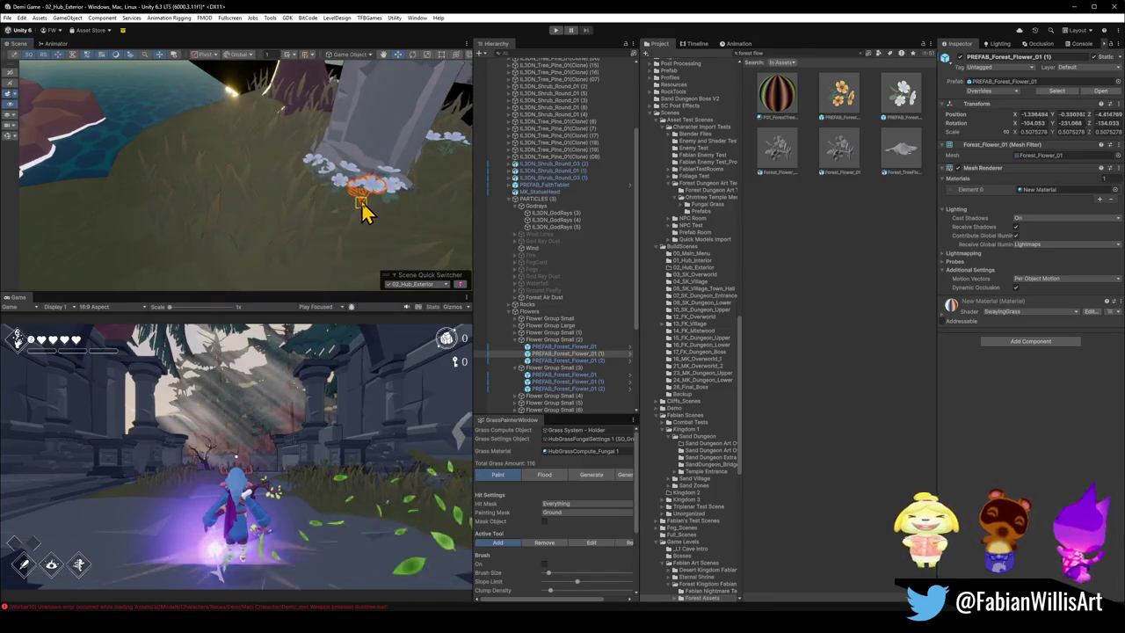
key(ctrl+d)
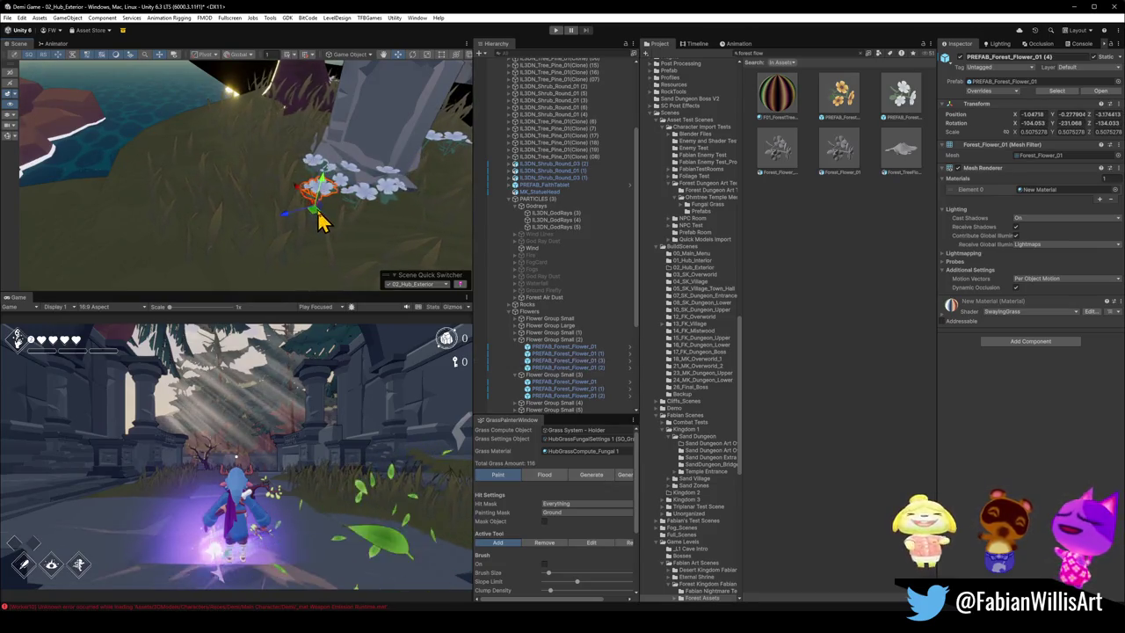
drag(321, 219, 382, 235)
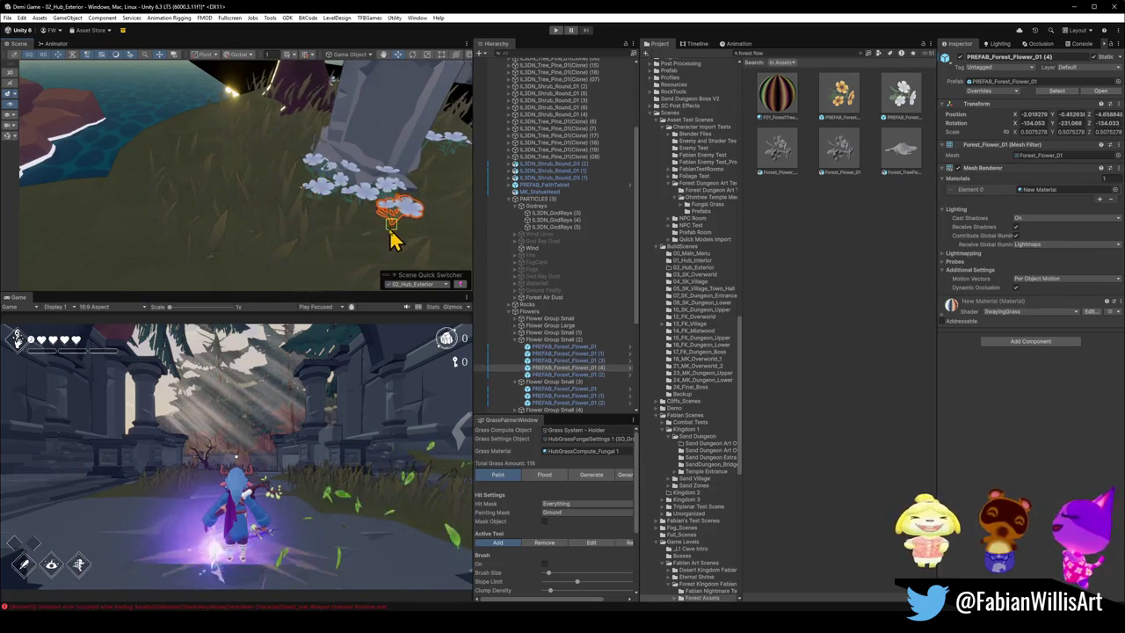
Step: Shift another flower down to the gravestone's base and check the arrangement
click(738, 495)
mouse_move(334, 159)
right_down()
mouse_move(345, 120)
mouse_move(365, 201)
mouse_move(296, 246)
right_up()
click(320, 236)
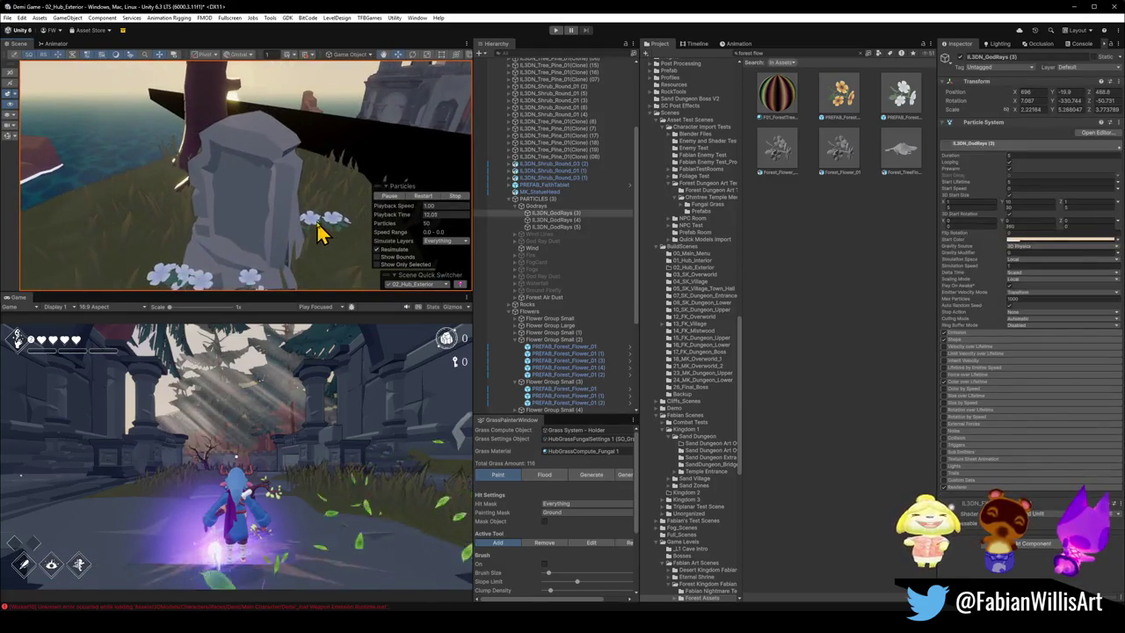
click(319, 230)
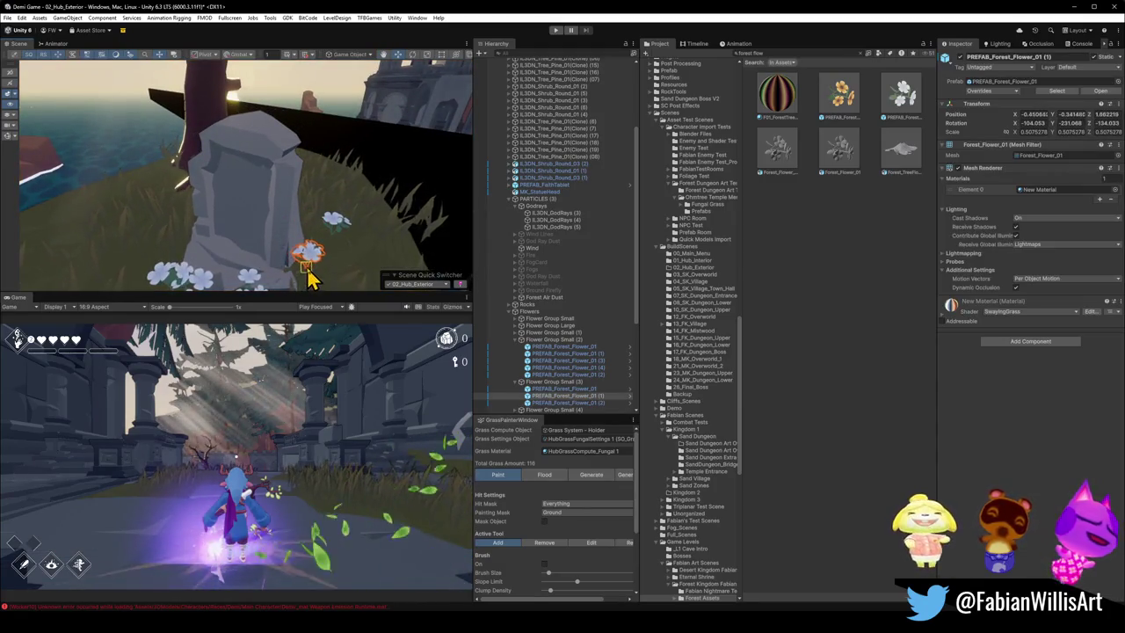
click(336, 220)
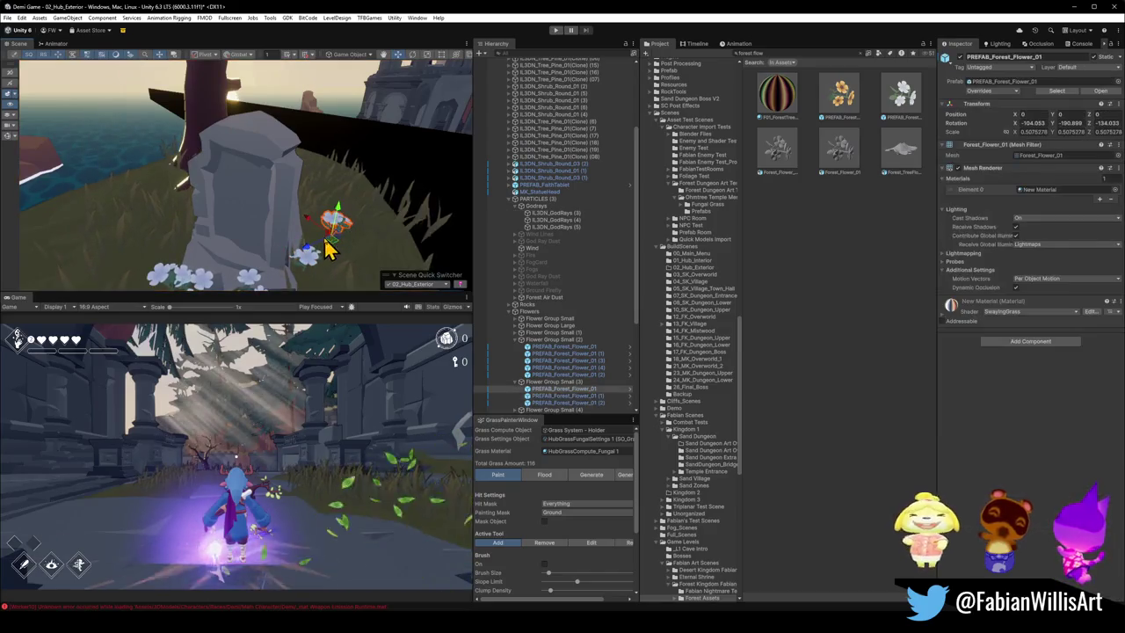
mouse_move(334, 239)
mouse_down()
mouse_move(284, 276)
mouse_move(261, 261)
mouse_move(301, 286)
mouse_up()
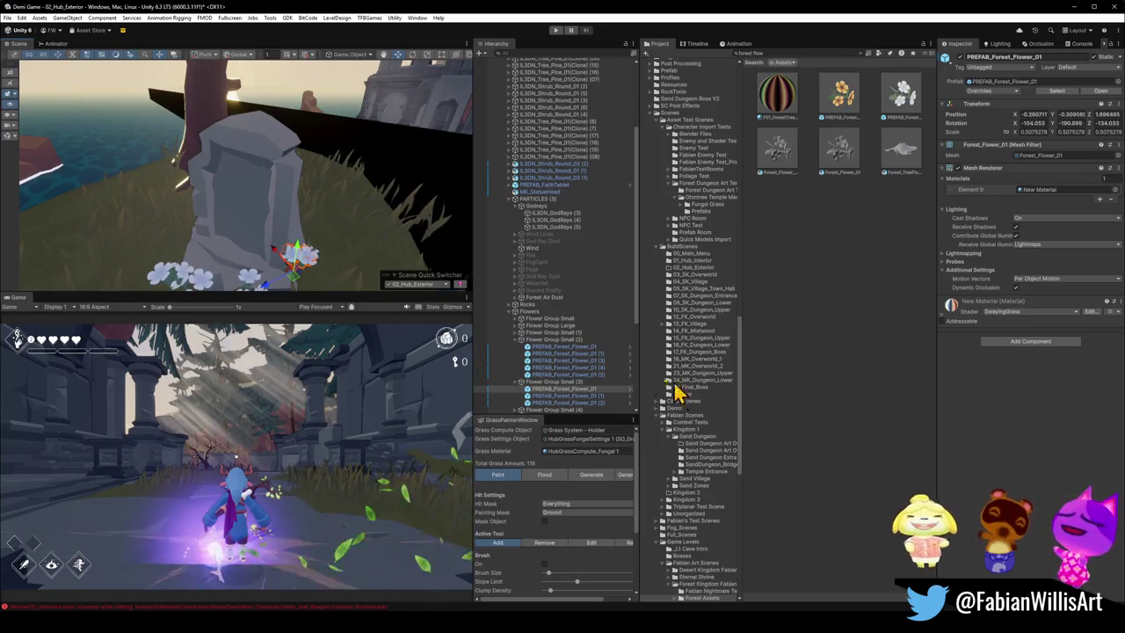
click(805, 382)
mouse_move(340, 193)
alt+mouse_down()
mouse_move(372, 184)
mouse_move(396, 205)
alt+mouse_up()
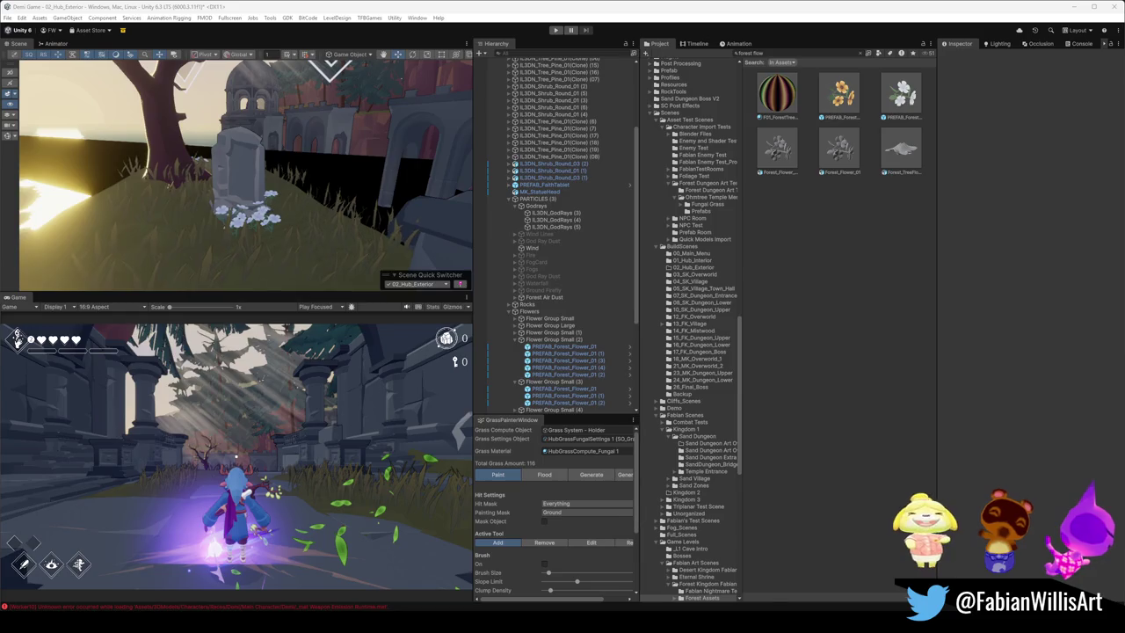
Step: Find and select the Flower Group Small (3) flowers near the gravestone
mouse_move(387, 186)
right_down()
mouse_move(275, 165)
mouse_move(296, 222)
mouse_move(263, 221)
right_up()
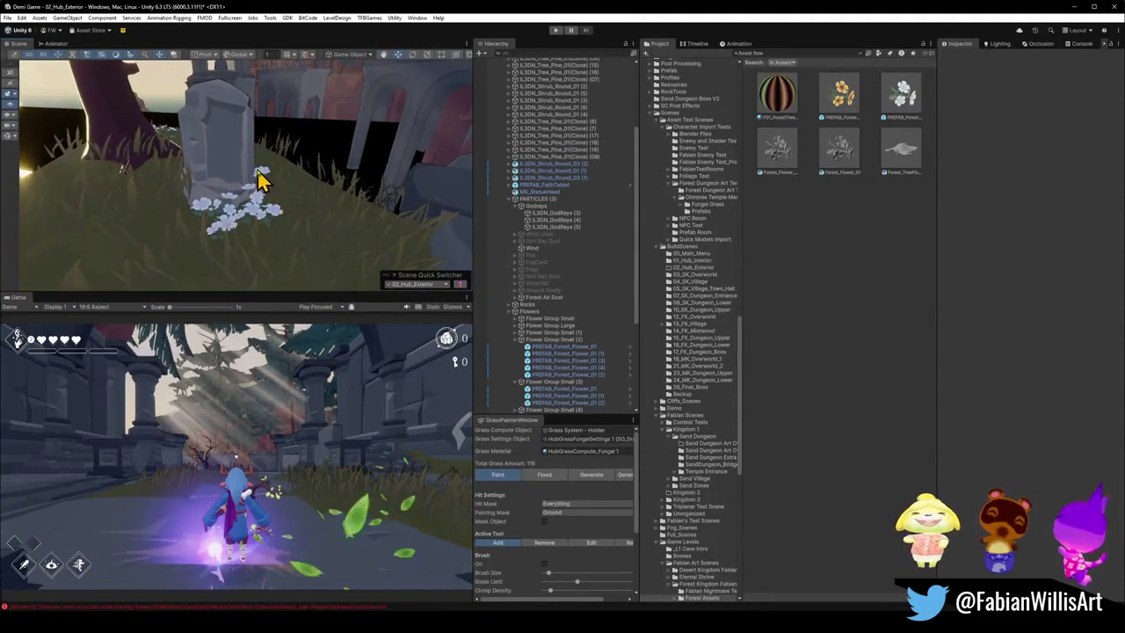
click(268, 185)
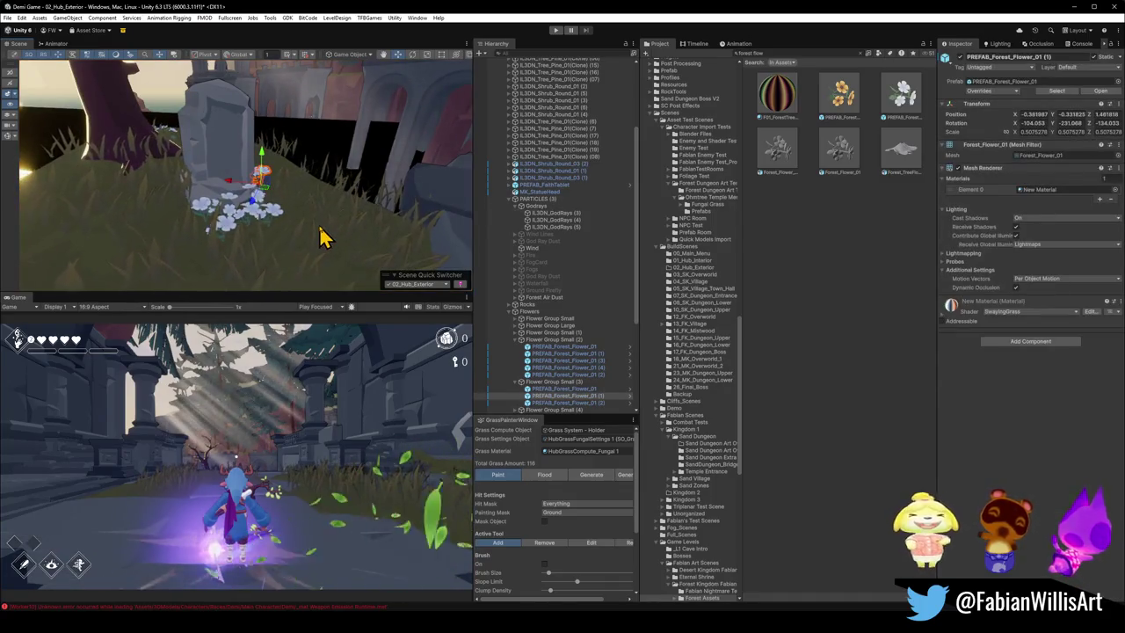
click(321, 238)
mouse_move(321, 200)
right_down()
mouse_move(244, 188)
mouse_move(427, 252)
right_up()
click(346, 229)
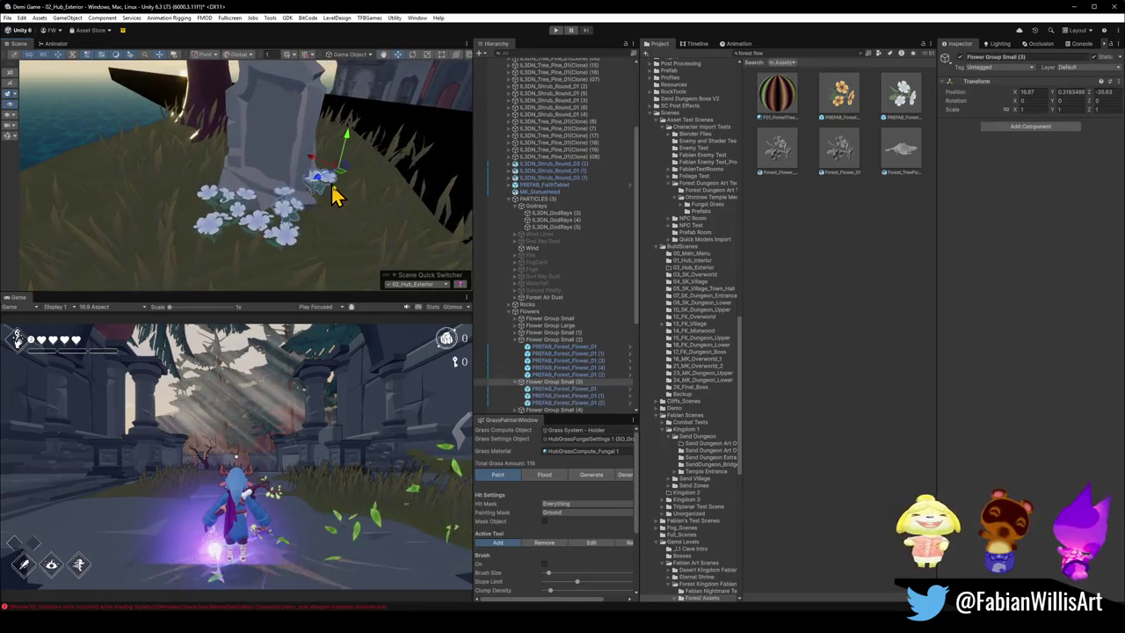
click(343, 202)
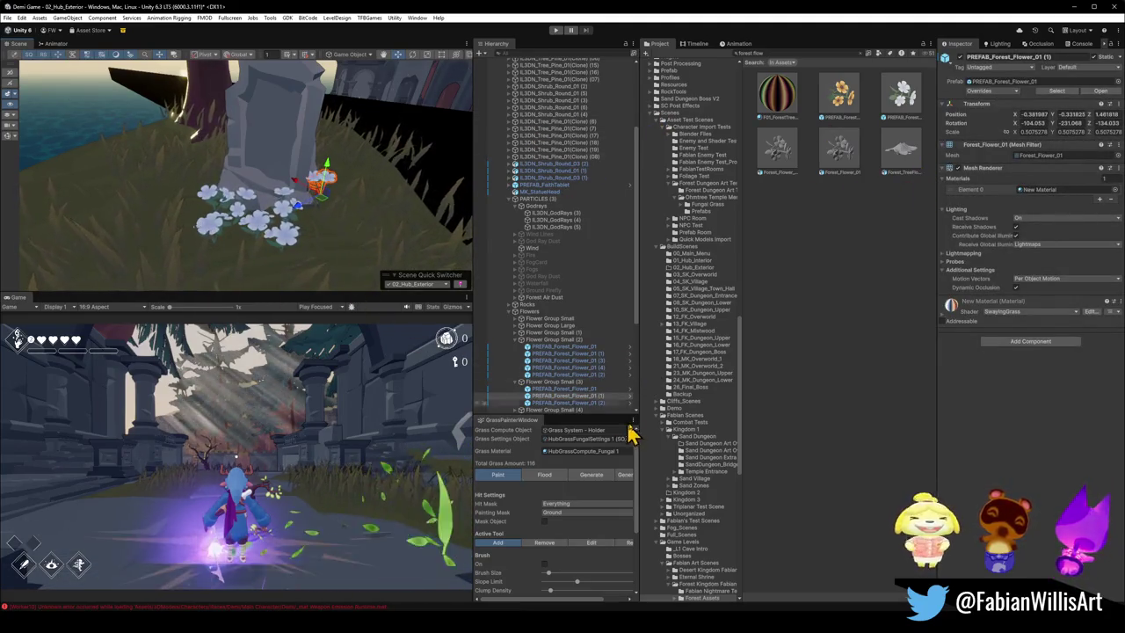
click(576, 389)
Step: Delete two PREFAB_Forest_Flower_01 children of Flower Group Small (3) and review the cluster
click(595, 383)
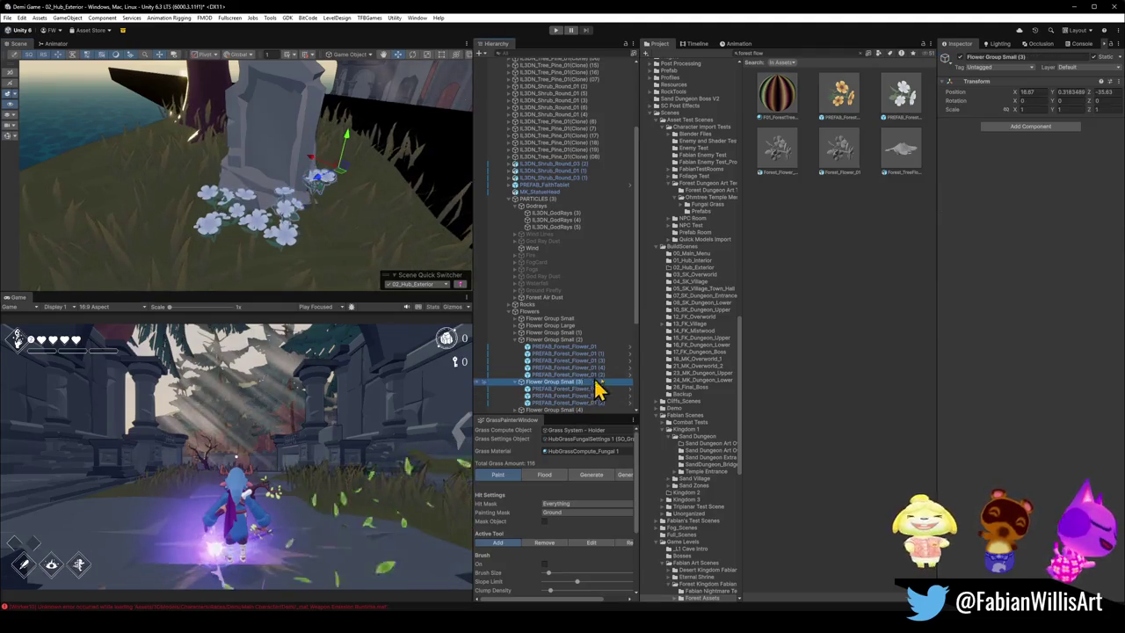
click(597, 388)
shift+click(597, 395)
shift+click(596, 402)
ctrl+click(596, 403)
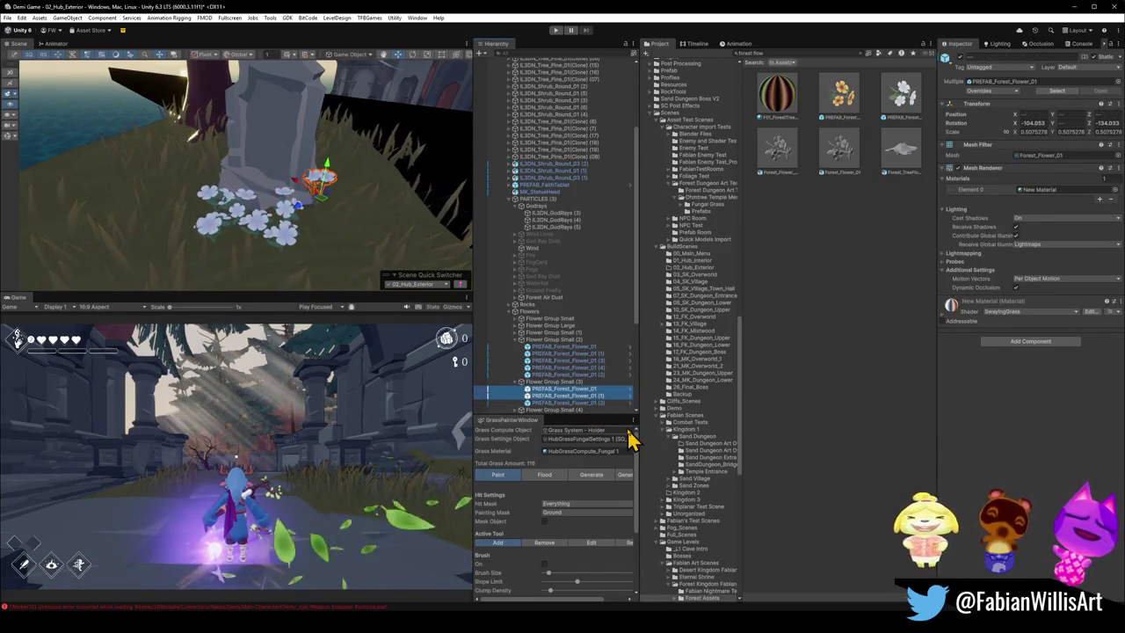
key(Delete)
mouse_move(372, 235)
alt+mouse_down()
mouse_move(317, 167)
mouse_move(375, 161)
alt+mouse_up()
mouse_move(282, 231)
alt+mouse_down()
mouse_move(313, 215)
mouse_move(417, 202)
mouse_move(374, 196)
alt+mouse_up()
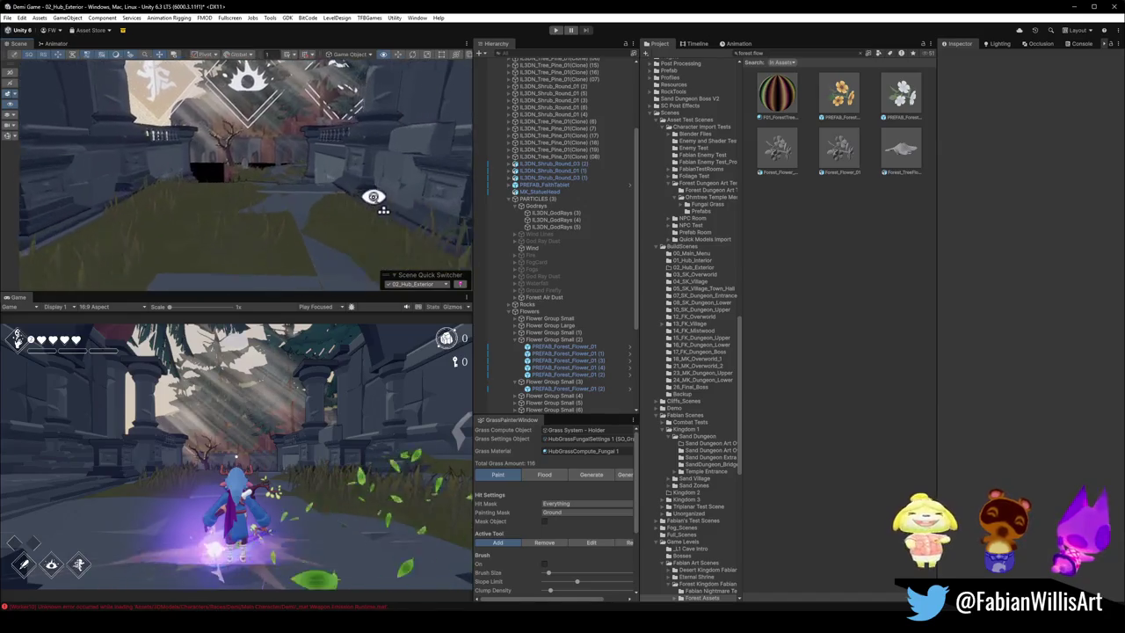
Step: Fly along the grassy path to the stairs and stone walls, then minimise Unity
right_drag(374, 196, 374, 211)
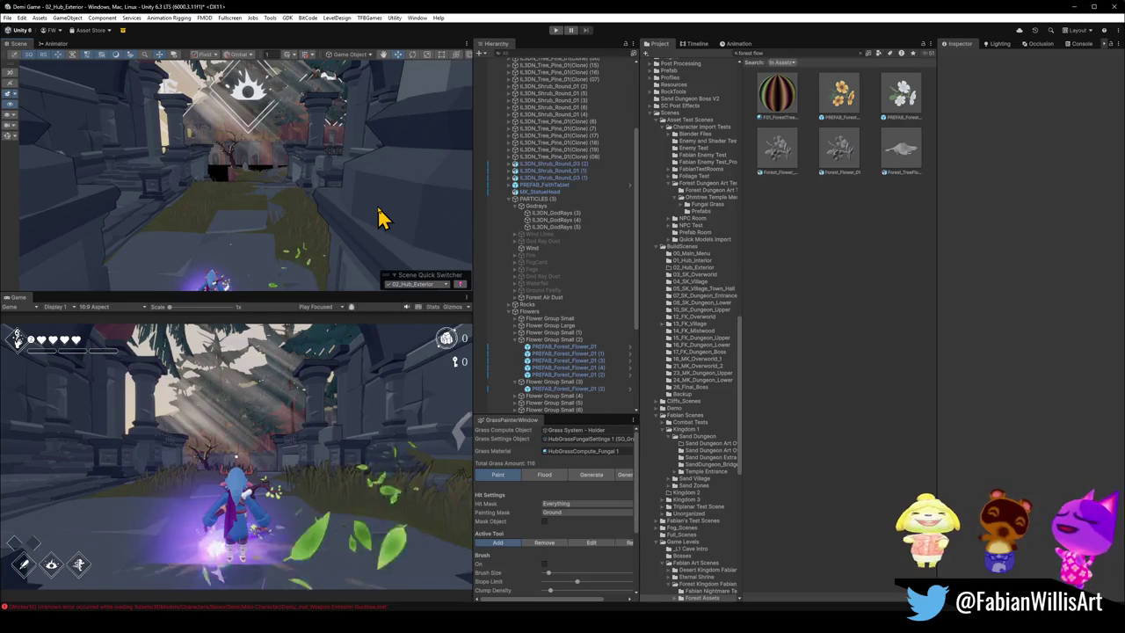
mouse_move(321, 201)
right_down()
mouse_move(96, 221)
mouse_move(369, 220)
mouse_move(330, 206)
right_up()
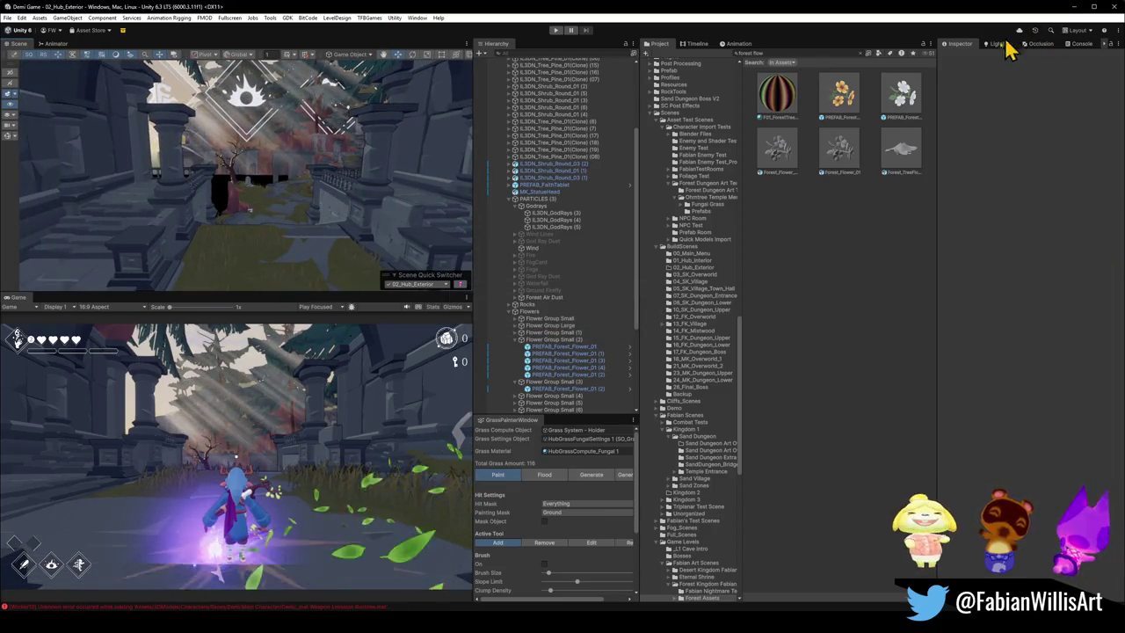
mouse_move(332, 233)
right_down()
mouse_move(78, 240)
mouse_move(91, 256)
mouse_move(150, 254)
mouse_move(248, 223)
mouse_move(295, 234)
mouse_move(402, 225)
right_up()
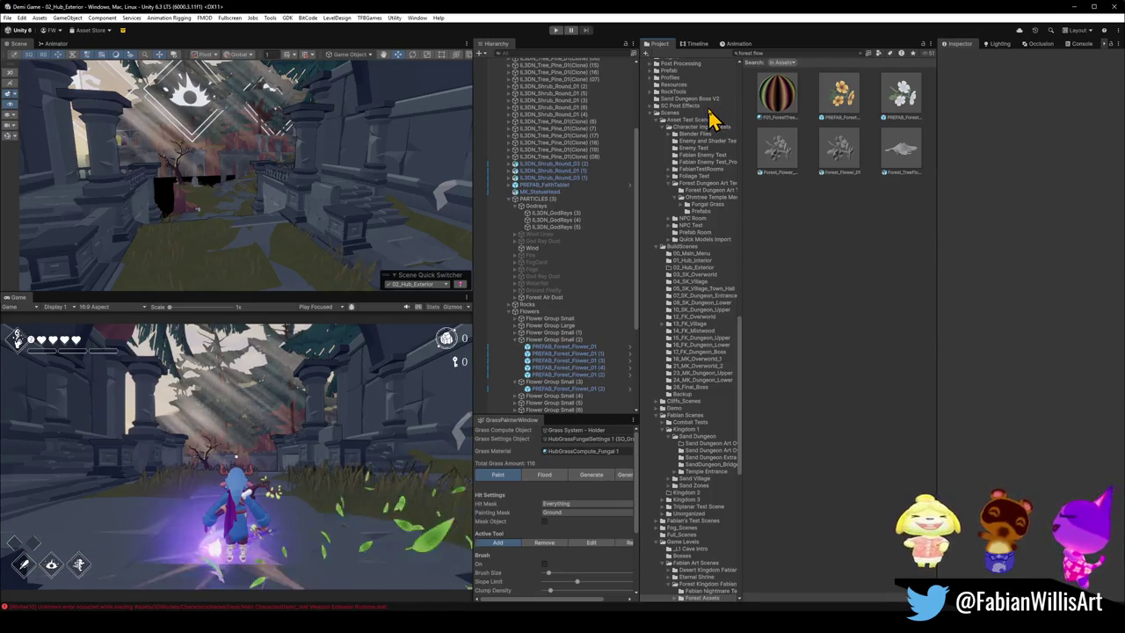
mouse_move(349, 189)
right_down()
mouse_move(268, 143)
mouse_move(346, 176)
right_up()
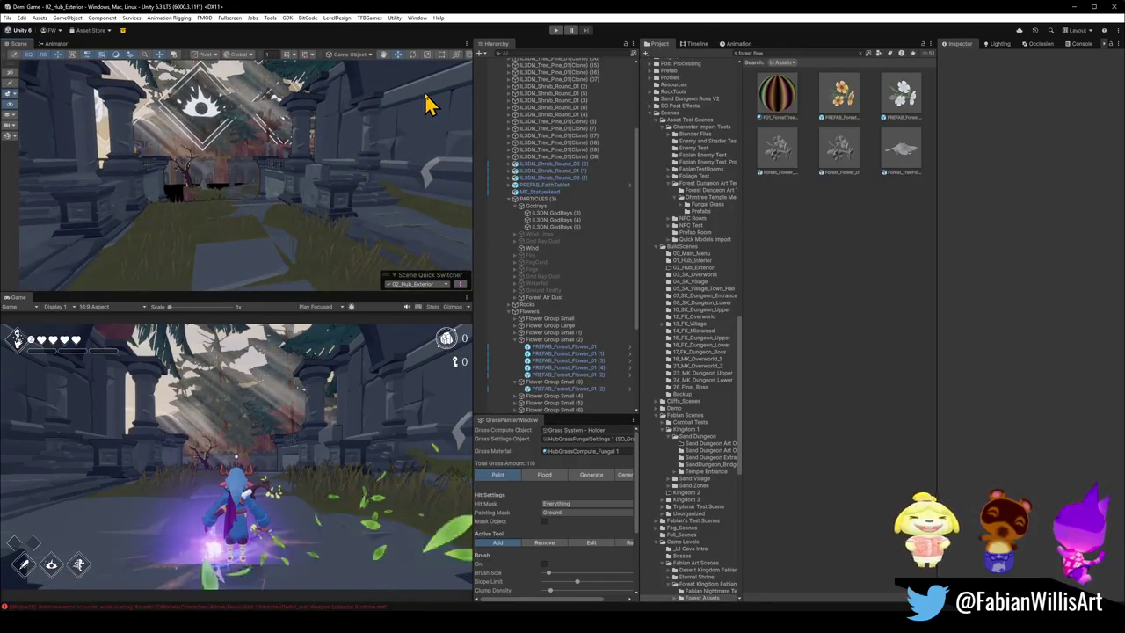
click(1074, 7)
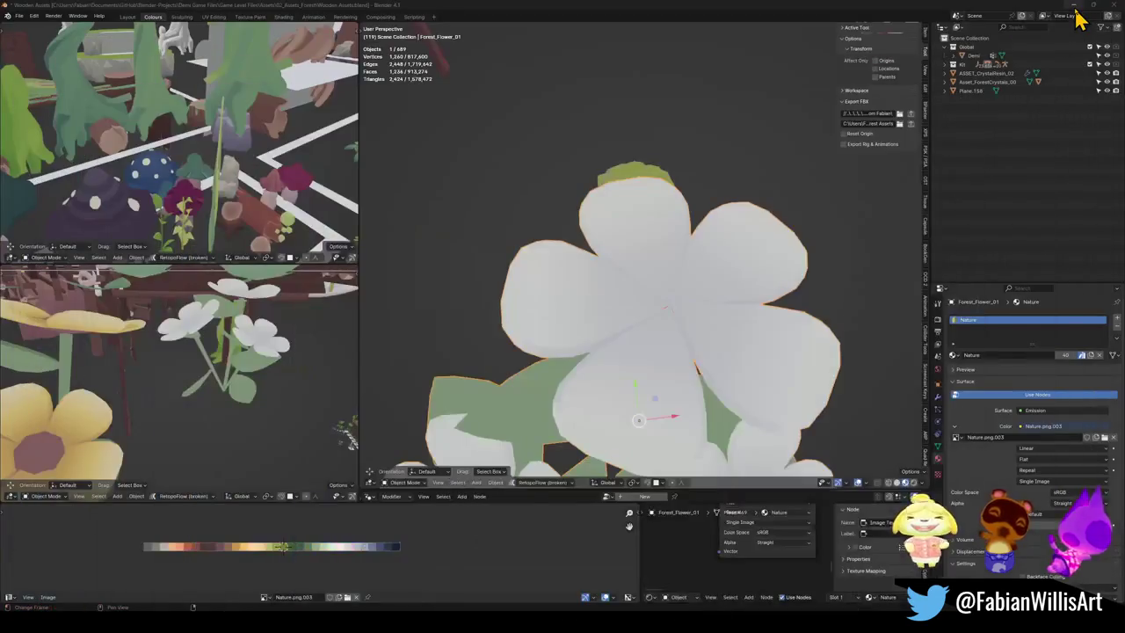
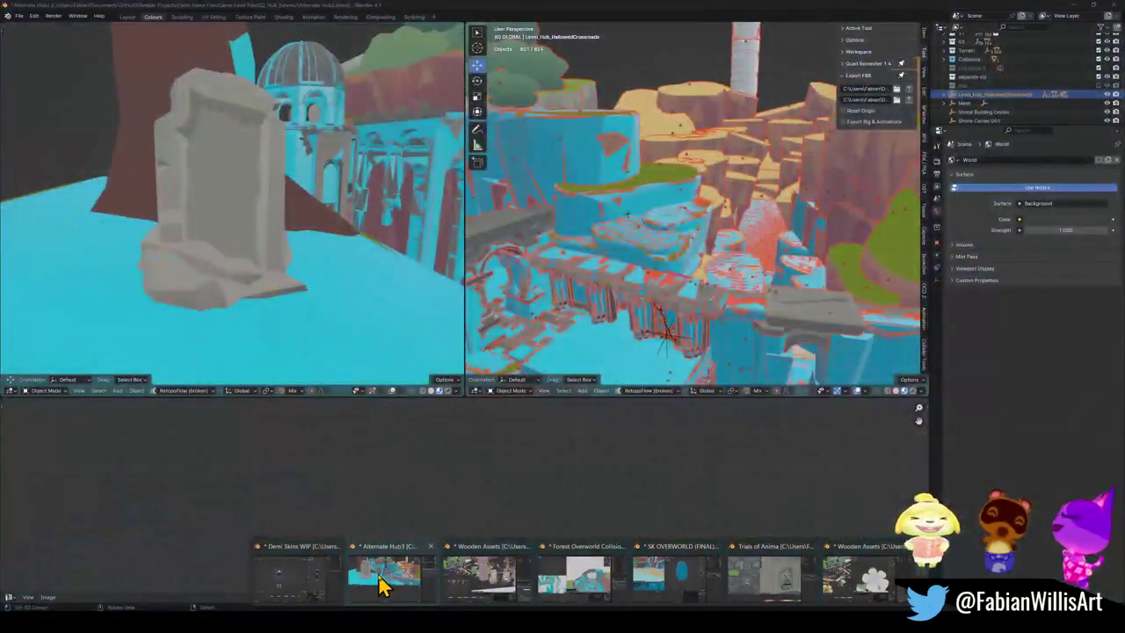
Step: Switch to the Alternate Hub3 scene, clear the selection and save the file
click(382, 586)
key(alt+a)
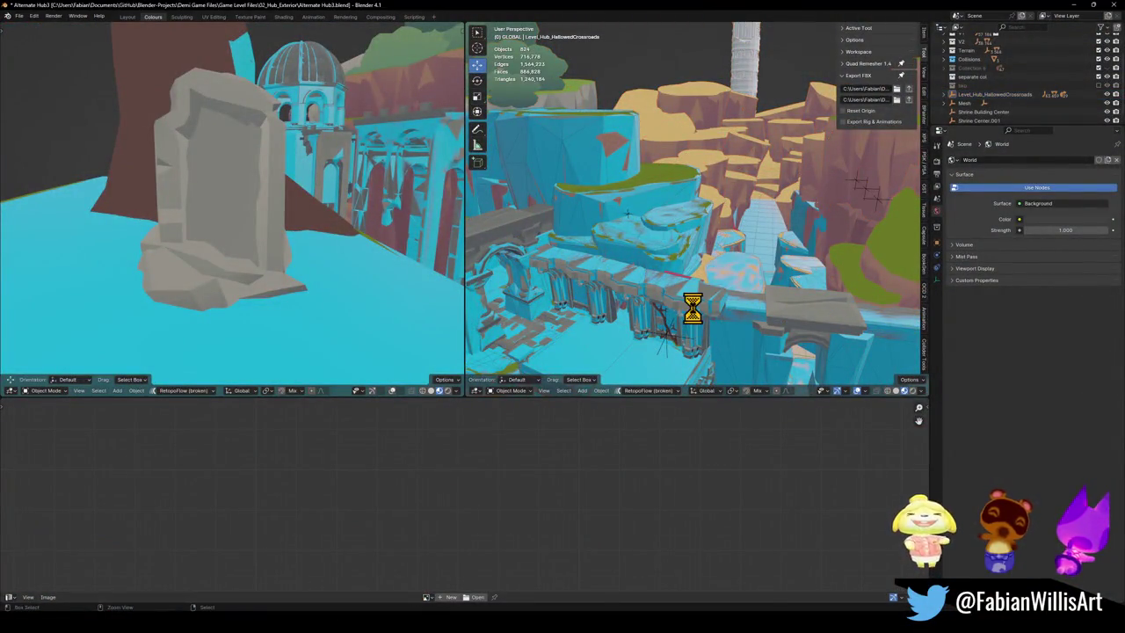
key(ctrl+s)
Step: Hide the large cyan UCX collision mesh and select the Floor.003 floor piece
scroll(703, 303, up, 8)
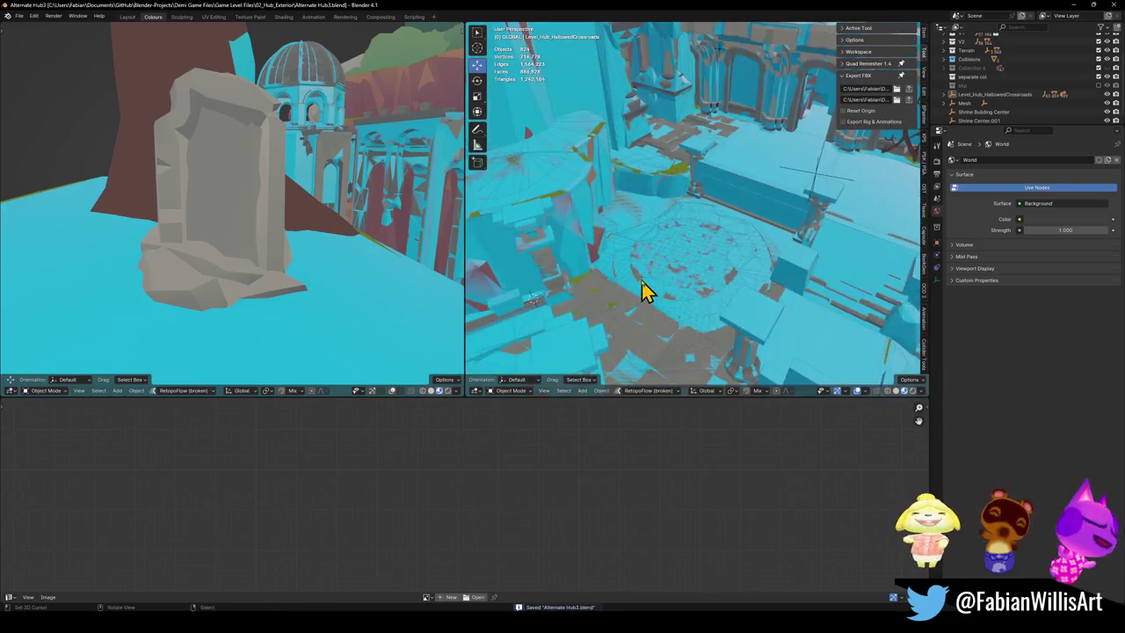
click(641, 292)
key(h)
scroll(686, 255, down, 3)
scroll(714, 246, up, 5)
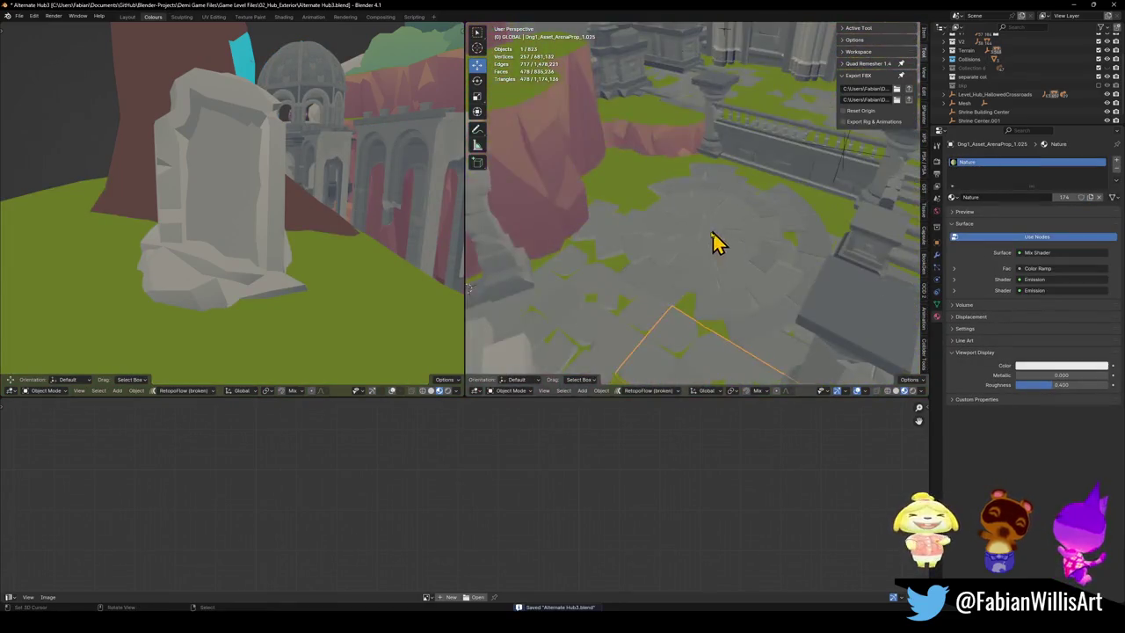
click(710, 259)
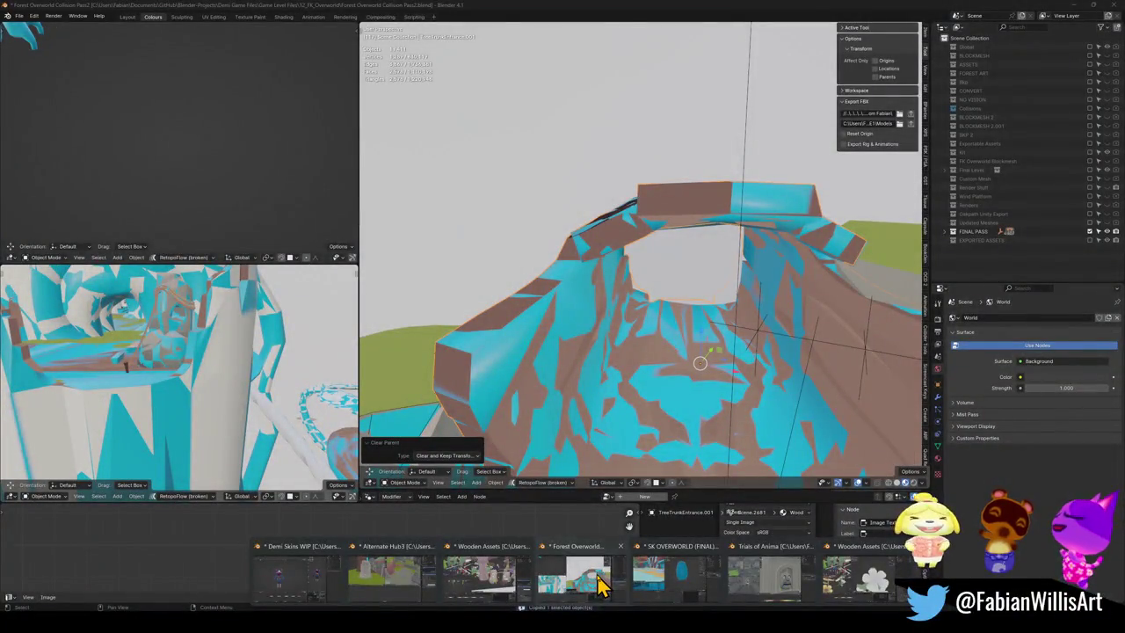
Step: Bring up the Forest Overworld Collision Pass2 file and cancel closing it so it stays open
click(598, 585)
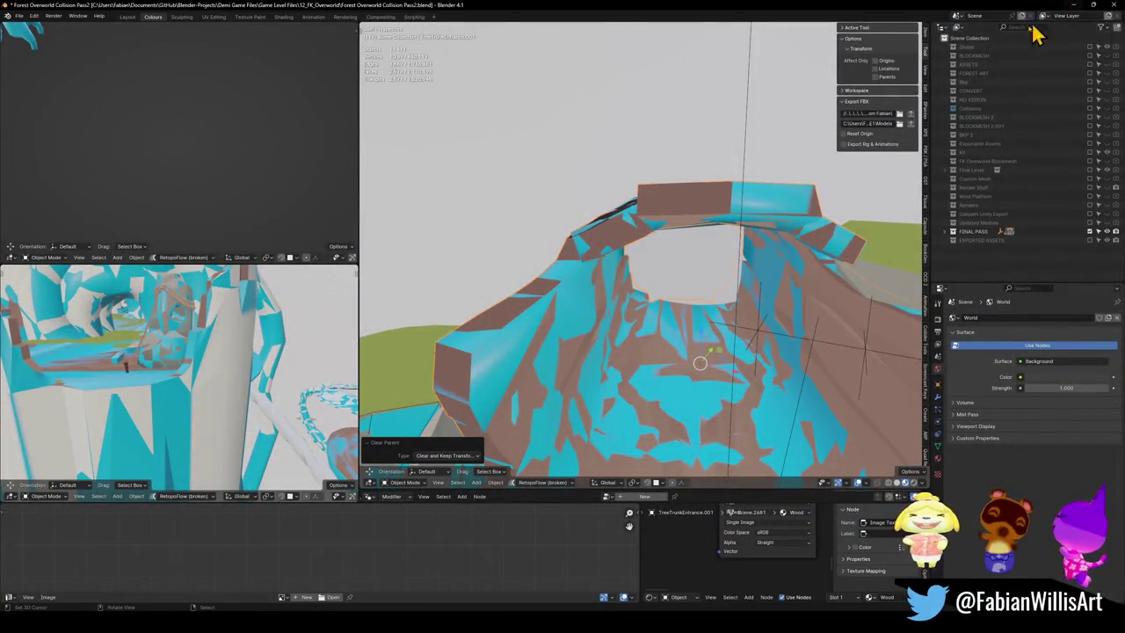
click(1114, 5)
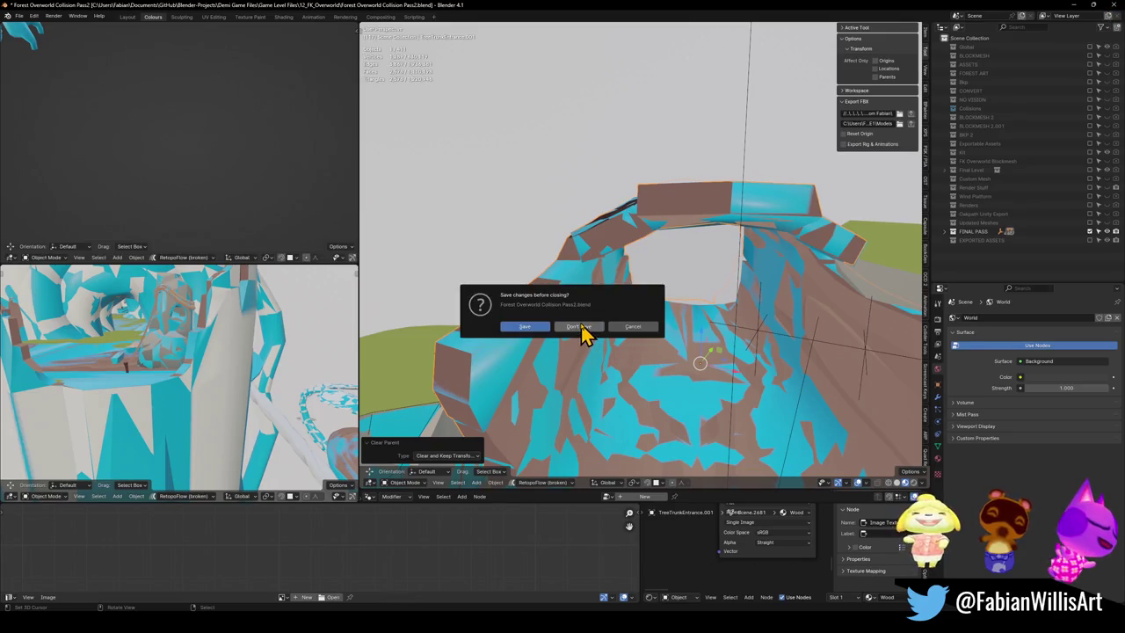
click(637, 326)
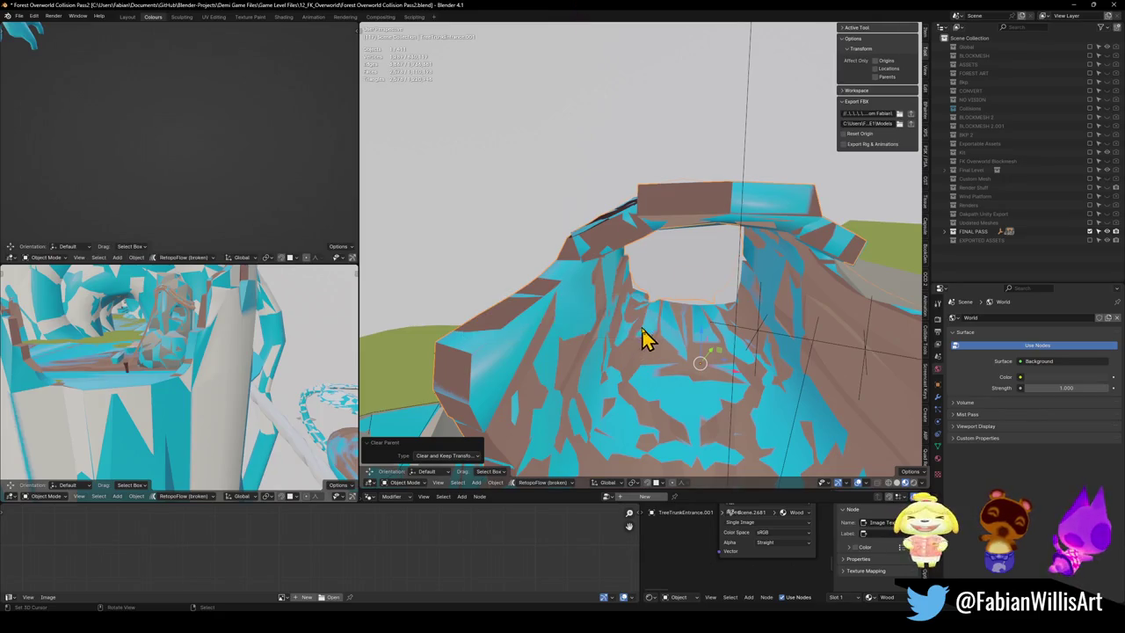
Step: Fly in Walk navigation through the blue tunnel to the wooden signpost
key(shift+grave)
key(s)
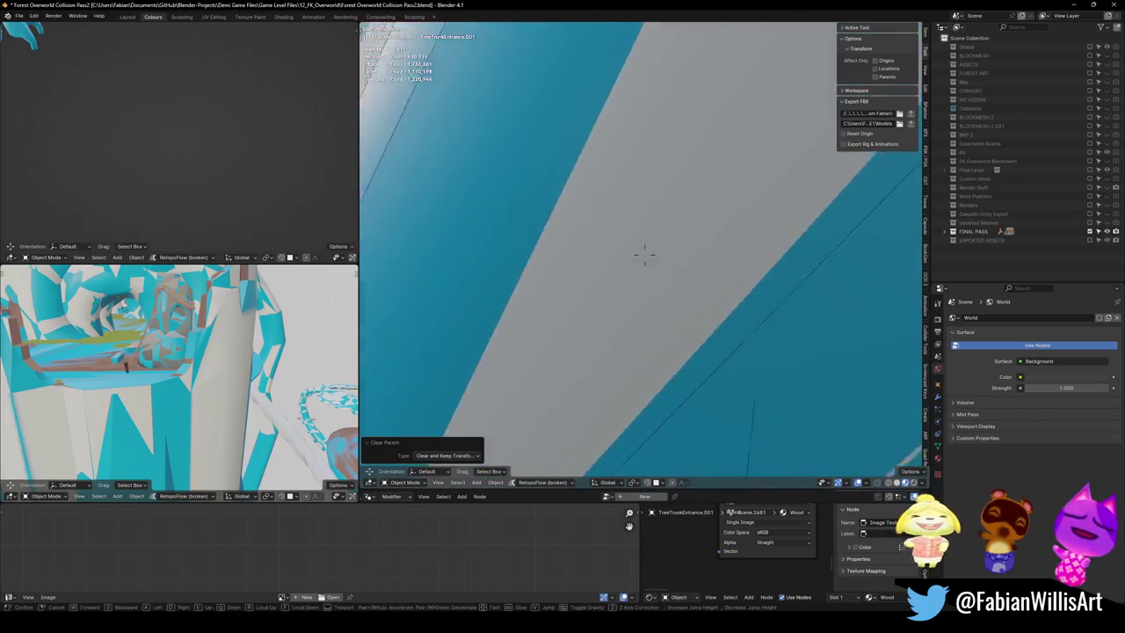
key(w)
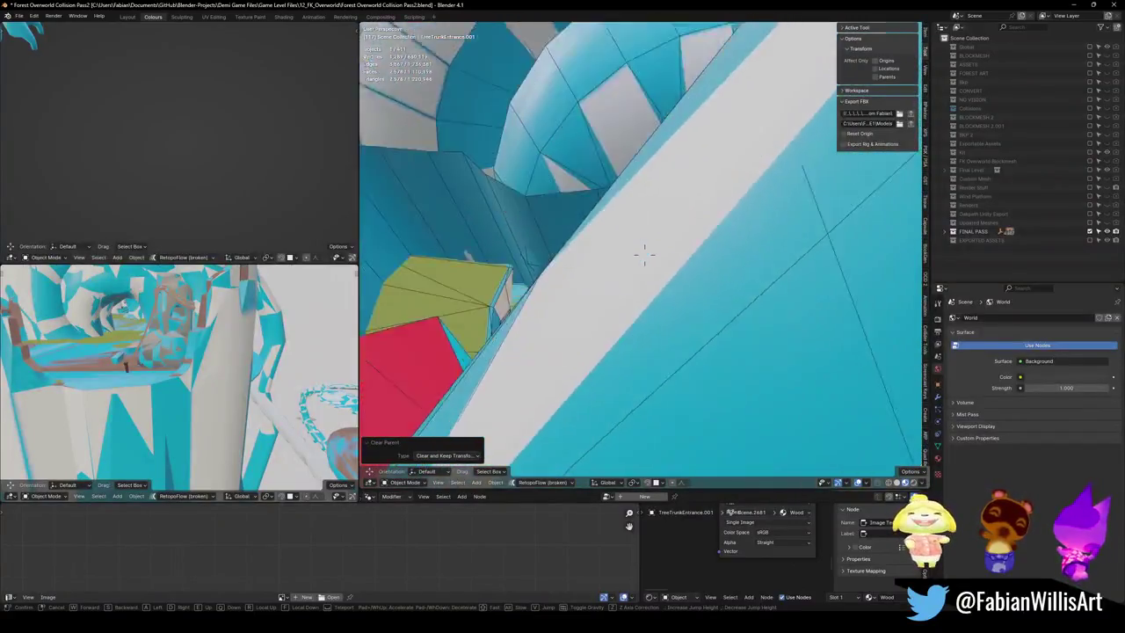
key(w)
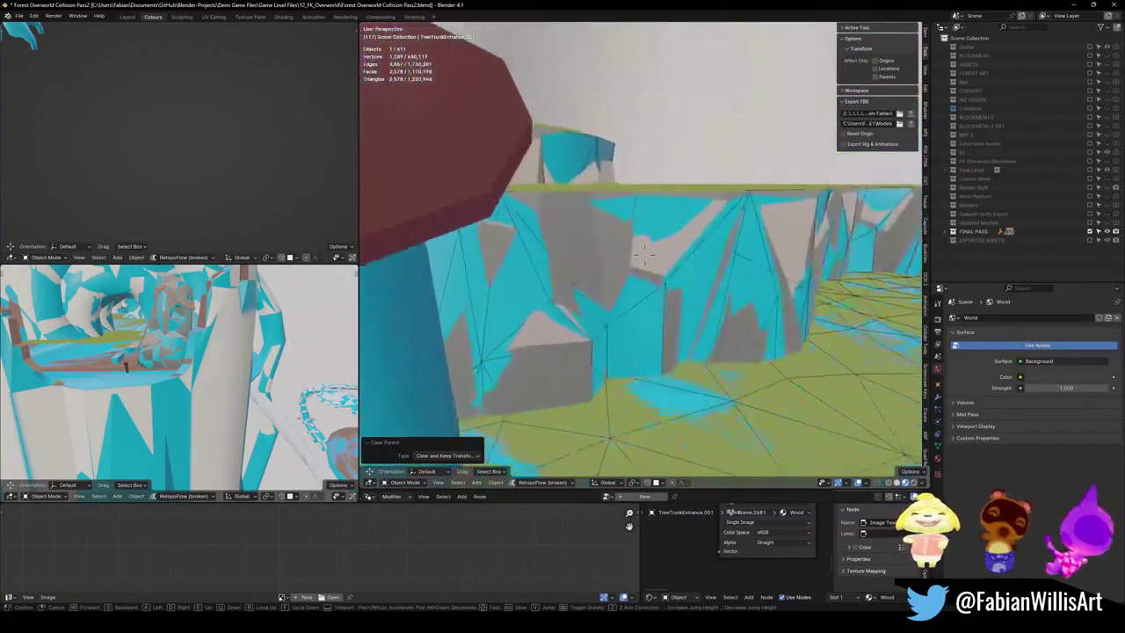
key(w)
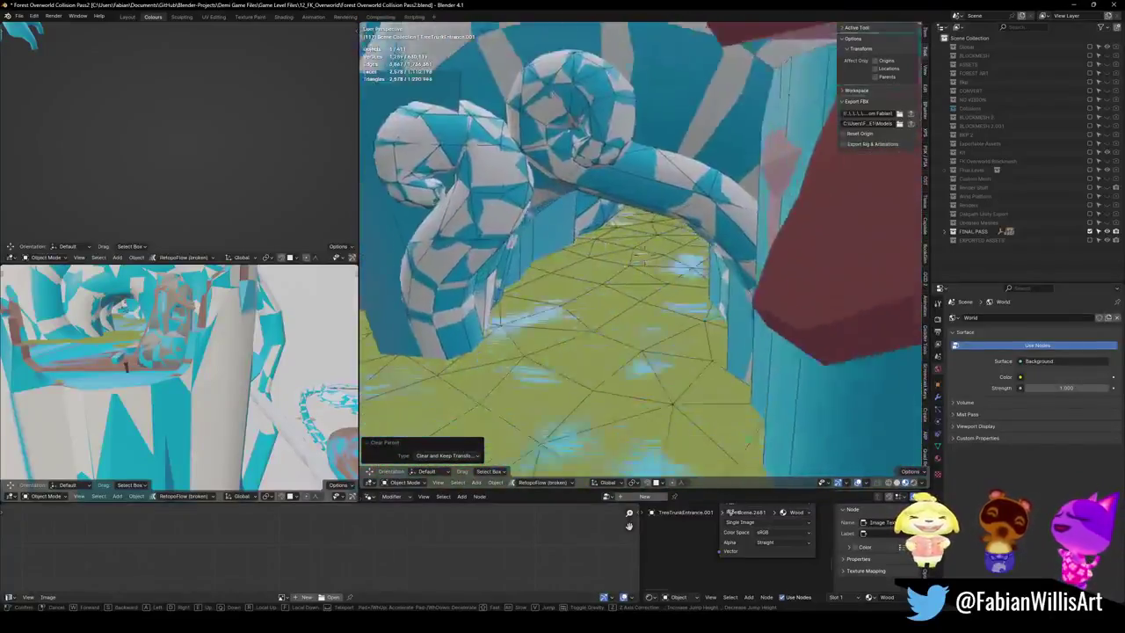
key(w)
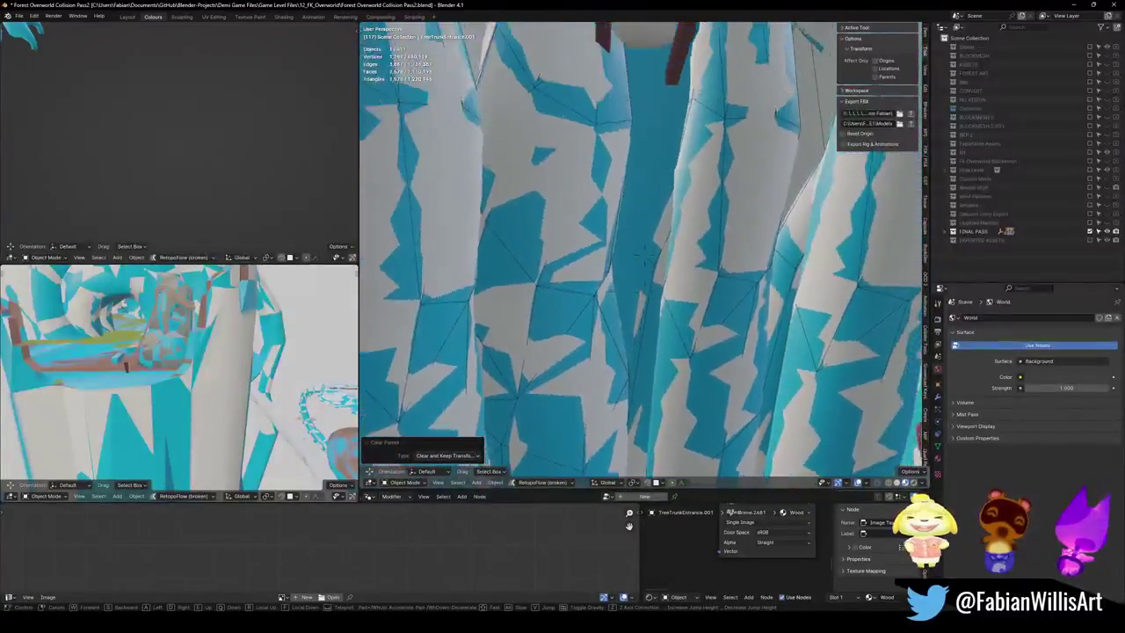
key(w)
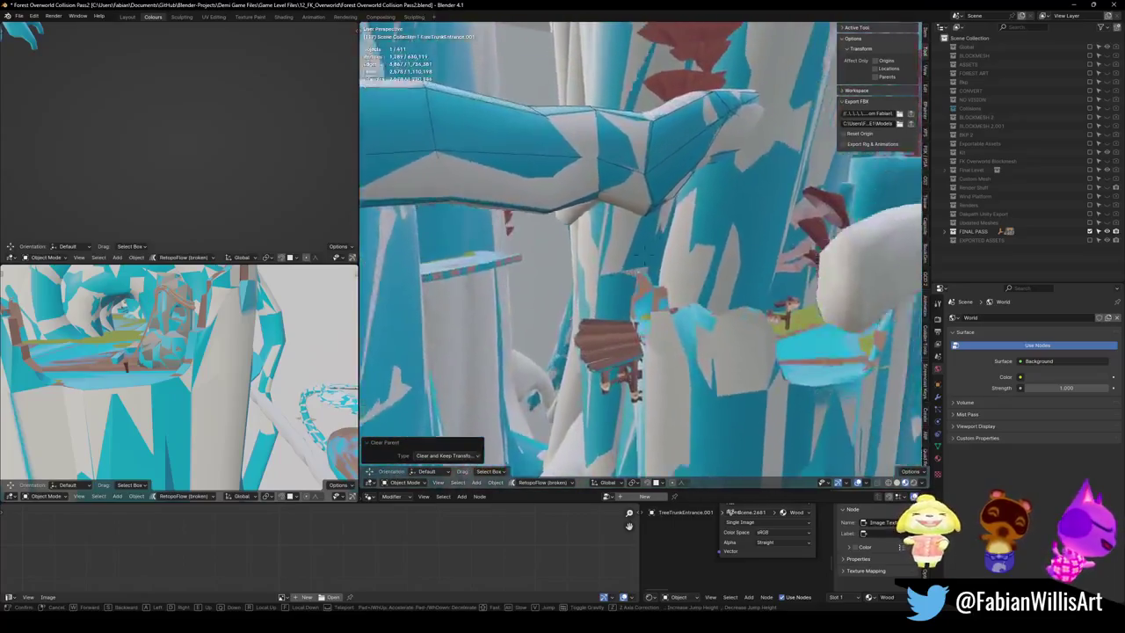
click(631, 286)
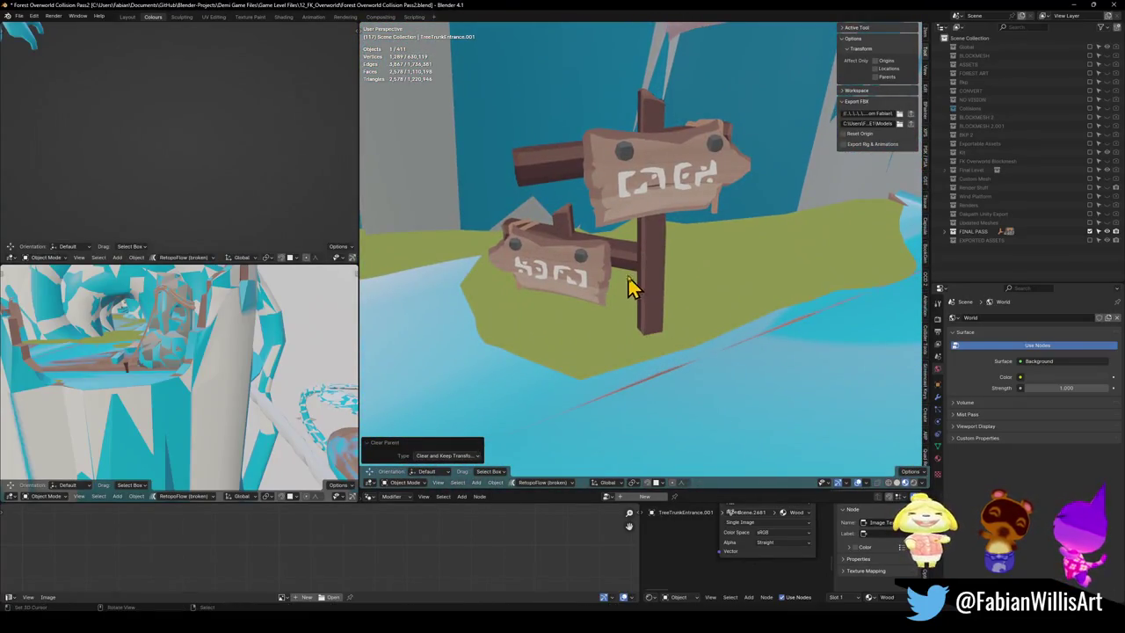
Step: Select the two wooden signpost pieces and copy them as selected objects
click(655, 239)
key(ctrl+c)
click(638, 229)
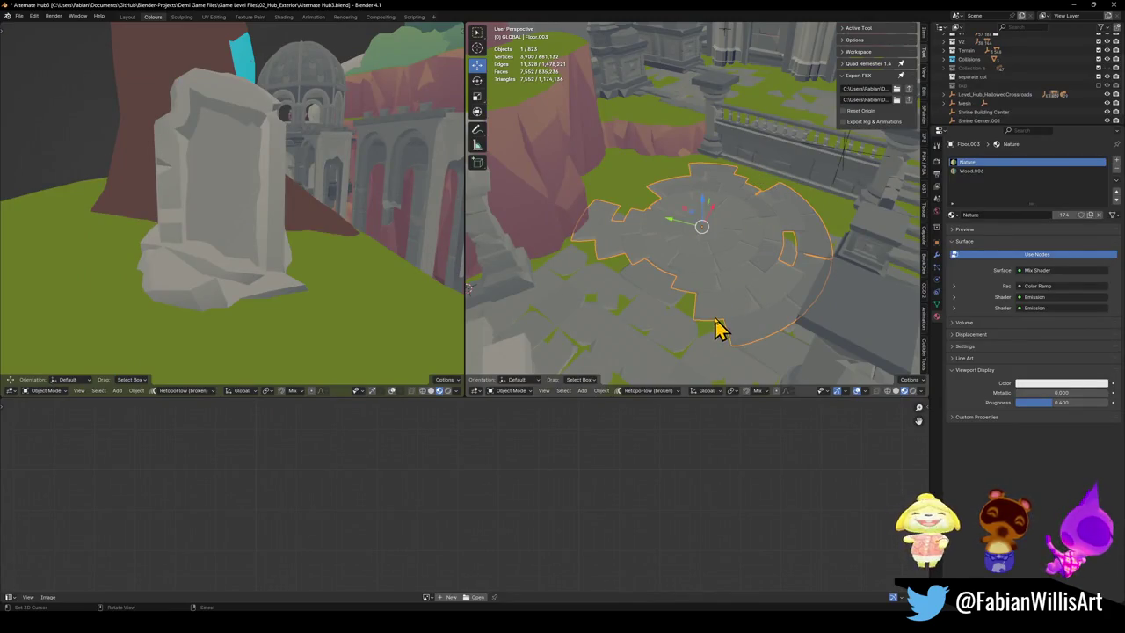
Step: Paste the copied signpost into the hub scene and isolate the pasted objects in local view
scroll(713, 313, down, 5)
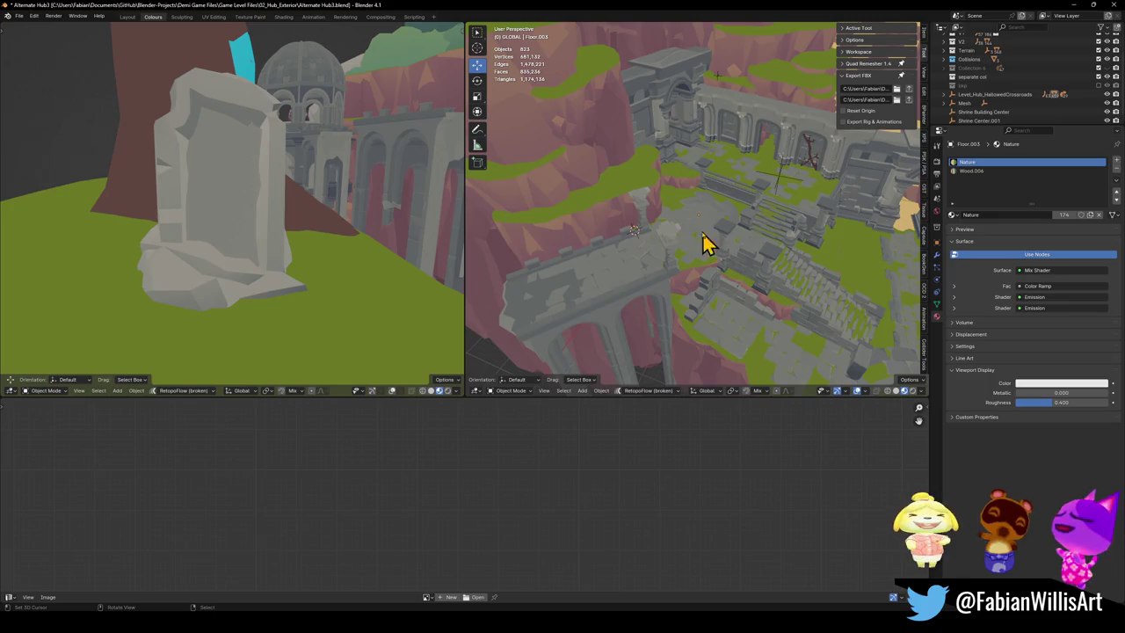
key(ctrl+v)
middle_drag(732, 297, 780, 271)
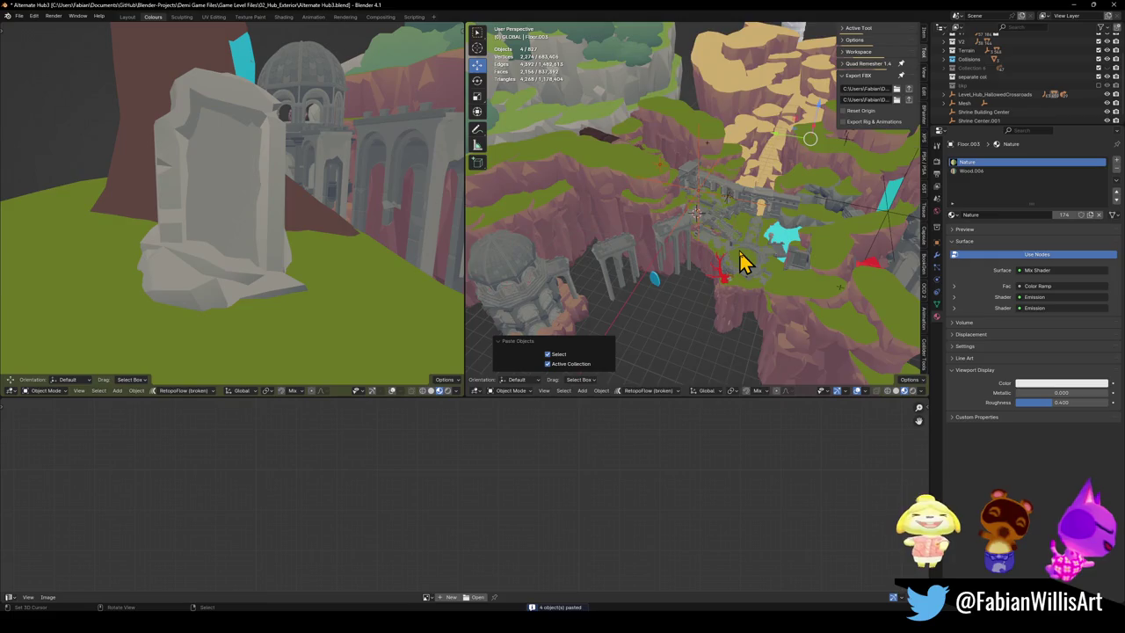
key(KP_Divide)
mouse_move(741, 262)
middle_down()
mouse_move(733, 226)
mouse_move(857, 255)
middle_up()
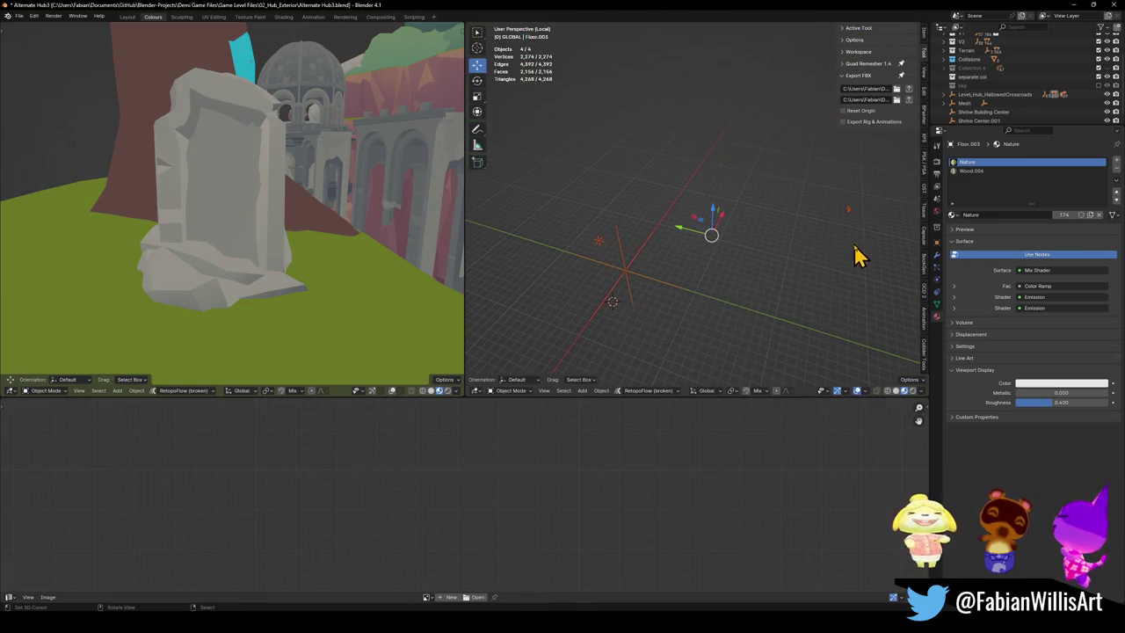
Step: Snap a pasted object to the 3D cursor and delete the extra pasted objects
click(849, 212)
key(shift+s)
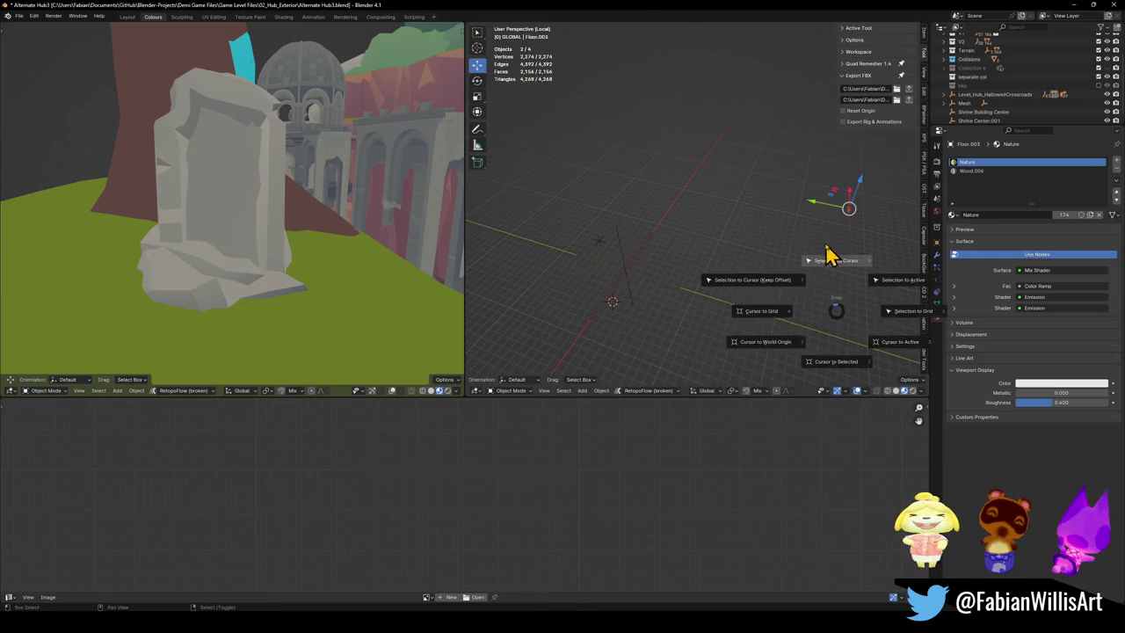
click(829, 255)
key(Delete)
click(603, 256)
key(Delete)
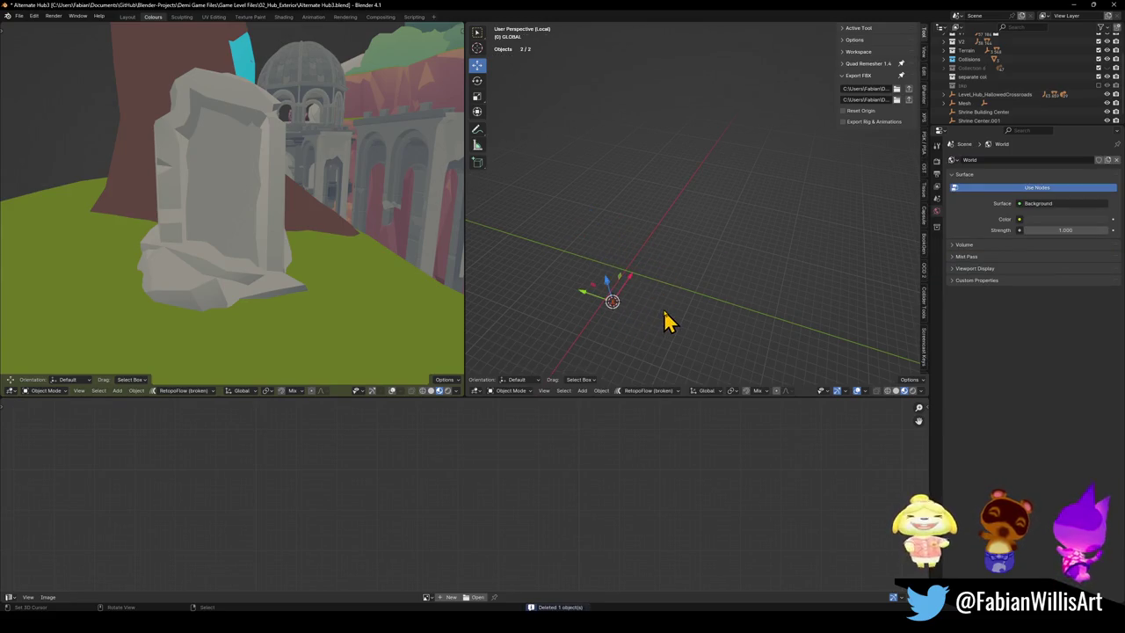
key(ctrl+z)
Step: Rotate the signpost to a new direction, exit local view, and raise it 1.6123 m along Z
key(r)
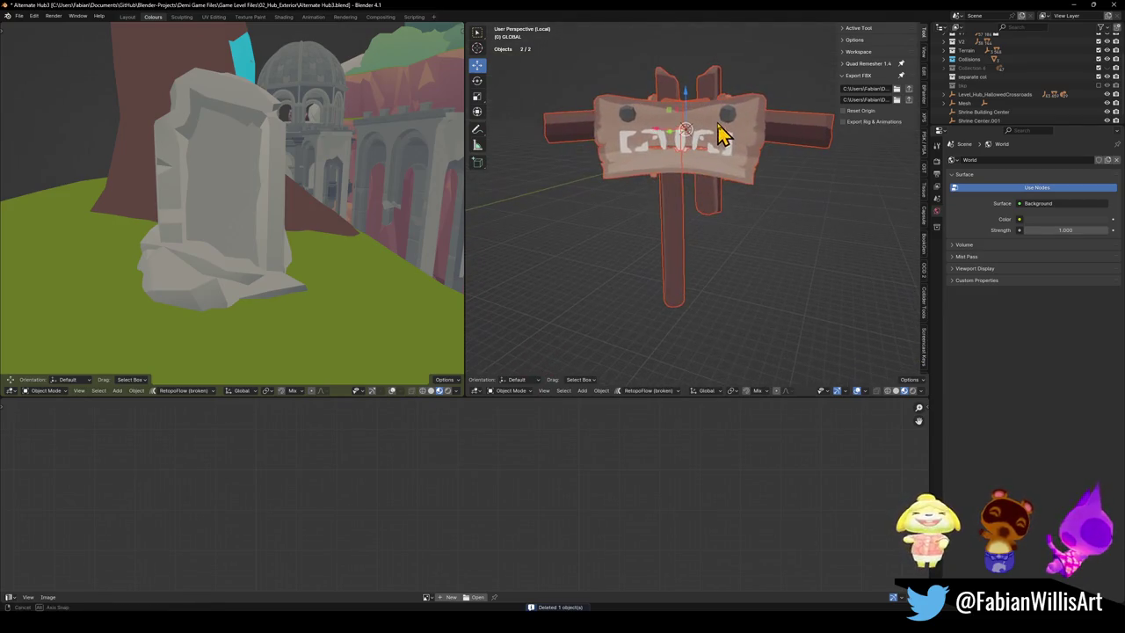
key(KP_Divide)
scroll(730, 211, up, 2)
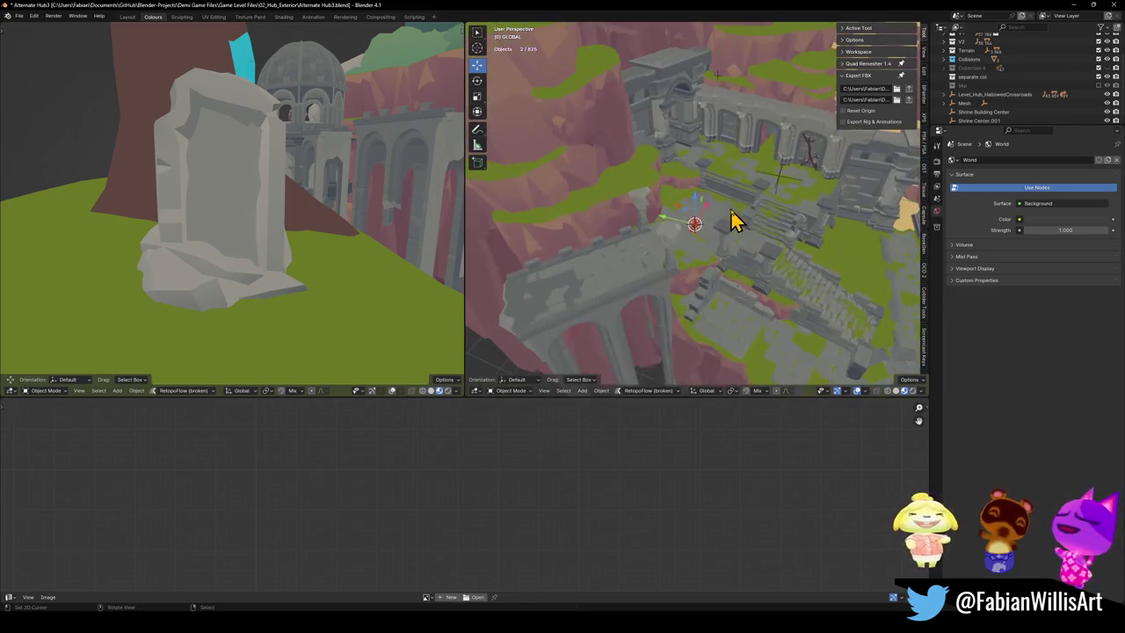
key(KP_Decimal)
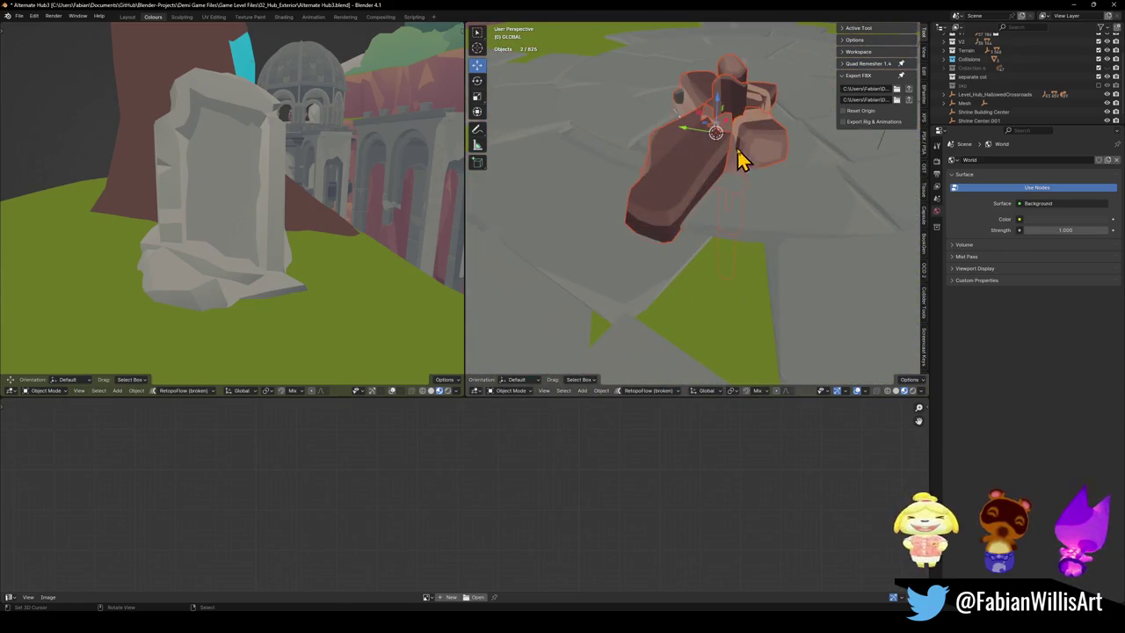
key(g)
key(z)
click(744, 110)
scroll(673, 243, down, 4)
scroll(673, 243, up, 5)
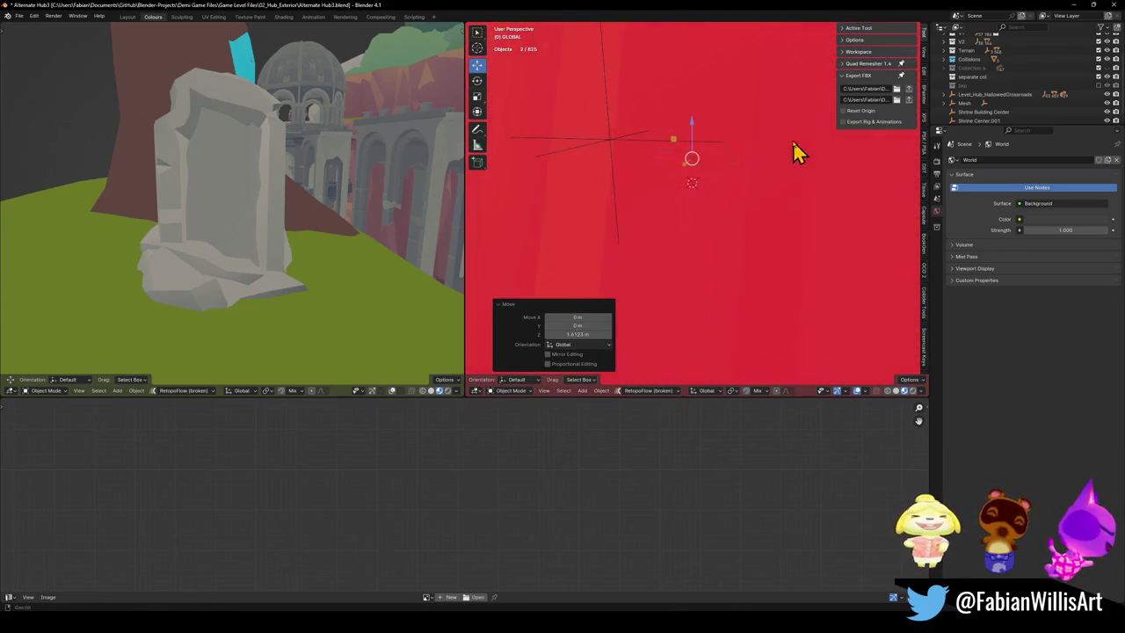
scroll(797, 154, down, 5)
middle_drag(746, 184, 701, 266)
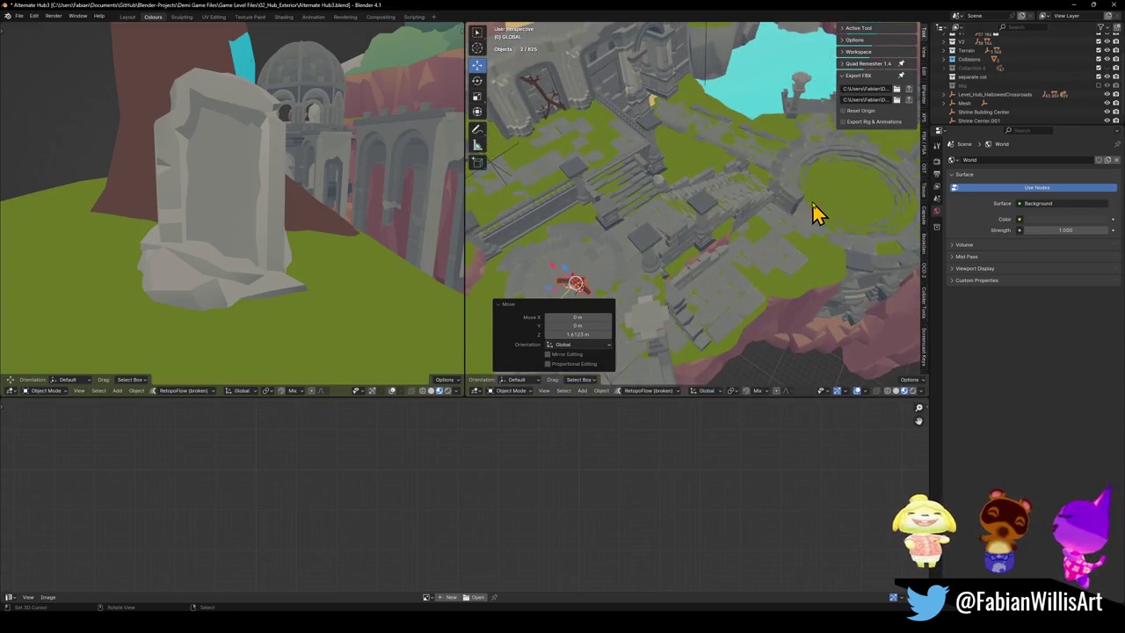
Step: Link the ground vine object's materials to the selection via the Quick Favorites menu
click(554, 113)
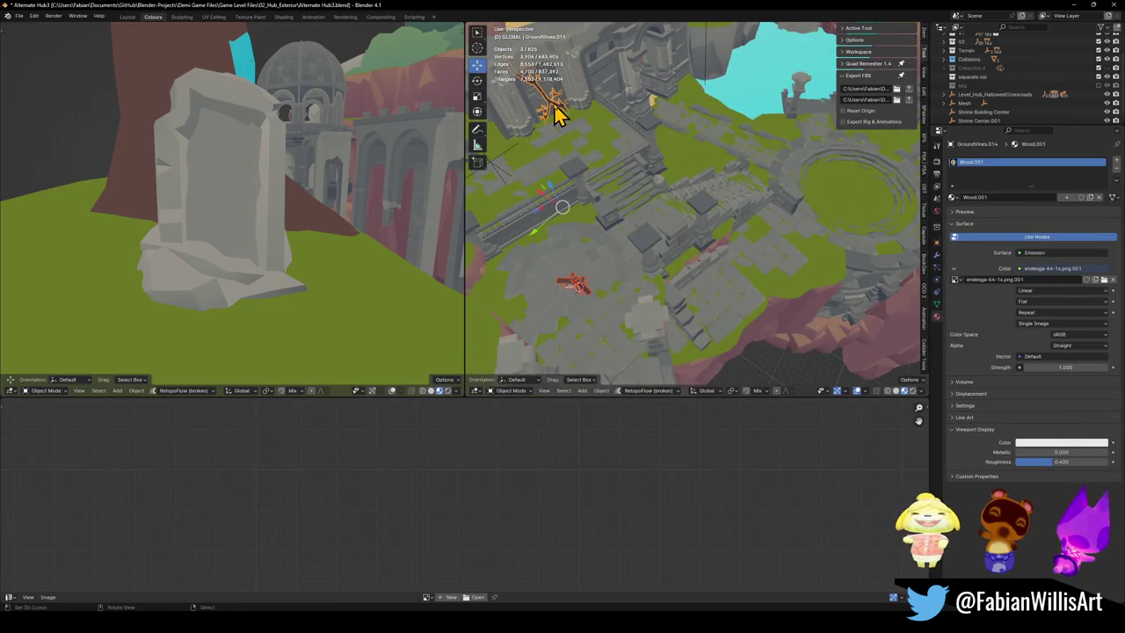
key(q)
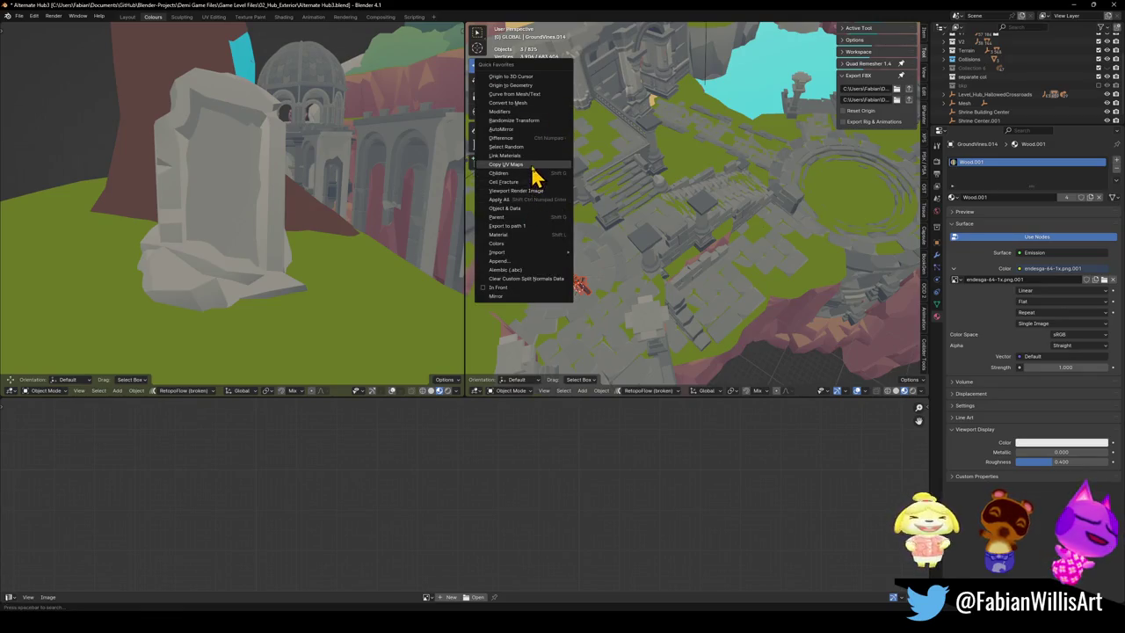
click(534, 159)
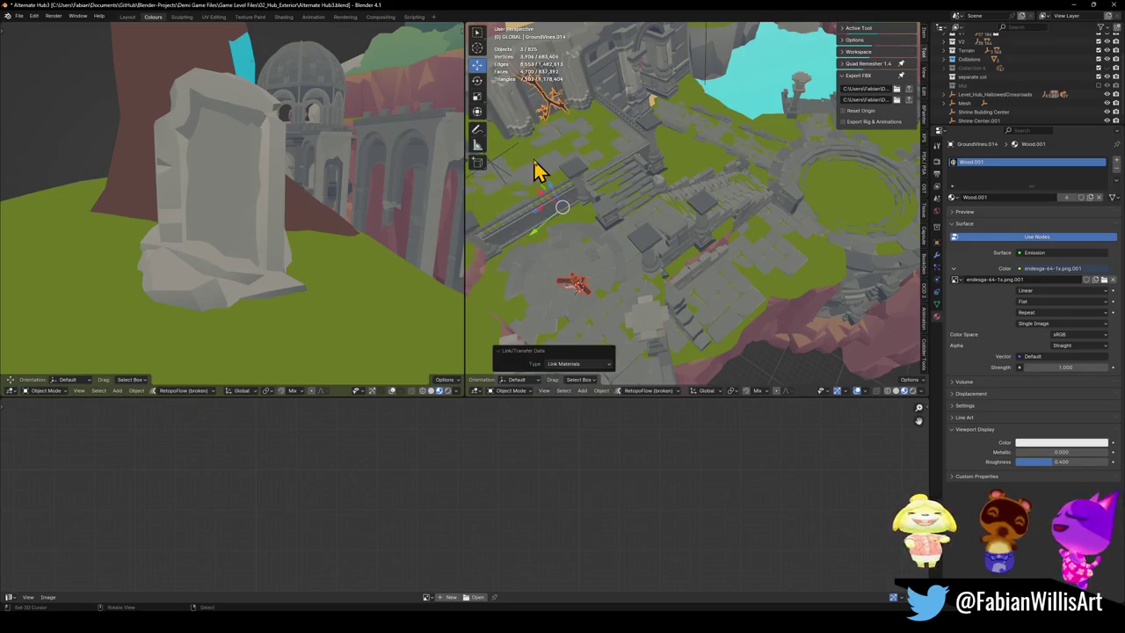
Step: Snap sign.001 to a 3D cursor placed in the ring plaza and raise it 2.56 m
click(580, 287)
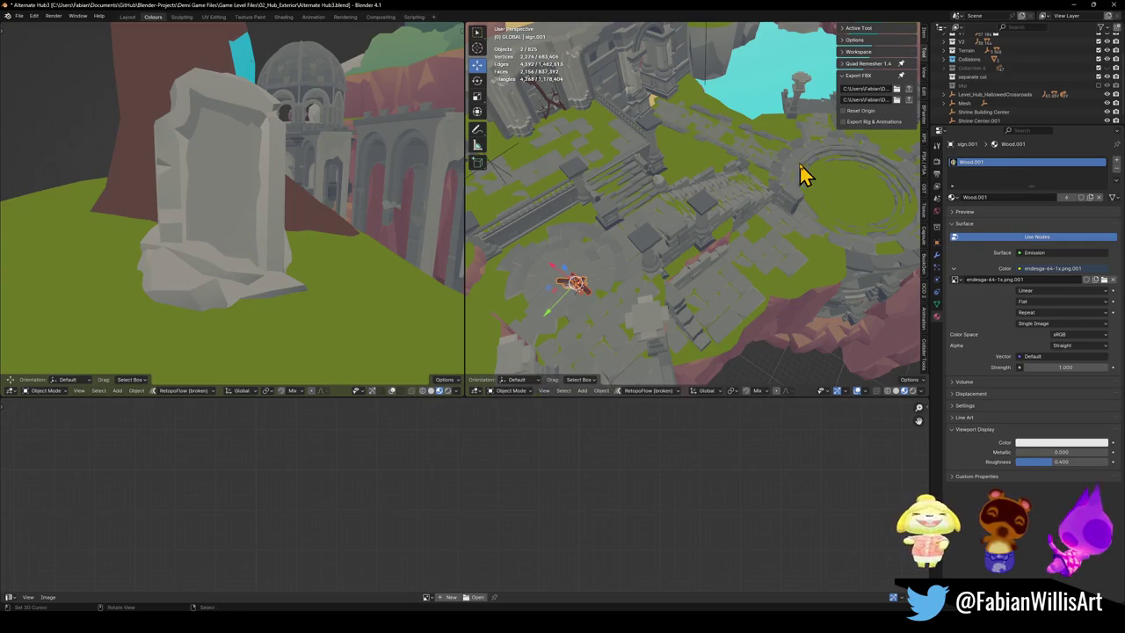
shift+right_click(826, 175)
key(shift+s)
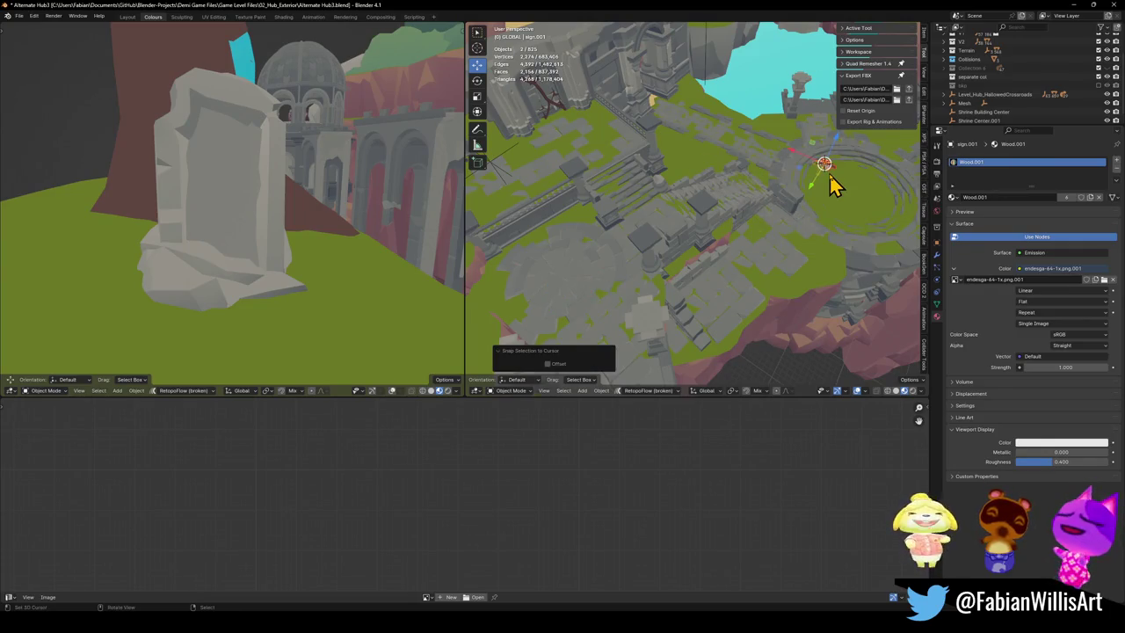
key(KP_Decimal)
mouse_move(805, 169)
middle_down()
mouse_move(733, 213)
mouse_move(703, 263)
middle_up()
key(g)
key(z)
click(740, 167)
click(742, 167)
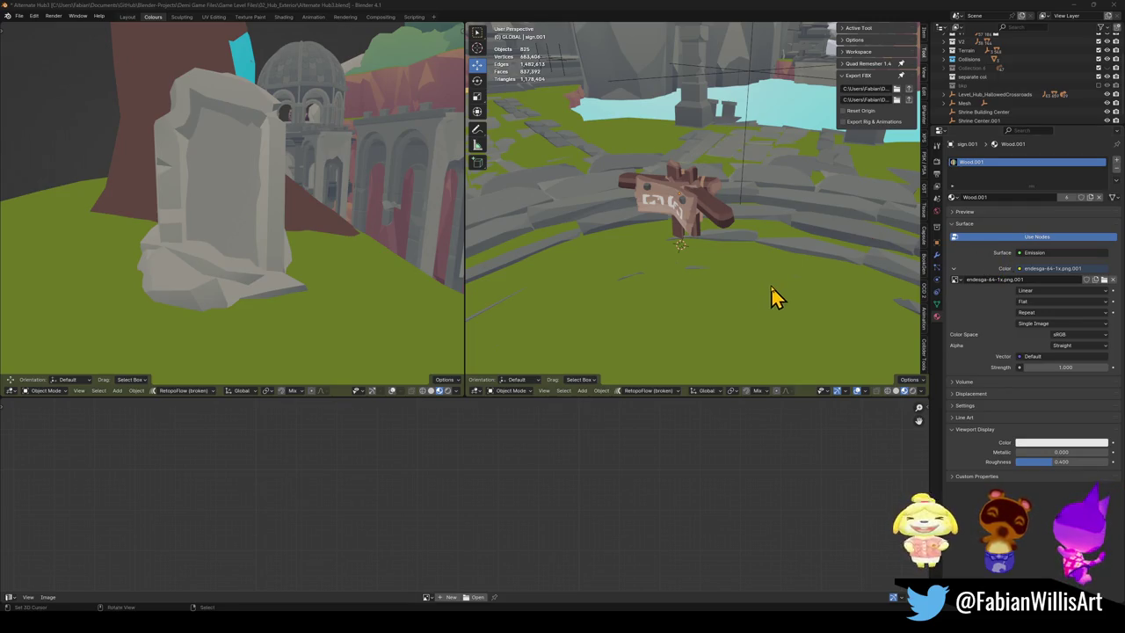
Step: Snap the sign near the cyan opening, turn it 85° about Z and set its height to 1.5515 m
mouse_move(710, 188)
middle_down()
mouse_move(650, 271)
mouse_move(720, 264)
mouse_move(673, 297)
middle_up()
mouse_move(736, 263)
middle_down()
mouse_move(683, 252)
mouse_move(699, 265)
mouse_move(734, 266)
middle_up()
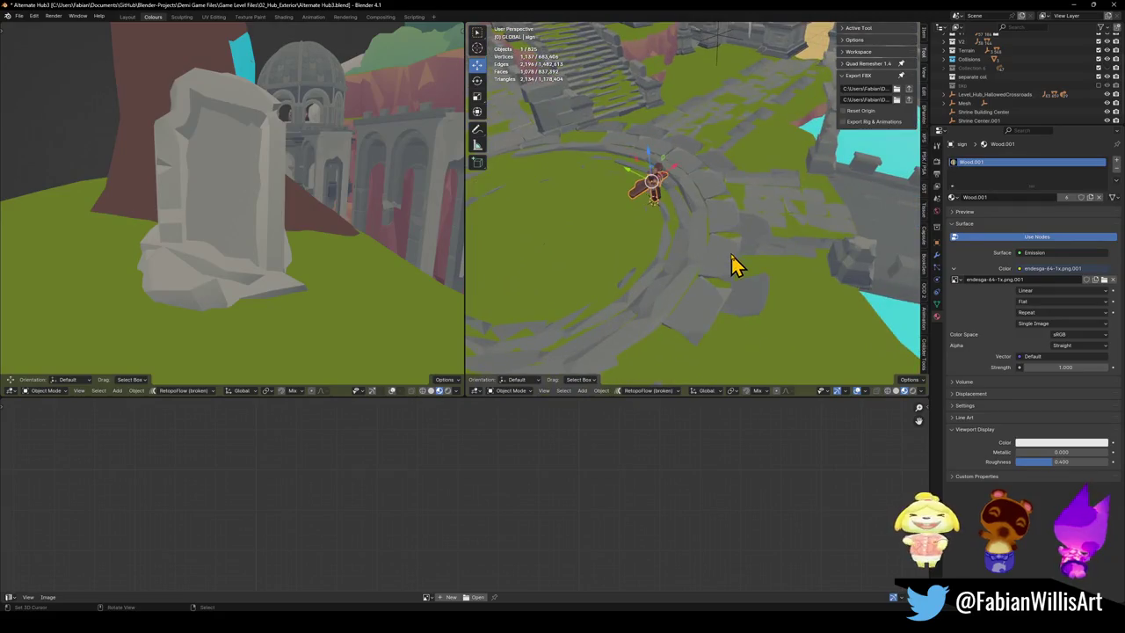
mouse_move(777, 226)
middle_down()
mouse_move(653, 307)
mouse_move(719, 301)
middle_up()
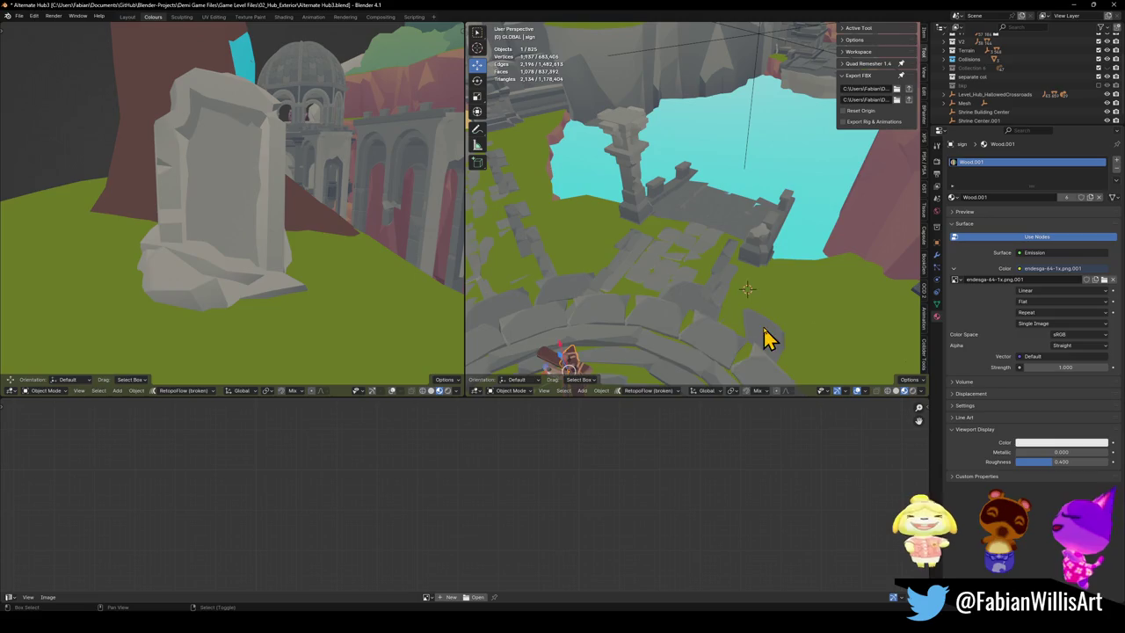
key(shift+s)
click(765, 255)
middle_drag(765, 259, 773, 268)
key(r)
key(z)
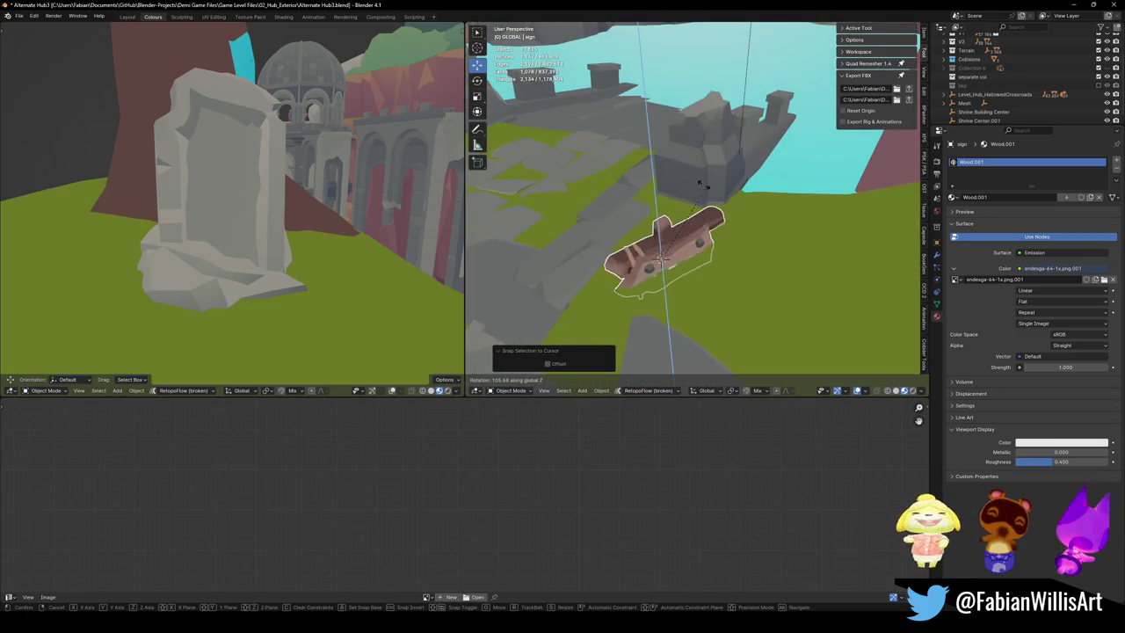
click(737, 201)
key(g)
key(z)
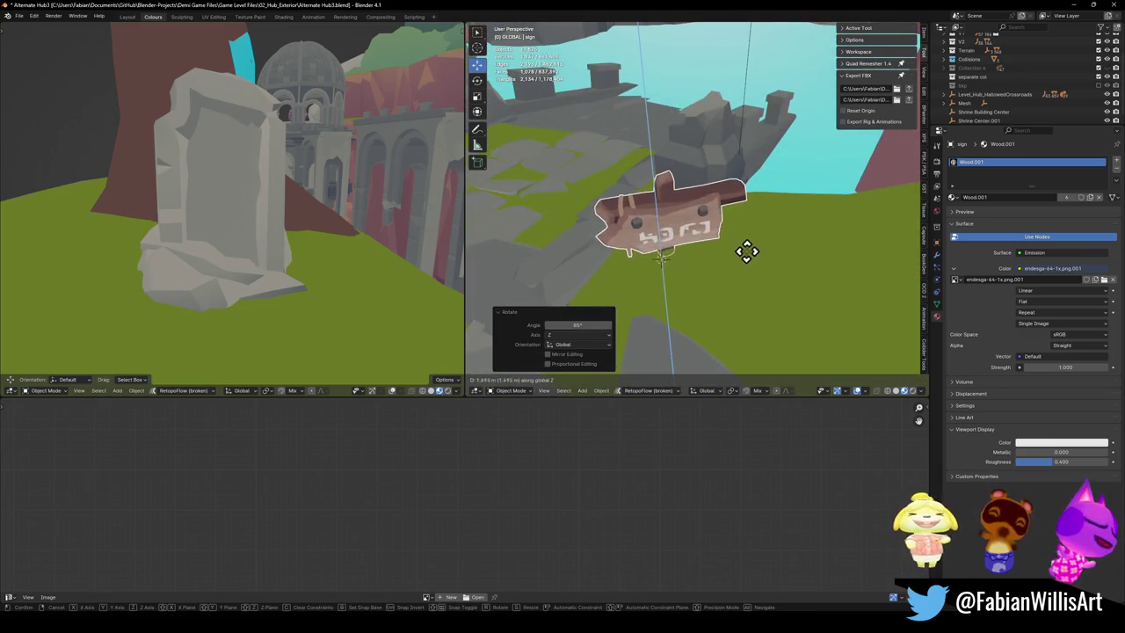
click(747, 269)
Step: Snap the sign to the 3D cursor again, adjust its height and slide it along the ground
scroll(729, 231, down, 5)
mouse_move(729, 232)
middle_down()
mouse_move(688, 211)
mouse_move(696, 234)
mouse_move(672, 189)
middle_up()
key(shift+s)
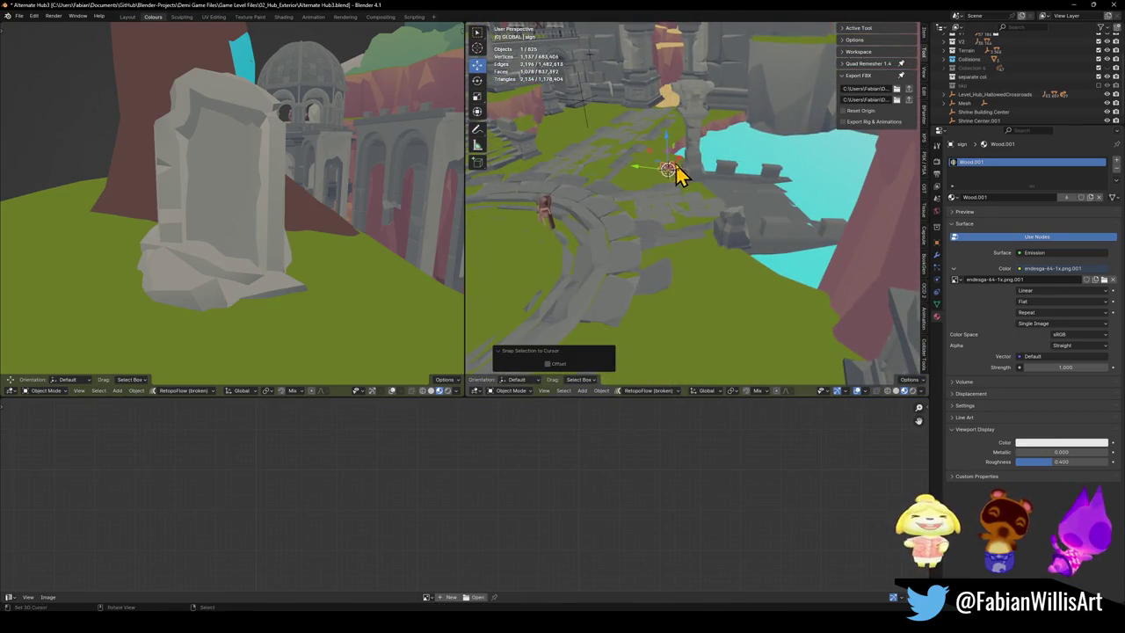
key(KP_Decimal)
key(g)
key(z)
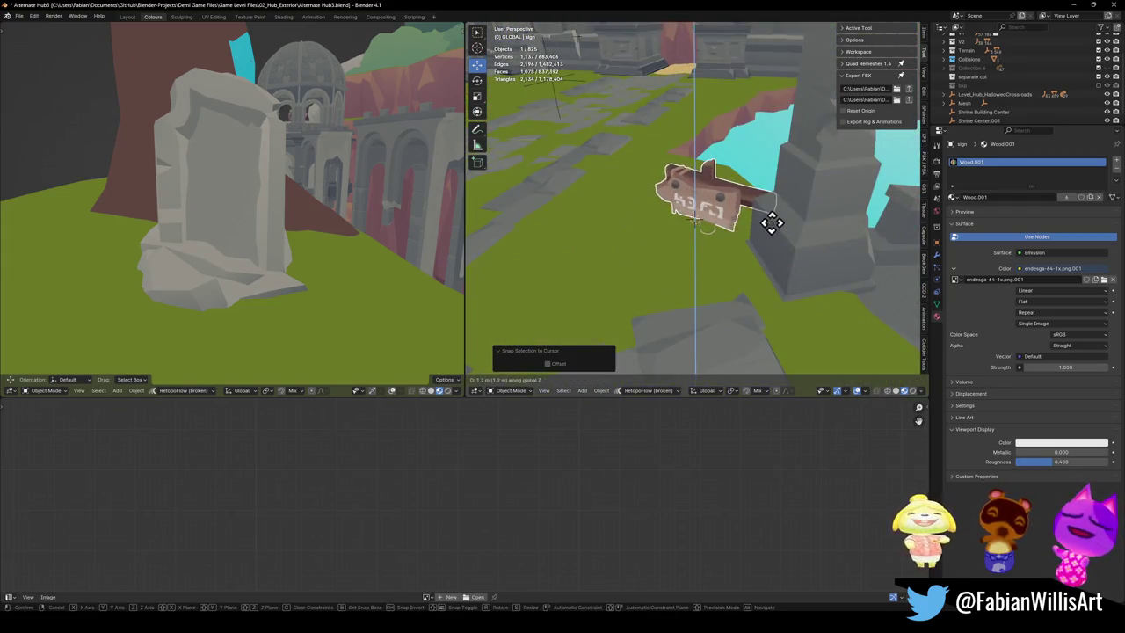
click(775, 237)
key(g)
key(shift+z)
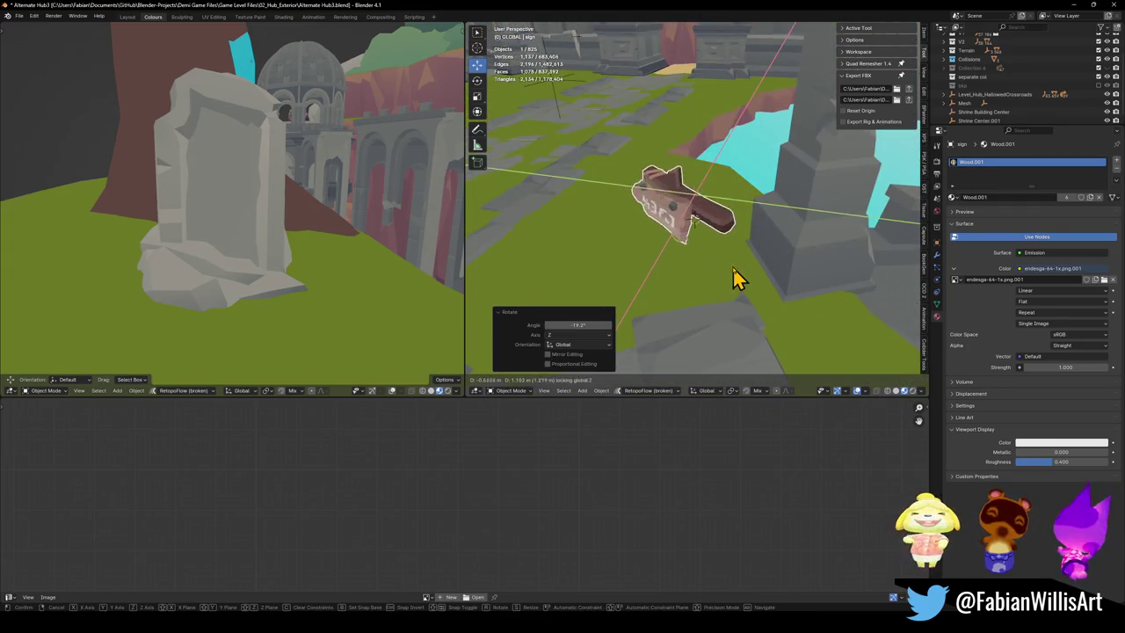
click(738, 278)
Step: Turn the sign -26.7° about Z, adjust its height, save the file, then turn it again
middle_drag(739, 278, 739, 244)
key(r)
key(z)
click(746, 290)
middle_drag(746, 291, 730, 254)
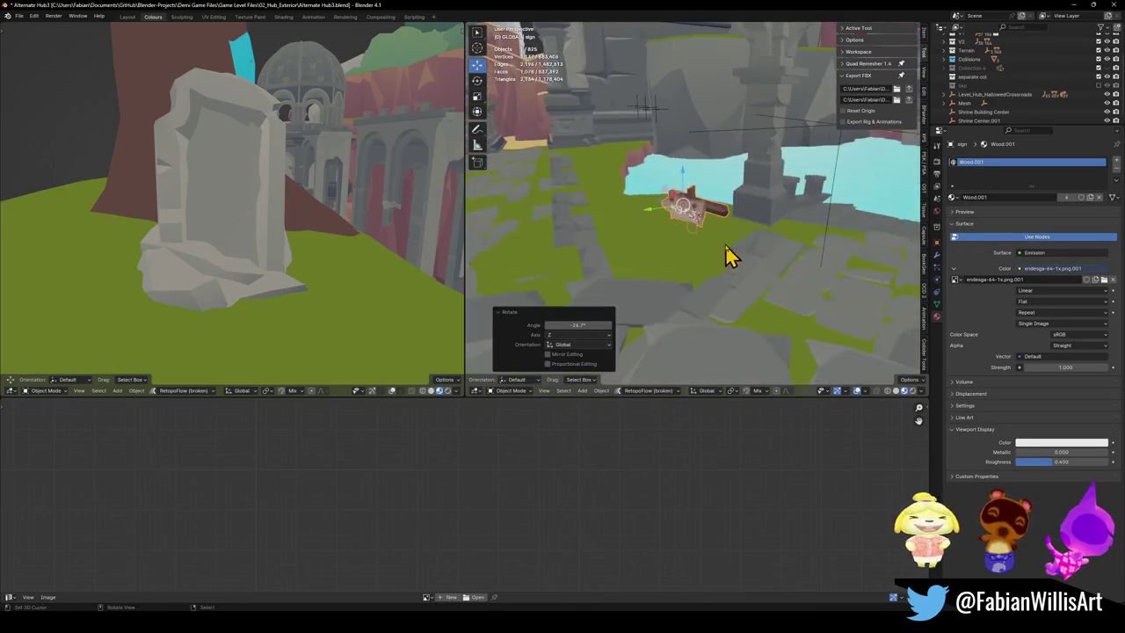
key(g)
key(z)
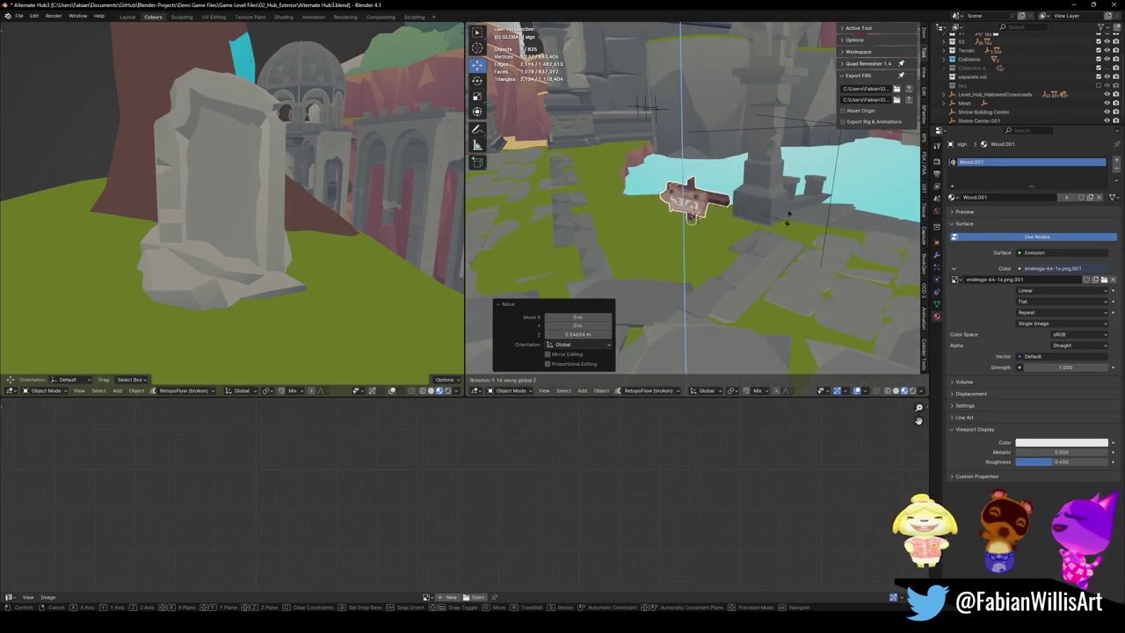
click(756, 233)
mouse_move(758, 231)
middle_down()
mouse_move(719, 269)
mouse_move(688, 264)
mouse_move(665, 232)
mouse_move(647, 241)
mouse_move(691, 294)
mouse_move(711, 346)
mouse_move(747, 354)
mouse_move(735, 334)
middle_up()
key(ctrl+s)
key(r)
key(z)
click(700, 332)
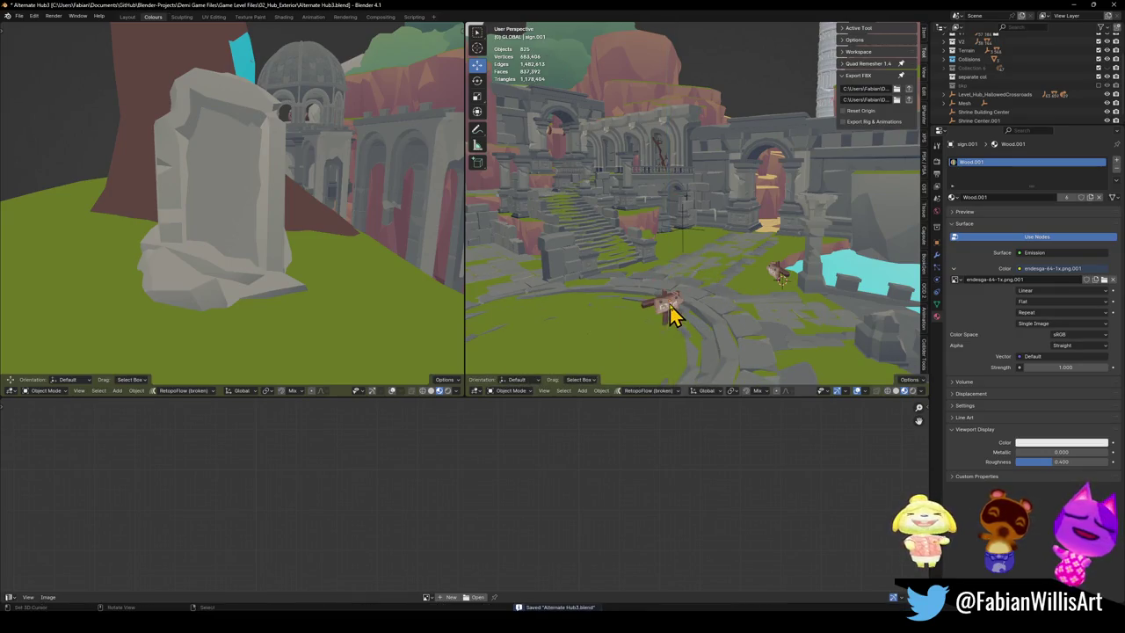
Step: Place the other sign at the foot of the stairs, lifted to 2.227 m and turned 82.7°
click(670, 315)
key(g)
key(shift+z)
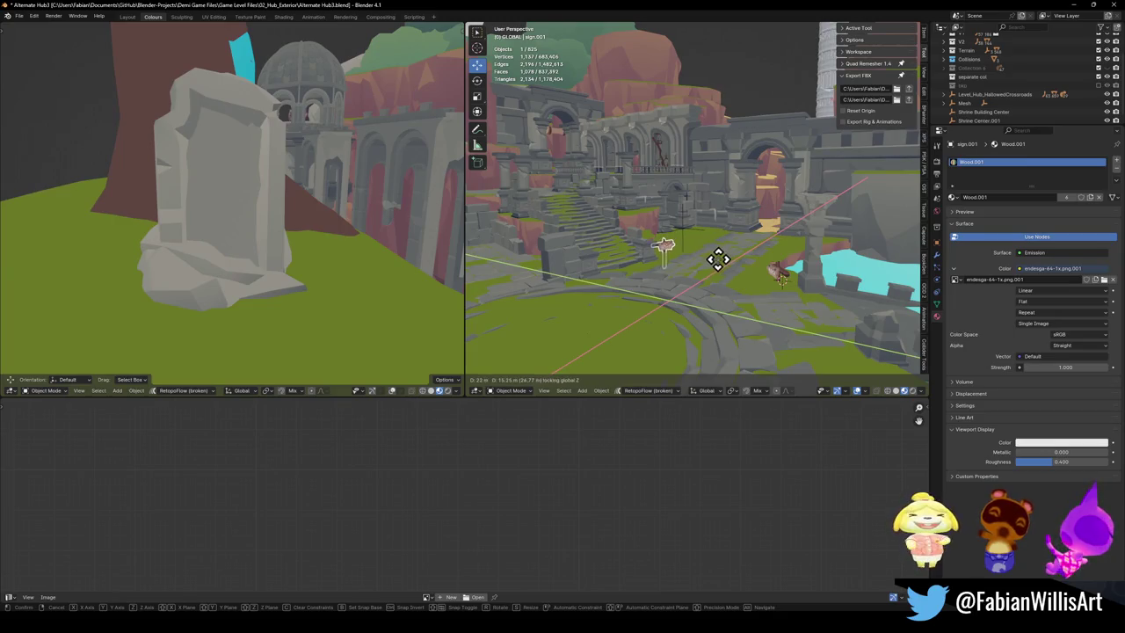
click(640, 282)
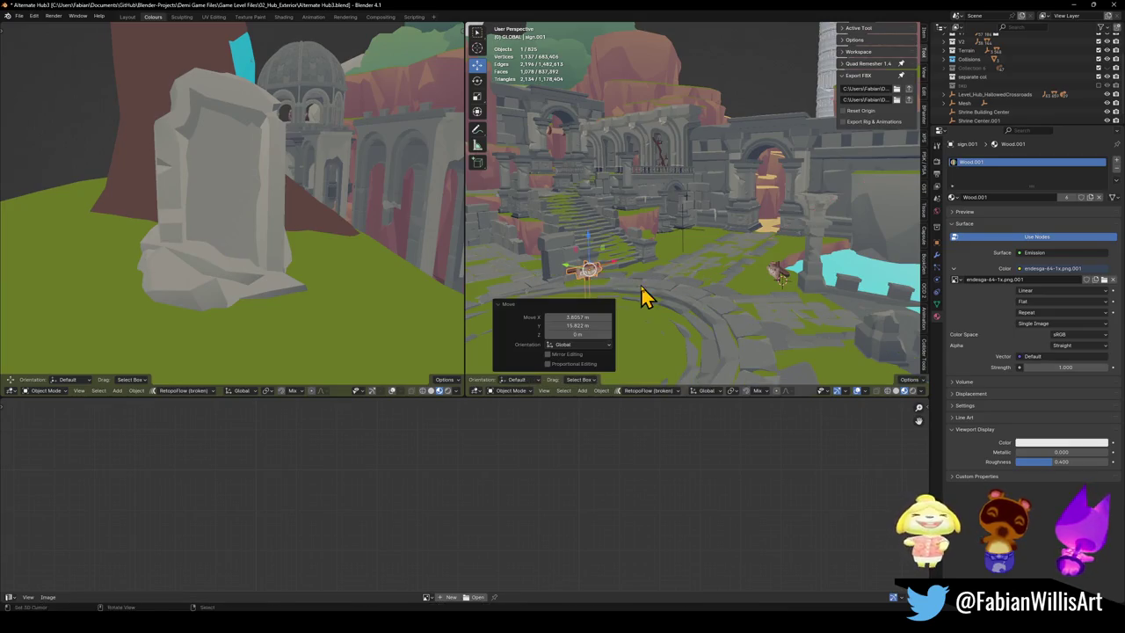
mouse_move(605, 273)
middle_down()
mouse_move(753, 251)
mouse_move(707, 280)
middle_up()
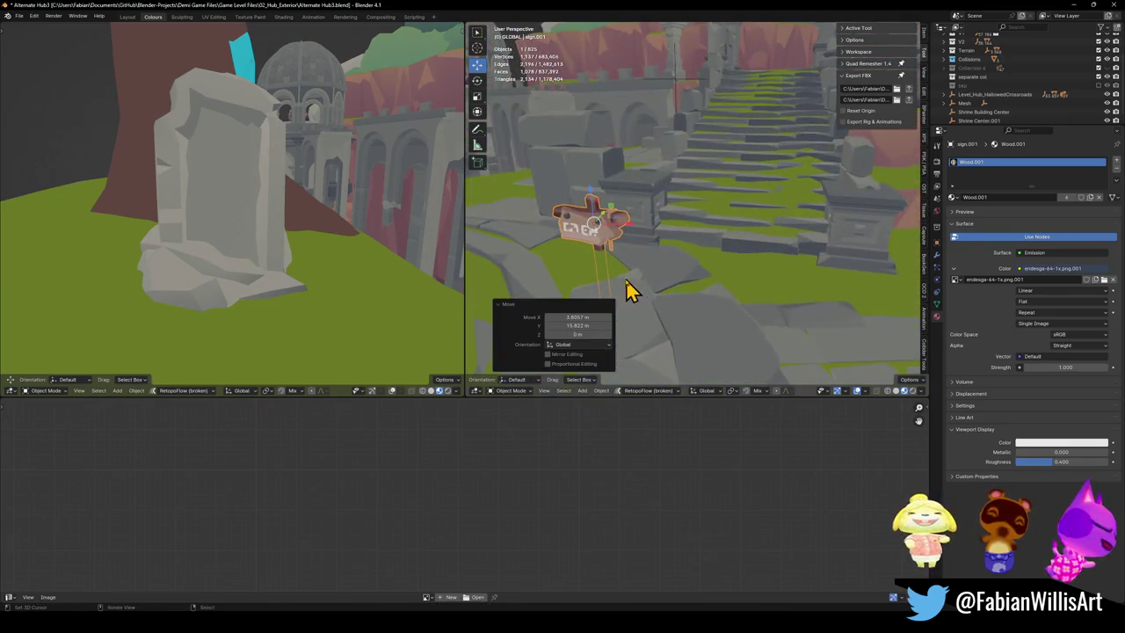
key(g)
key(z)
click(646, 233)
key(r)
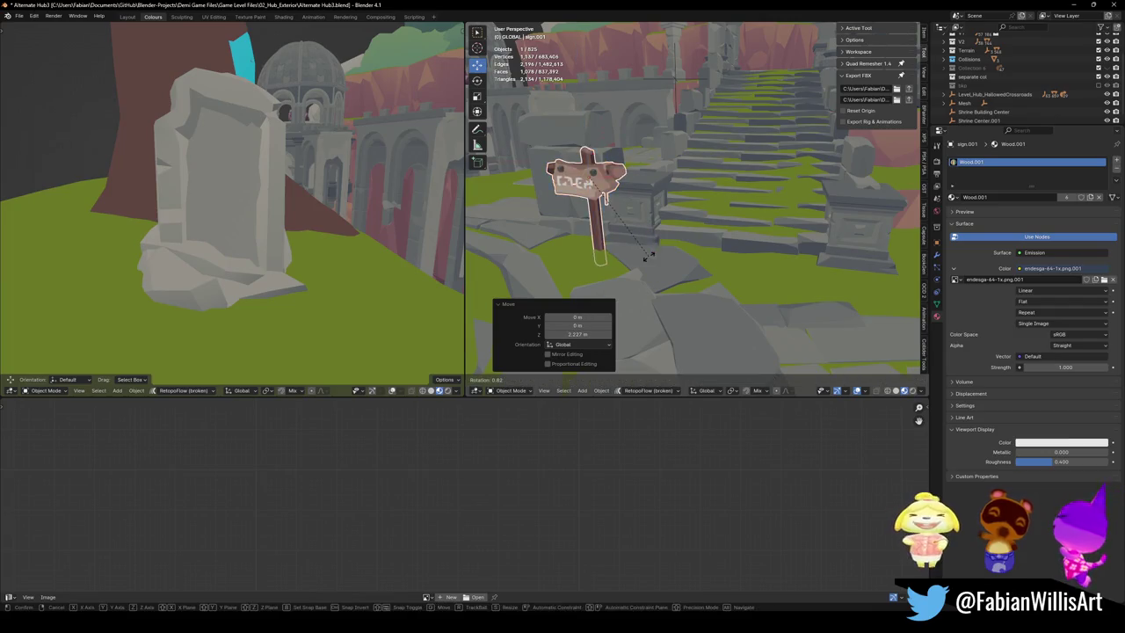
click(642, 255)
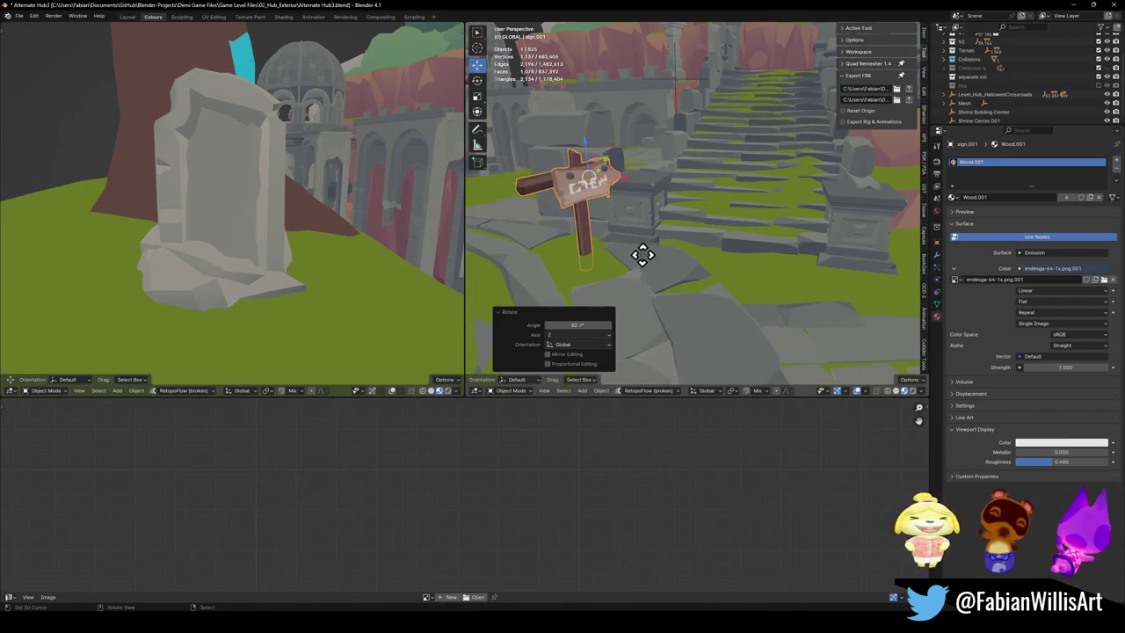
Step: Reposition the stairs sign, setting its height to 2.4261 m and turning it -8.64° about Z
key(g)
click(701, 230)
key(g)
key(z)
click(699, 186)
key(r)
key(z)
click(710, 186)
key(g)
key(shift+z)
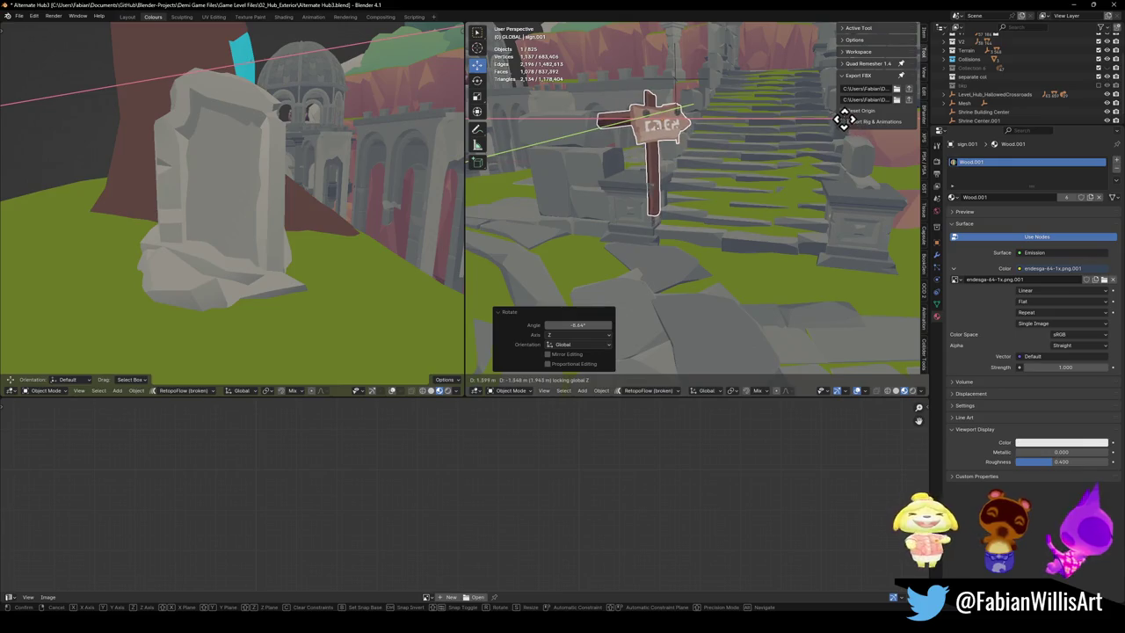
right_click(830, 123)
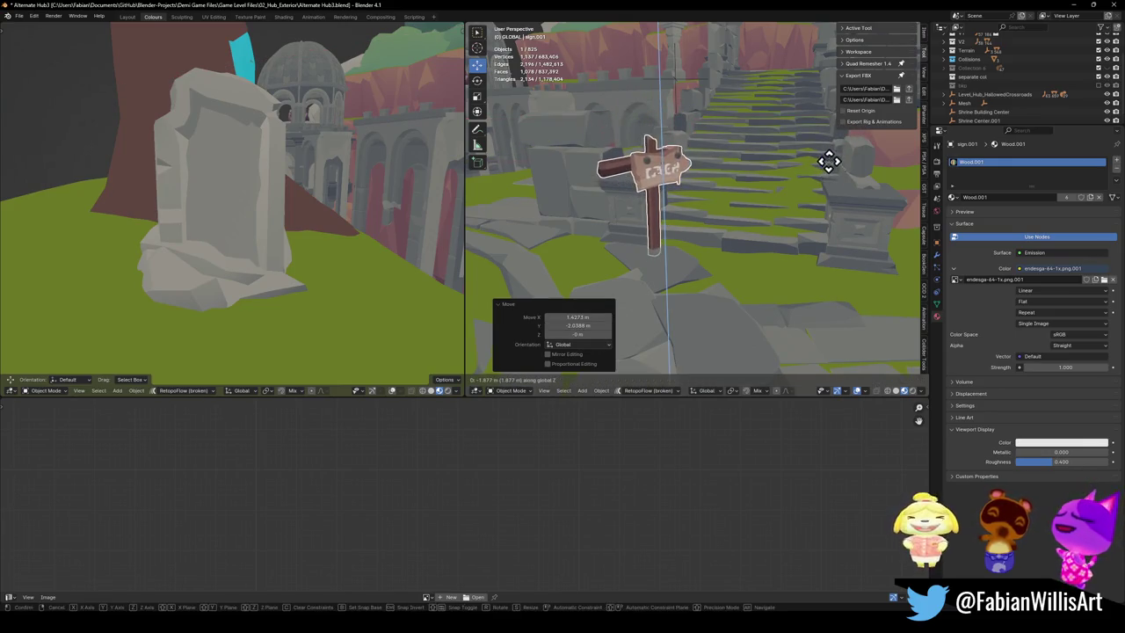
Step: Reselect the sign, frame it, adjust its rotation, and clear the selection
key(alt+a)
click(666, 170)
key(KP_Decimal)
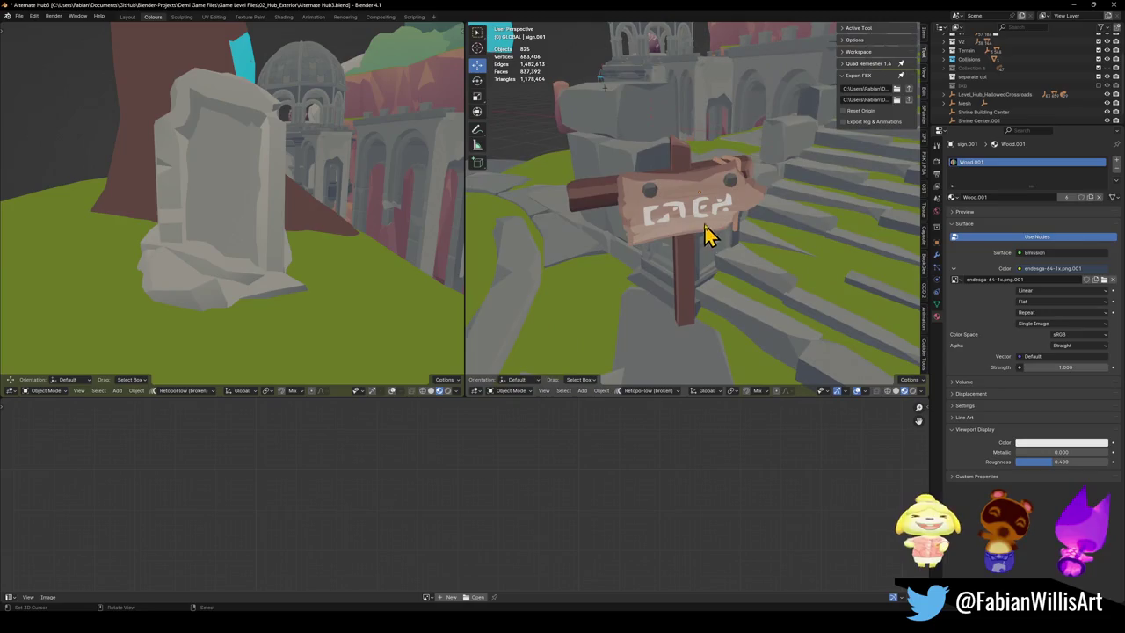
key(r)
click(739, 219)
key(alt+a)
middle_drag(741, 226, 710, 234)
scroll(958, 70, up, 3)
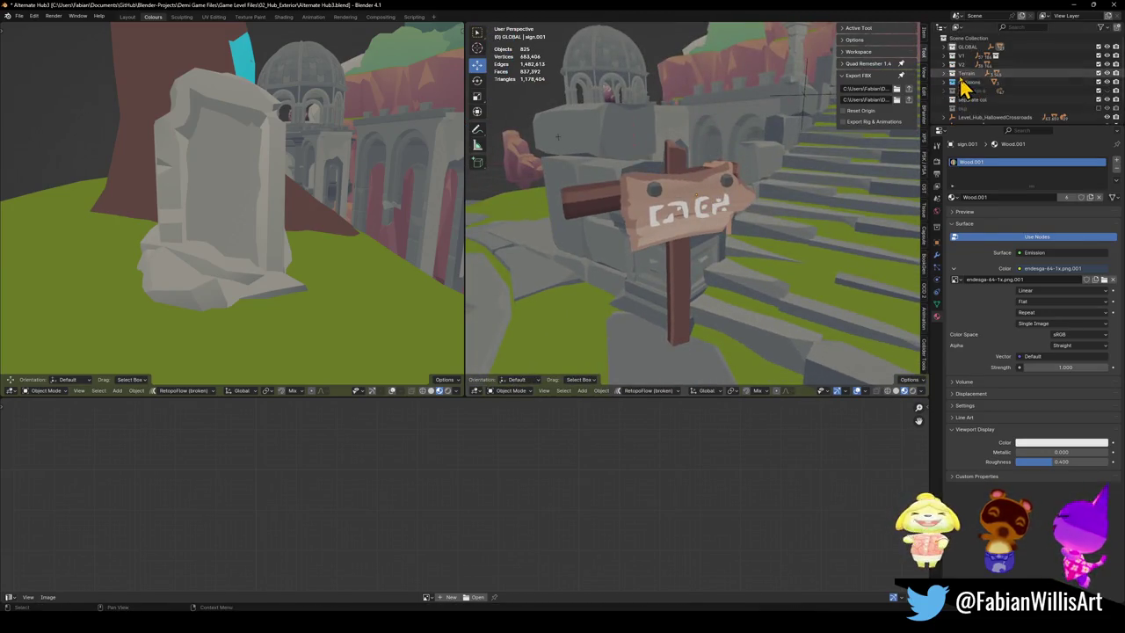
Step: Expand the GLOBAL collection, select Demi, then move the sign vertically
click(944, 48)
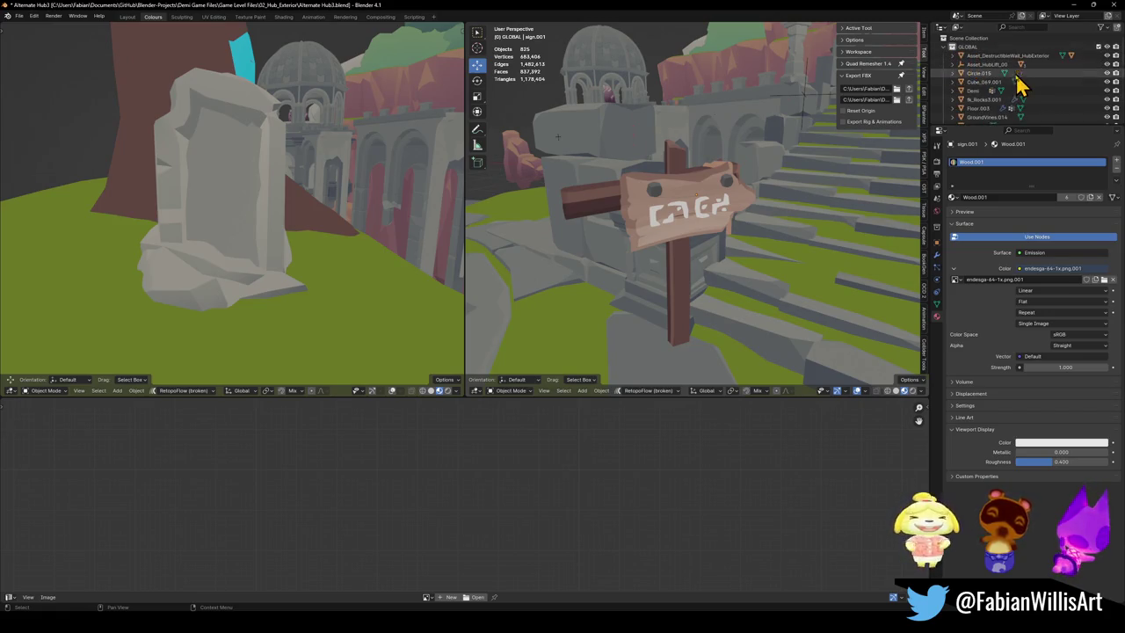
click(982, 91)
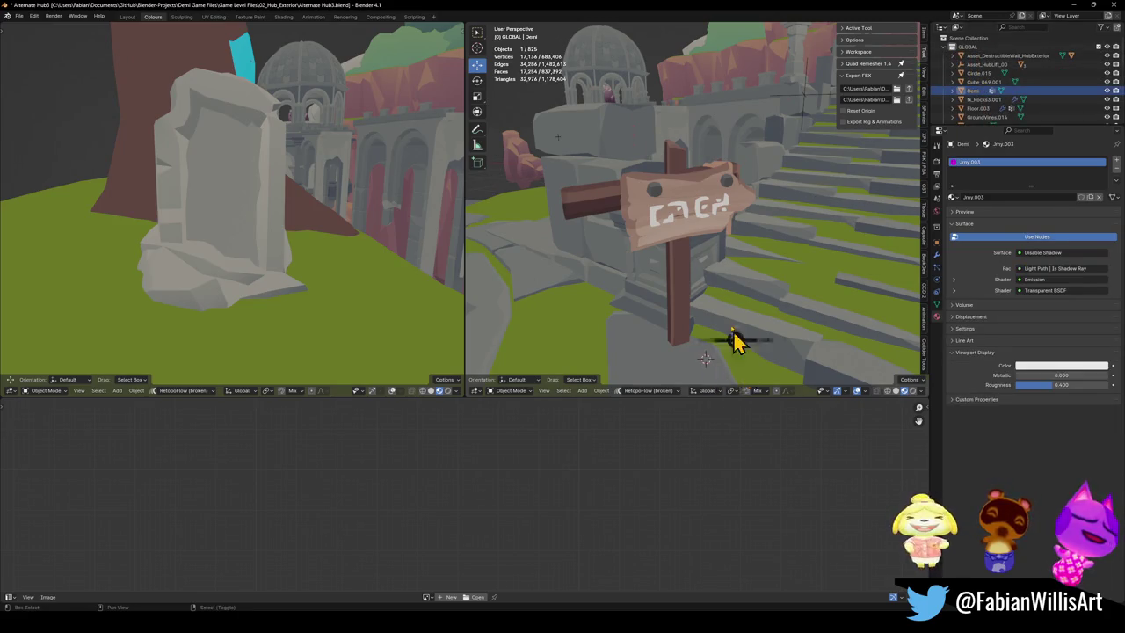
click(690, 219)
key(g)
key(z)
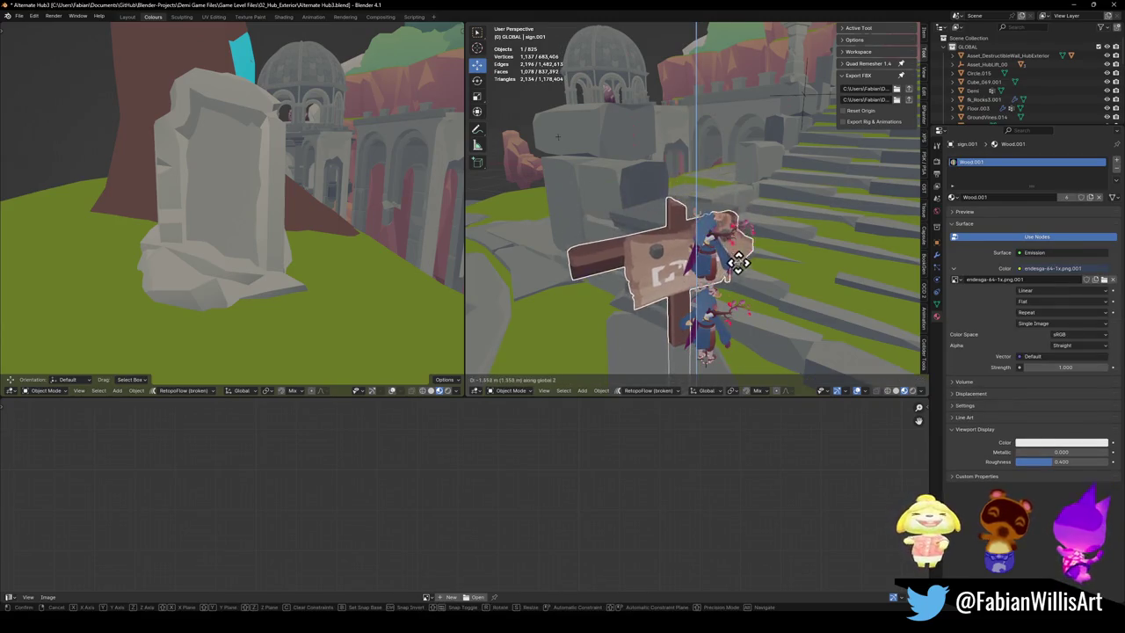
click(740, 255)
Step: Compare the sign against Demi for scale and turn sign.001 slightly about Z twice
click(714, 268)
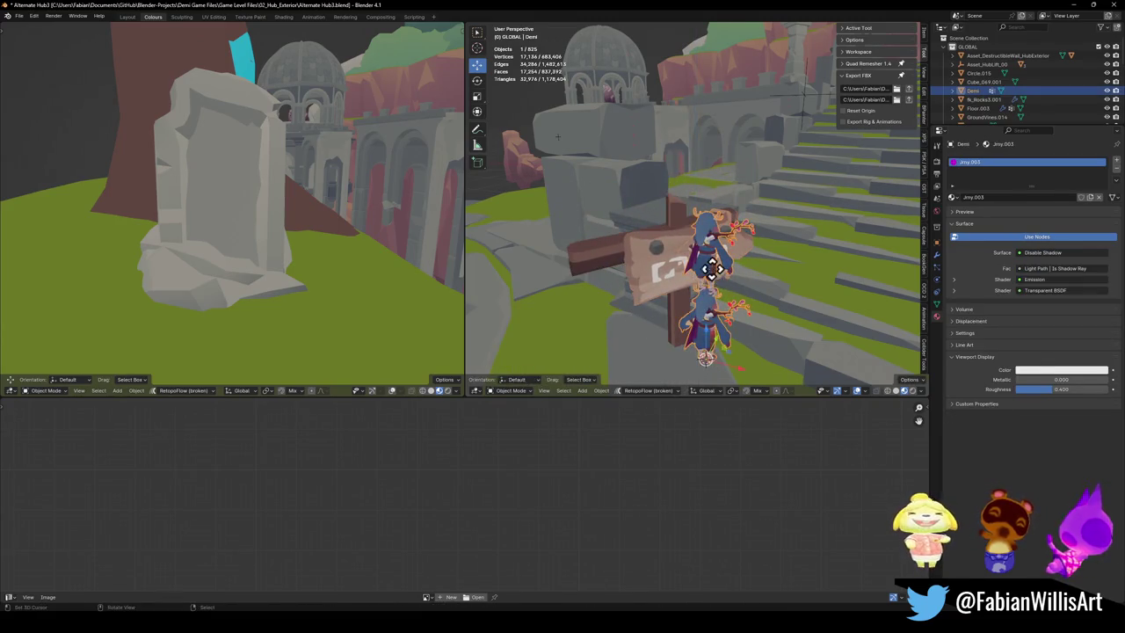
click(673, 283)
key(r)
key(z)
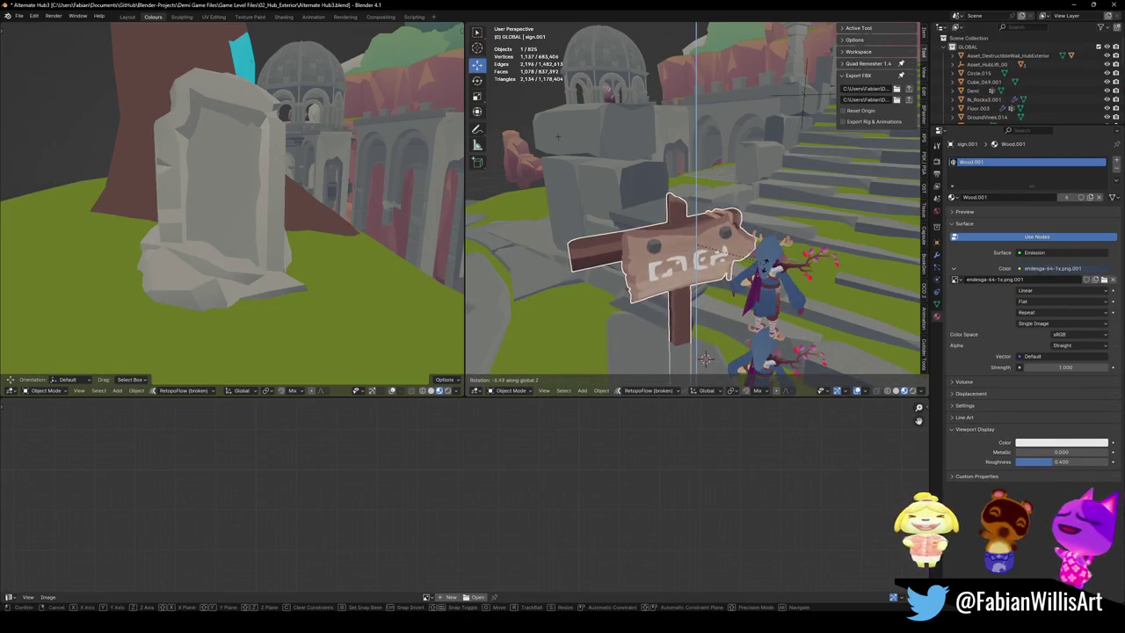
click(766, 271)
mouse_move(767, 271)
middle_down()
mouse_move(744, 278)
mouse_move(809, 281)
mouse_move(710, 287)
mouse_move(714, 302)
mouse_move(695, 281)
mouse_move(677, 293)
mouse_move(706, 284)
mouse_move(711, 329)
mouse_move(677, 255)
mouse_move(659, 273)
mouse_move(740, 262)
mouse_move(813, 332)
mouse_move(834, 334)
mouse_move(853, 364)
mouse_move(712, 285)
mouse_move(759, 284)
mouse_move(698, 281)
mouse_move(699, 299)
mouse_move(829, 291)
mouse_move(871, 314)
mouse_move(712, 312)
mouse_move(690, 241)
middle_up()
key(r)
key(z)
click(715, 306)
scroll(690, 318, up, 2)
scroll(665, 263, up, 2)
scroll(712, 286, down, 4)
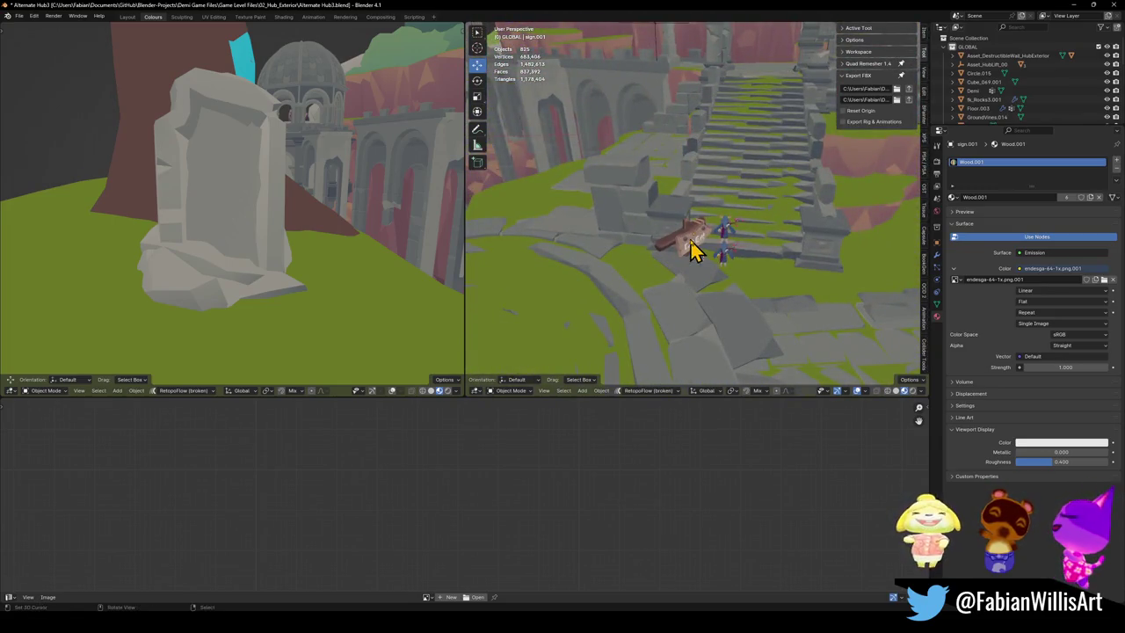
Step: Slide the sign board level along the ground near the stairs and save the hub file
click(694, 249)
key(g)
key(shift+z)
click(776, 233)
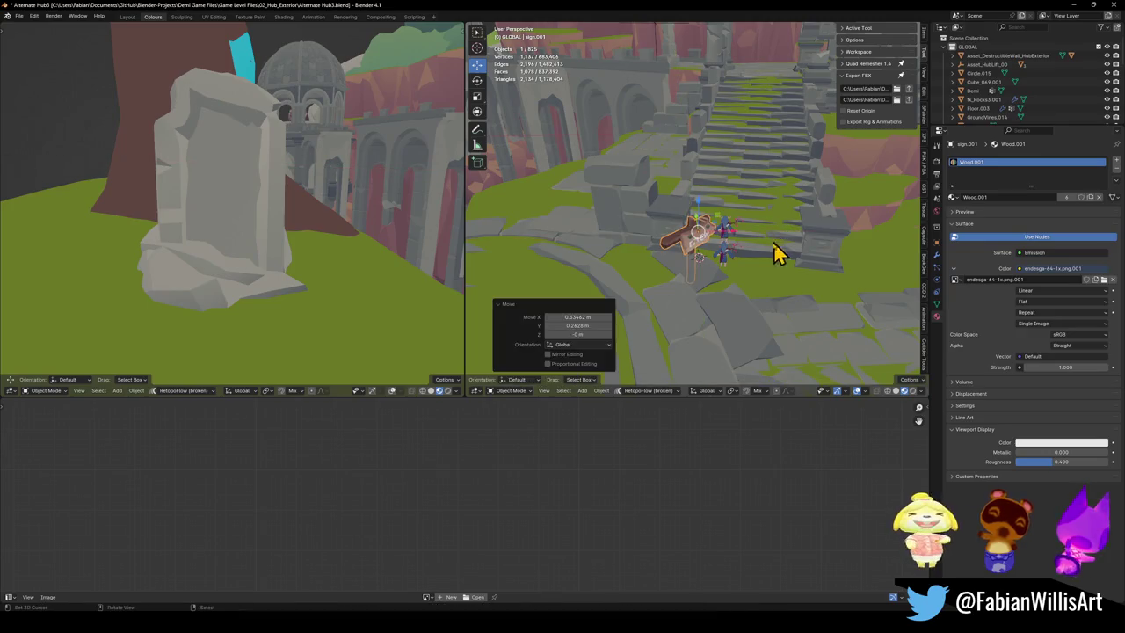
key(ctrl+s)
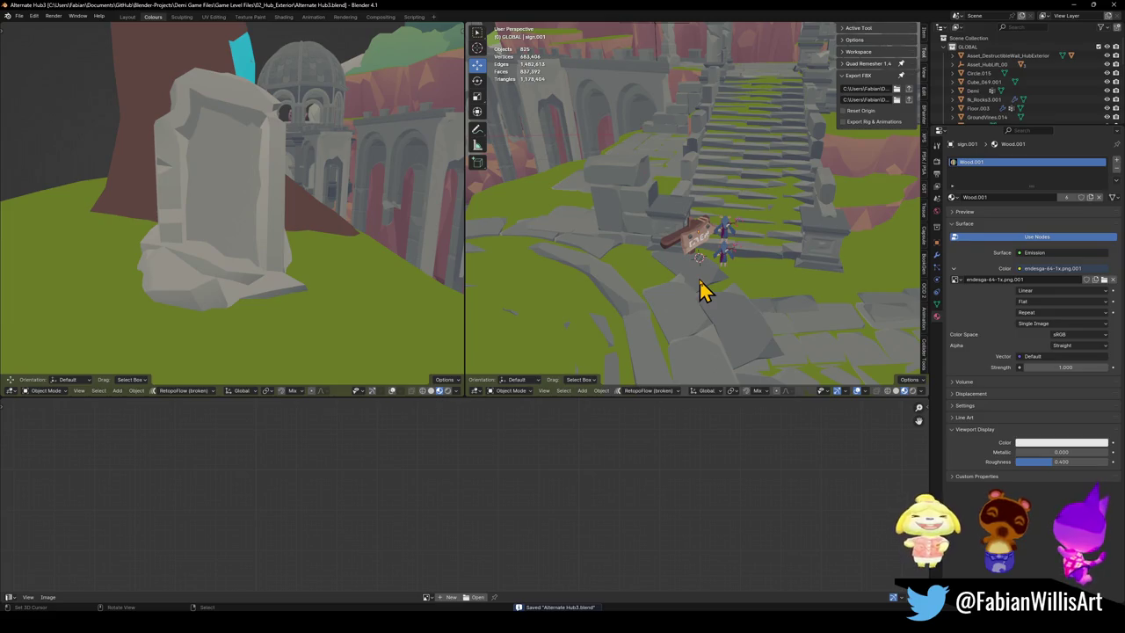
Step: Turn the sign board a further -10.5° about the vertical axis and shift it along the path
mouse_move(779, 237)
shift+middle_down()
mouse_move(753, 235)
mouse_move(783, 205)
mouse_move(843, 221)
mouse_move(729, 257)
shift+middle_up()
key(KP_Decimal)
key(r)
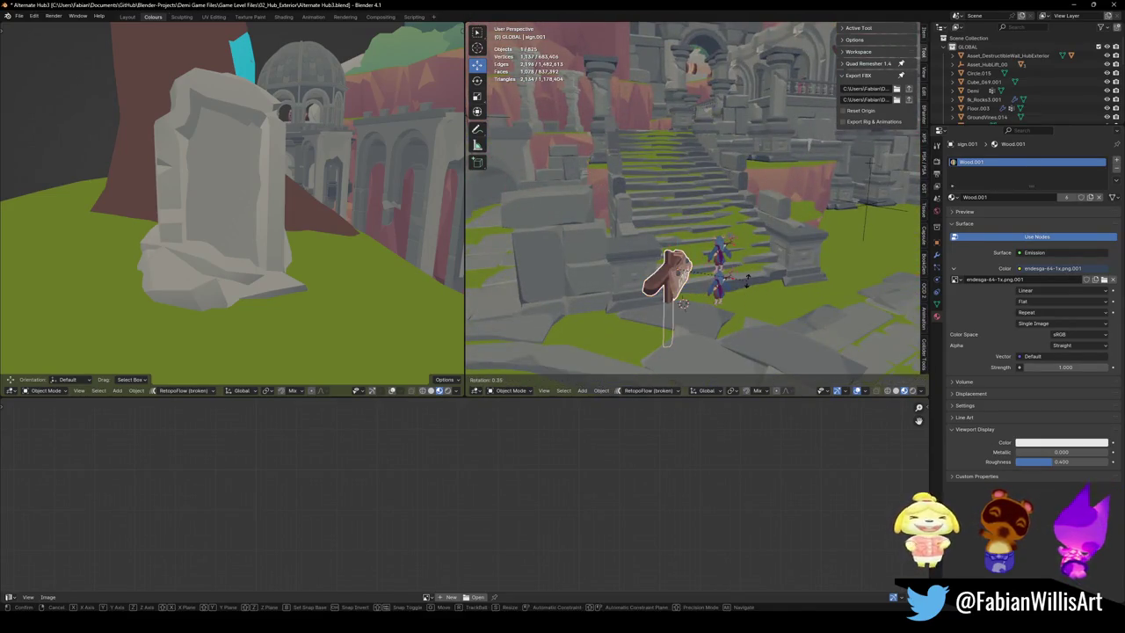
key(z)
click(740, 292)
key(g)
key(shift+z)
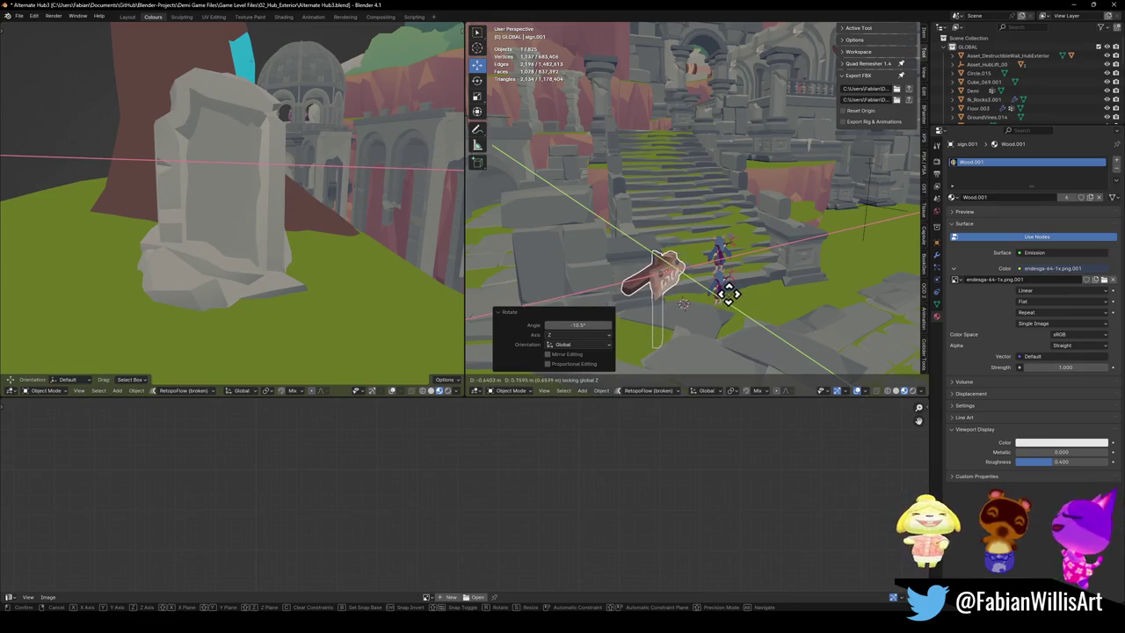
click(728, 293)
Step: Nudge the sign into its final spot beside the character figures and deselect it
mouse_move(741, 302)
middle_down()
mouse_move(715, 284)
mouse_move(677, 284)
middle_up()
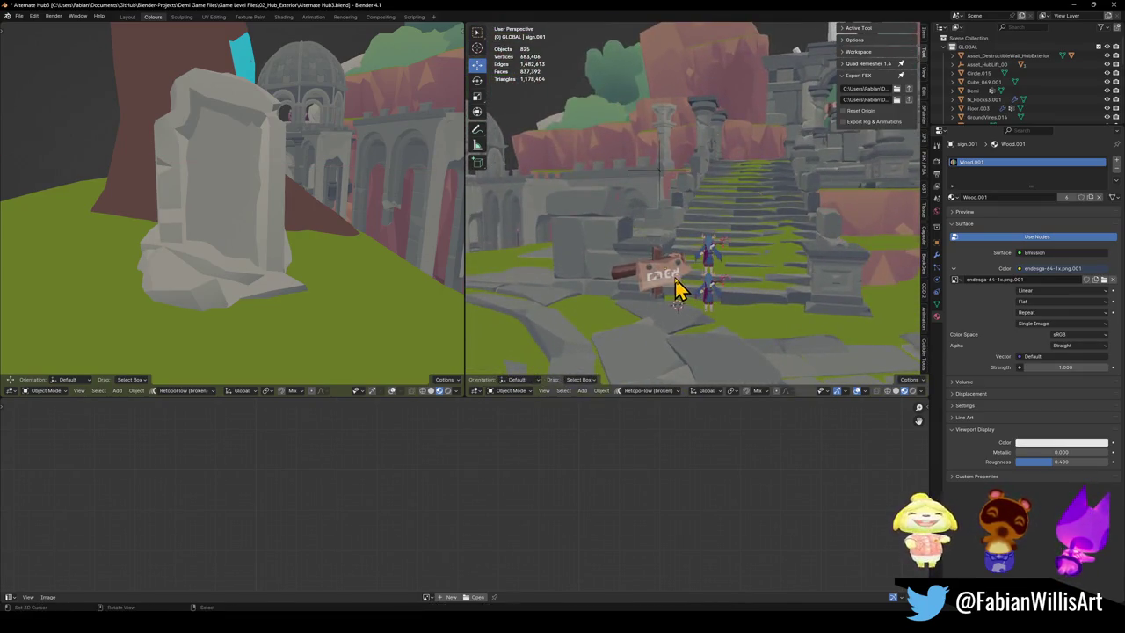
key(g)
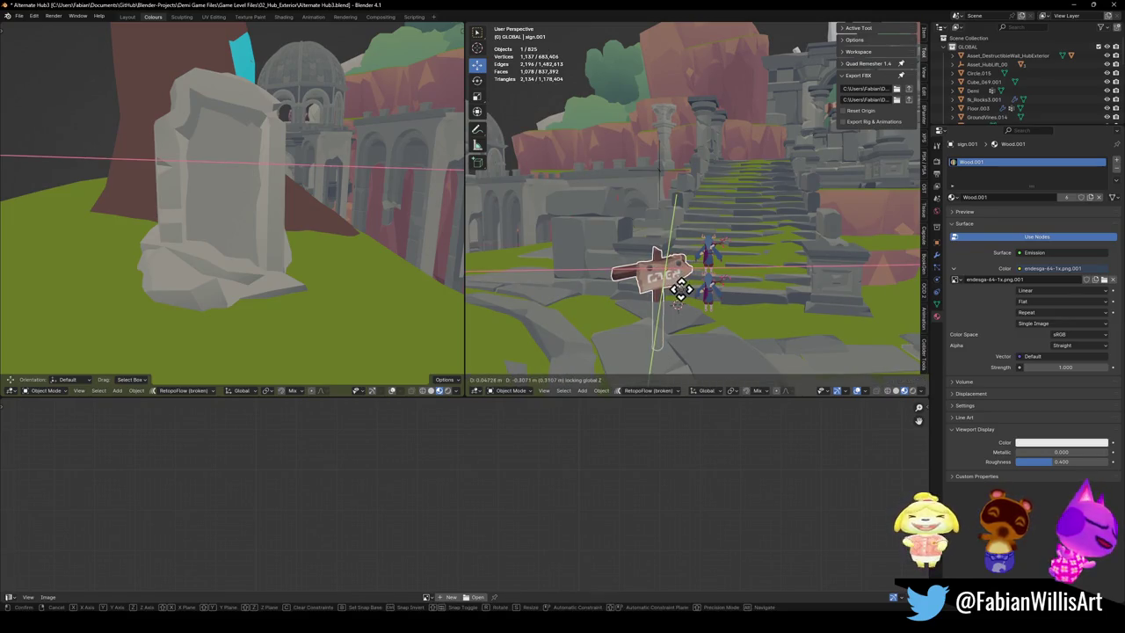
click(691, 304)
mouse_move(692, 303)
middle_down()
mouse_move(736, 289)
mouse_move(665, 296)
mouse_move(723, 269)
mouse_move(666, 276)
middle_up()
key(g)
key(shift+z)
click(726, 263)
click(726, 268)
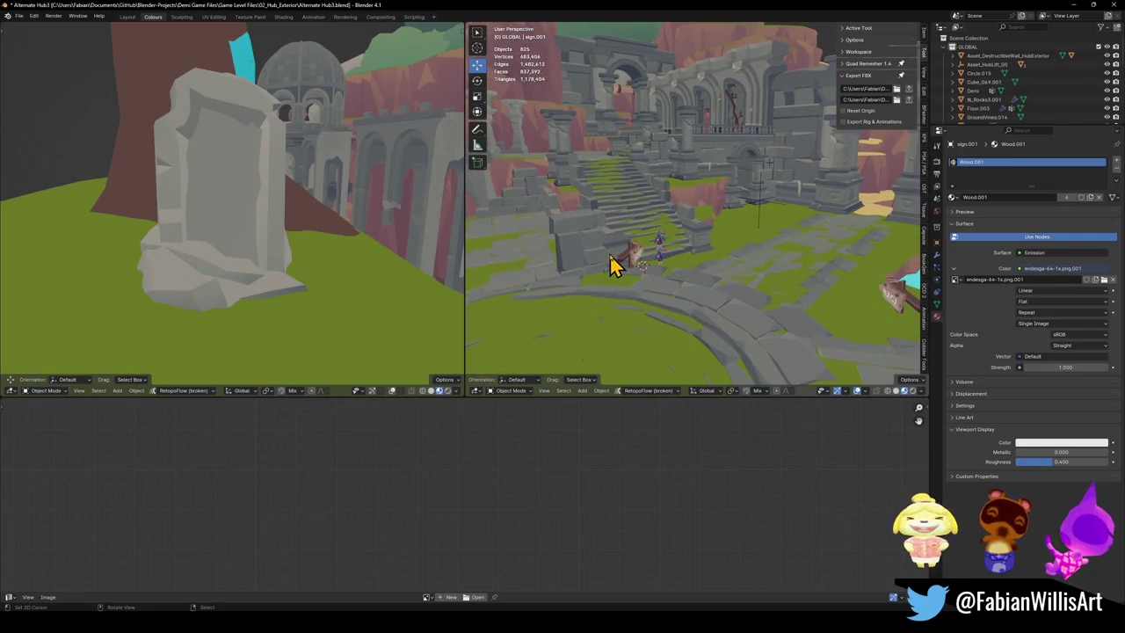
Step: Duplicate sign.001 and rotate the copy about -13° around the vertical axis
mouse_move(736, 238)
middle_down()
mouse_move(723, 259)
mouse_move(707, 210)
mouse_move(798, 251)
middle_up()
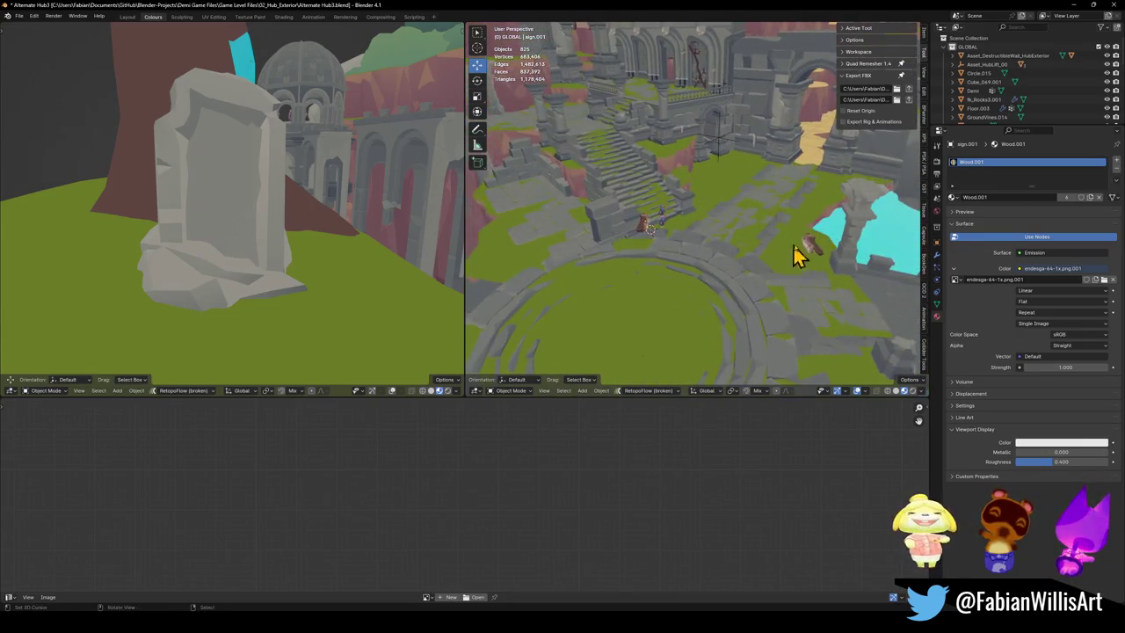
click(647, 231)
key(shift+d)
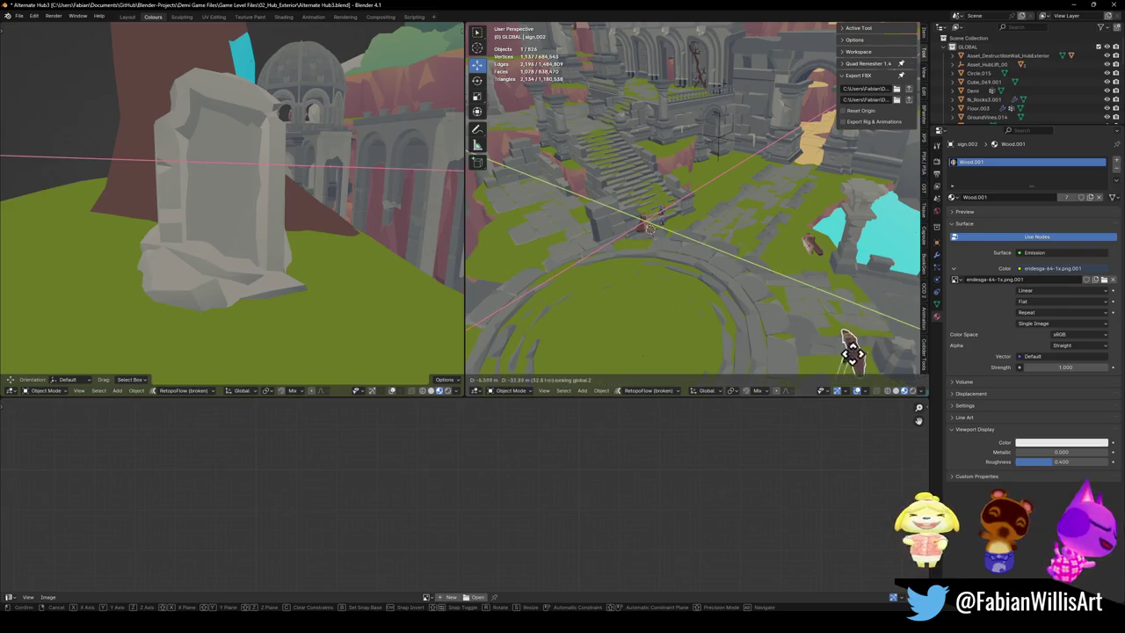
click(867, 342)
middle_drag(867, 342, 800, 348)
key(r)
key(z)
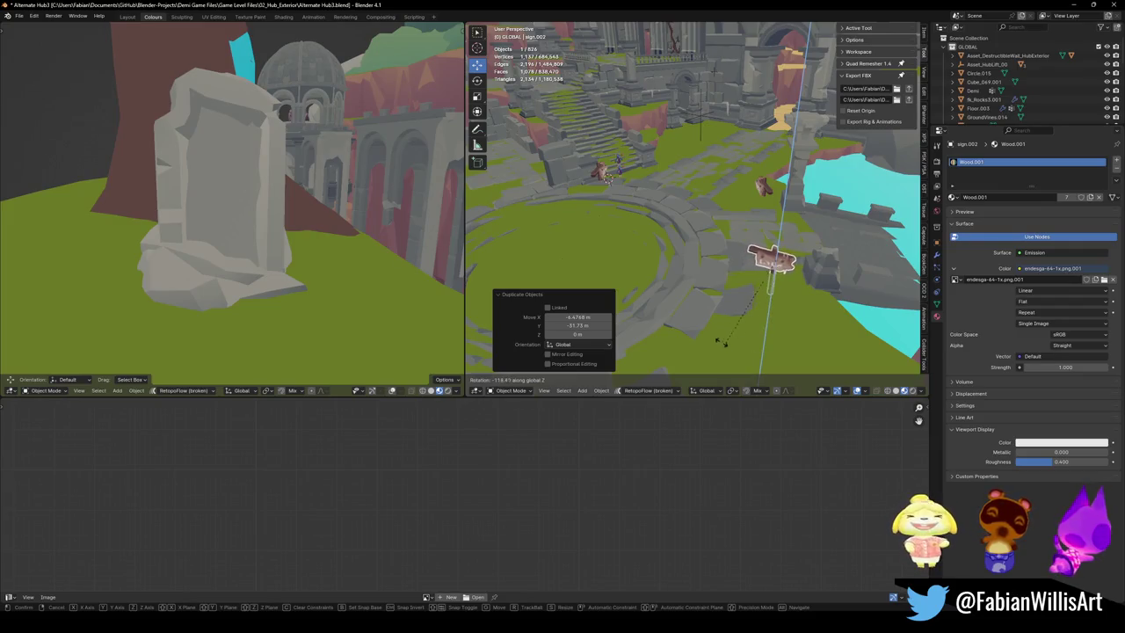
click(816, 302)
Step: Position the copied board on the signpost, first level with the ground, then at the right height
key(g)
key(shift+z)
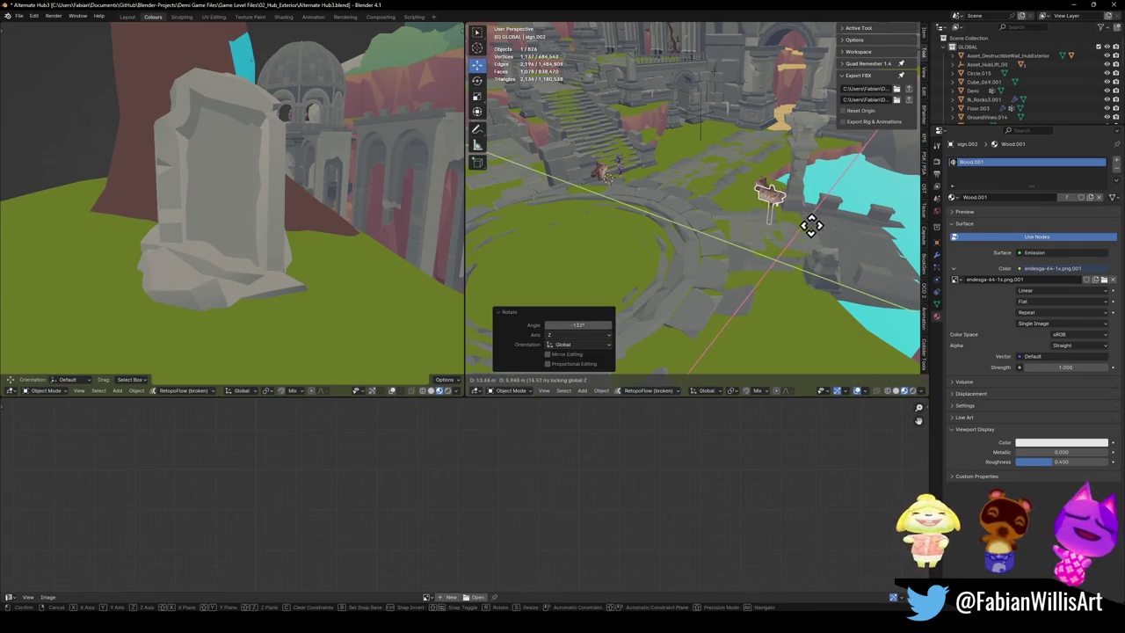
click(813, 233)
key(g)
key(z)
click(817, 227)
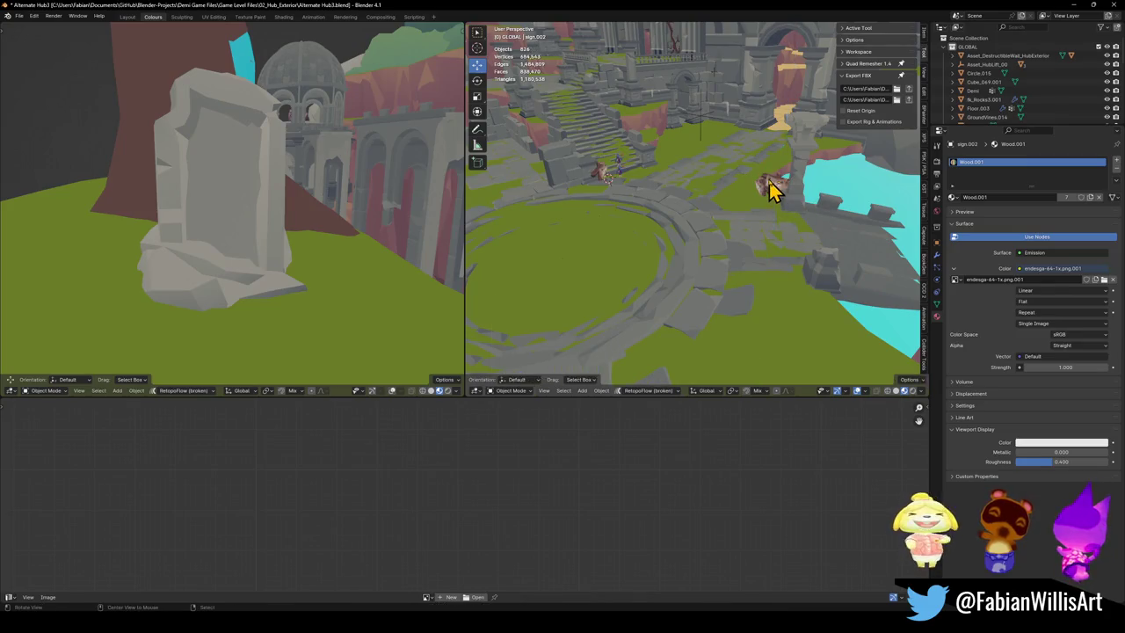
Step: Inspect the mounted copy from several angles and select the signpost object 'sign'
key(KP_Decimal)
mouse_move(753, 273)
middle_down()
mouse_move(795, 260)
mouse_move(786, 241)
mouse_move(801, 239)
mouse_move(765, 258)
mouse_move(865, 250)
mouse_move(762, 243)
mouse_move(781, 231)
mouse_move(786, 249)
mouse_move(741, 246)
middle_up()
scroll(798, 252, down, 5)
scroll(715, 254, up, 3)
scroll(721, 247, up, 2)
scroll(721, 246, down, 3)
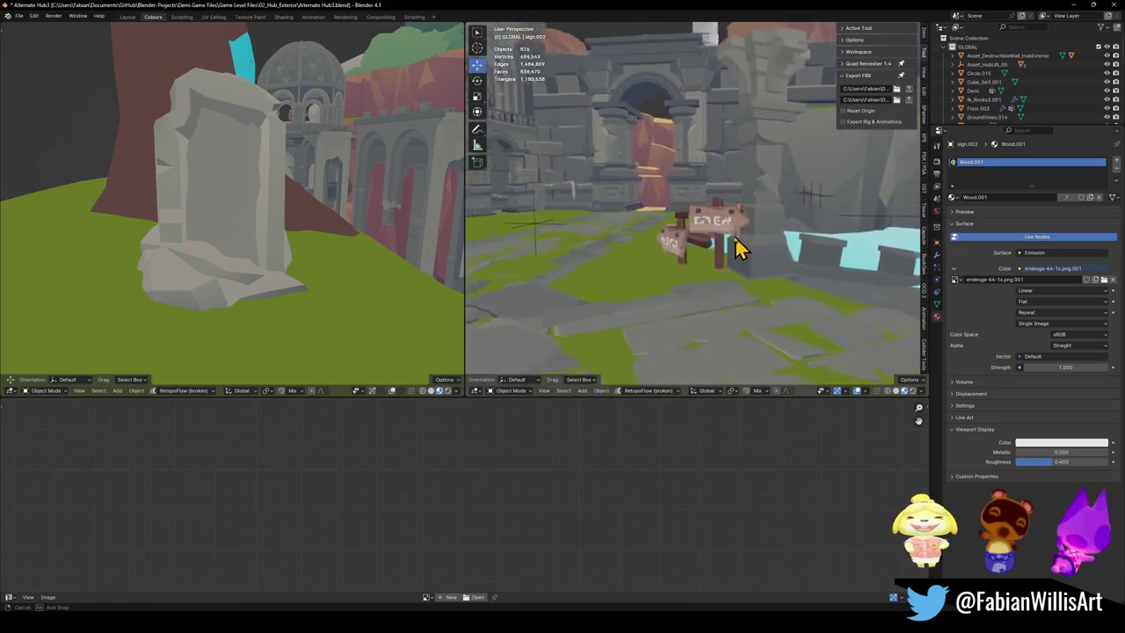
scroll(746, 252, down, 2)
scroll(753, 240, down, 3)
scroll(785, 238, down, 2)
scroll(715, 238, up, 3)
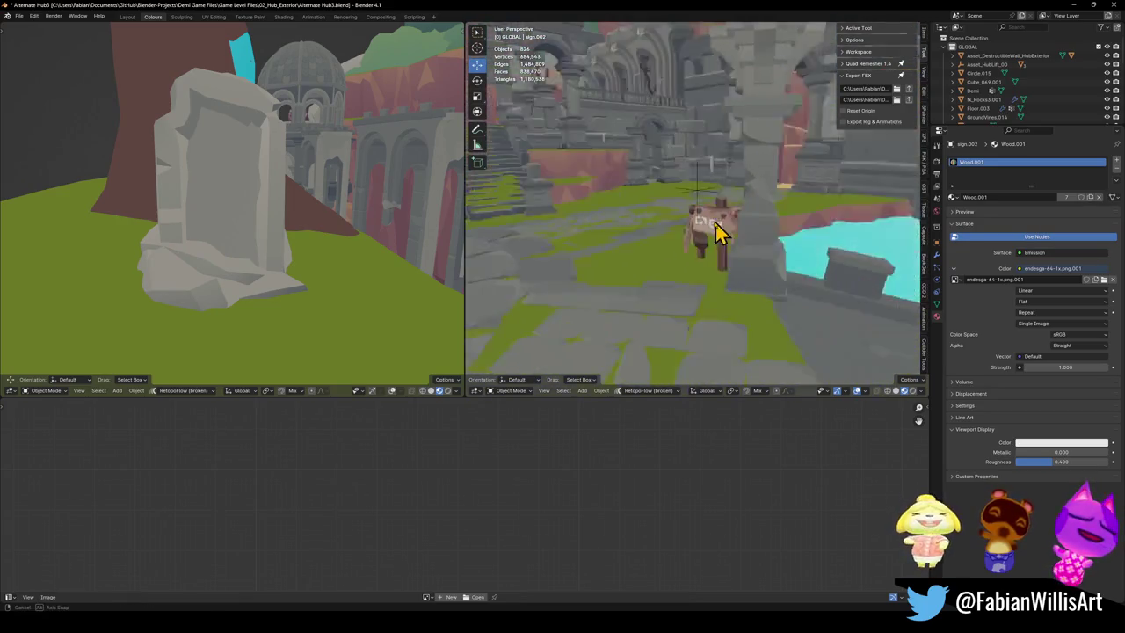
scroll(733, 231, up, 2)
mouse_move(733, 231)
middle_down()
mouse_move(856, 241)
mouse_move(729, 233)
mouse_move(754, 238)
middle_up()
click(706, 231)
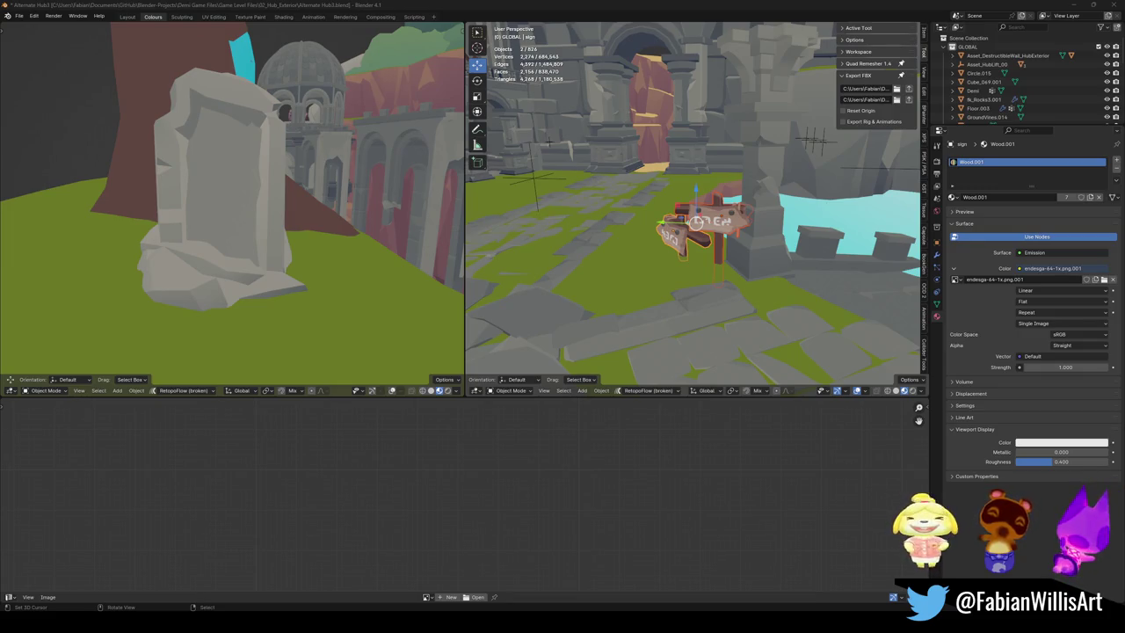
scroll(673, 196, down, 5)
Step: Parent the sign boards to the post using Object parenting and save Alternate Hub3.blend
shift+click(563, 286)
mouse_move(565, 289)
middle_down()
mouse_move(697, 276)
mouse_move(654, 220)
mouse_move(583, 217)
middle_up()
key(ctrl+s)
click(569, 194)
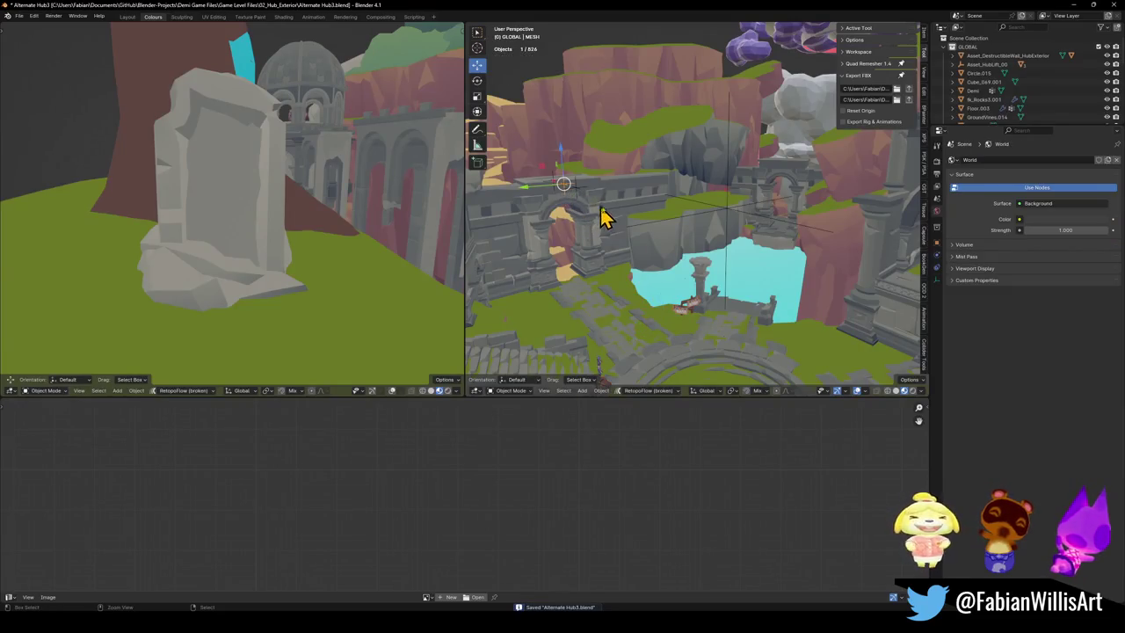
key(ctrl+p)
click(628, 250)
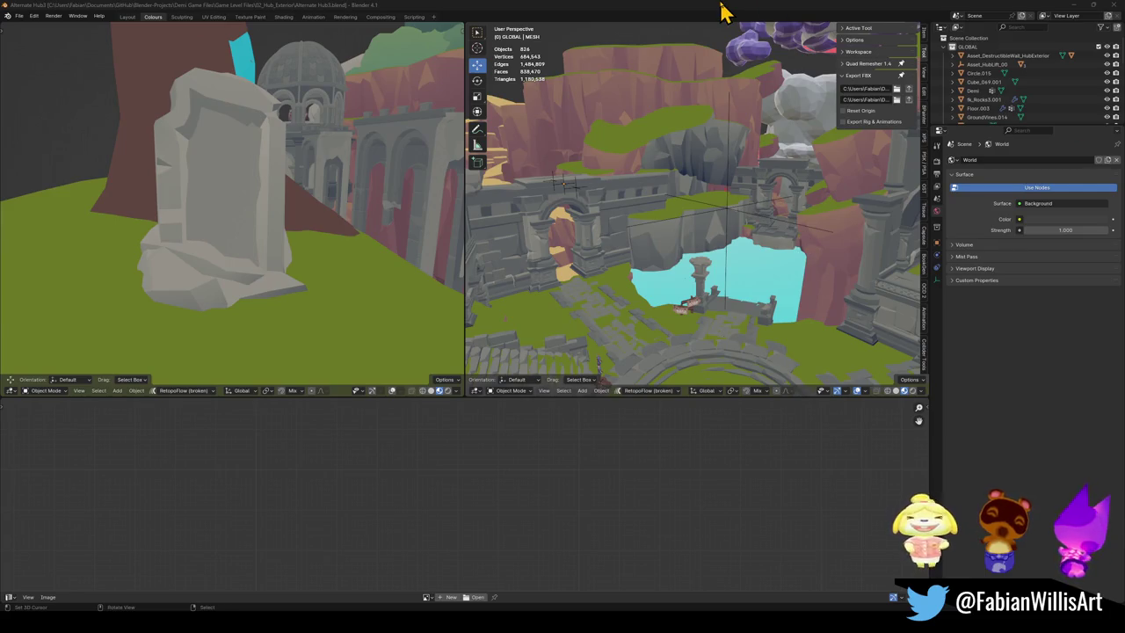
key(ctrl+s)
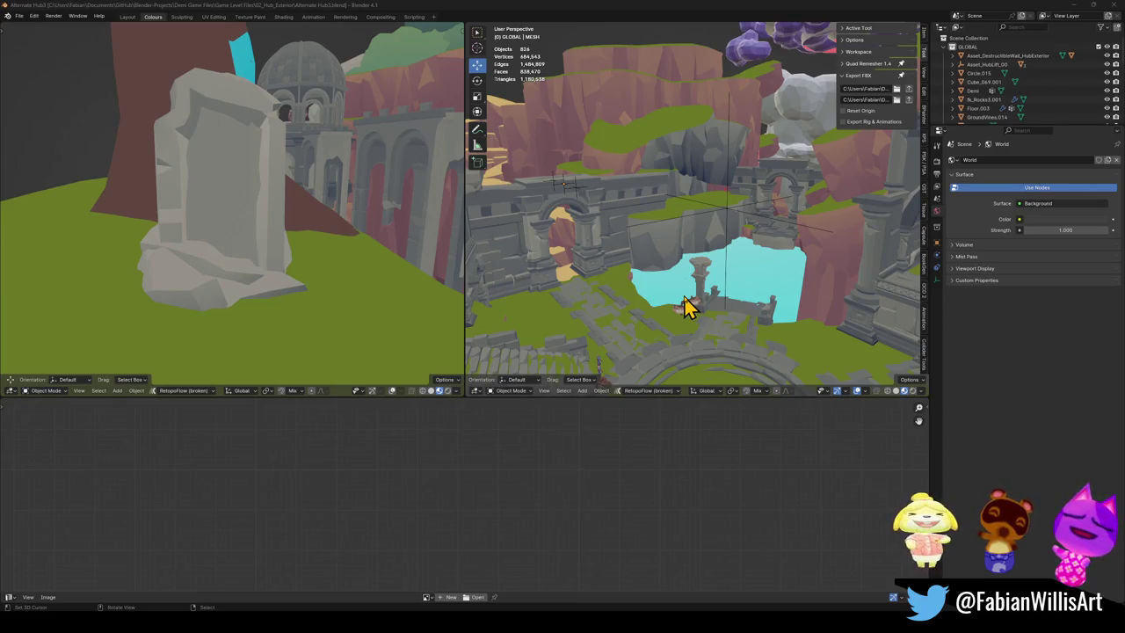
mouse_move(700, 299)
alt+mouse_down()
mouse_move(741, 281)
mouse_move(741, 258)
mouse_move(708, 261)
alt+mouse_up()
Step: Save the hub file, unhide the cyan collision meshes, and select UCX_Cube.029
key(ctrl+s)
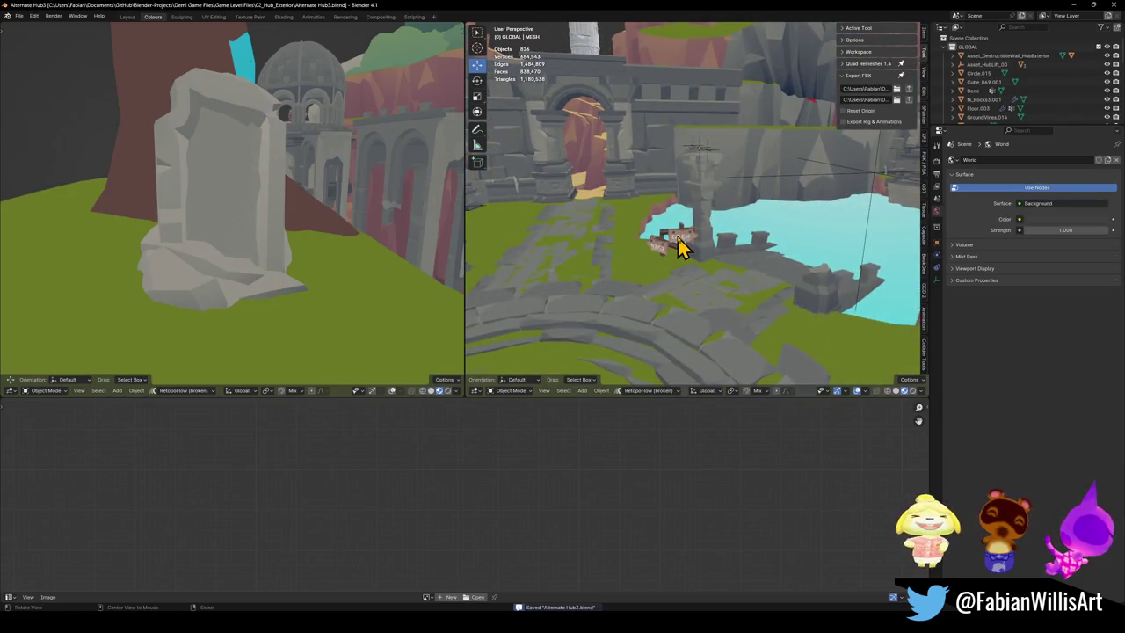
key(ctrl+v)
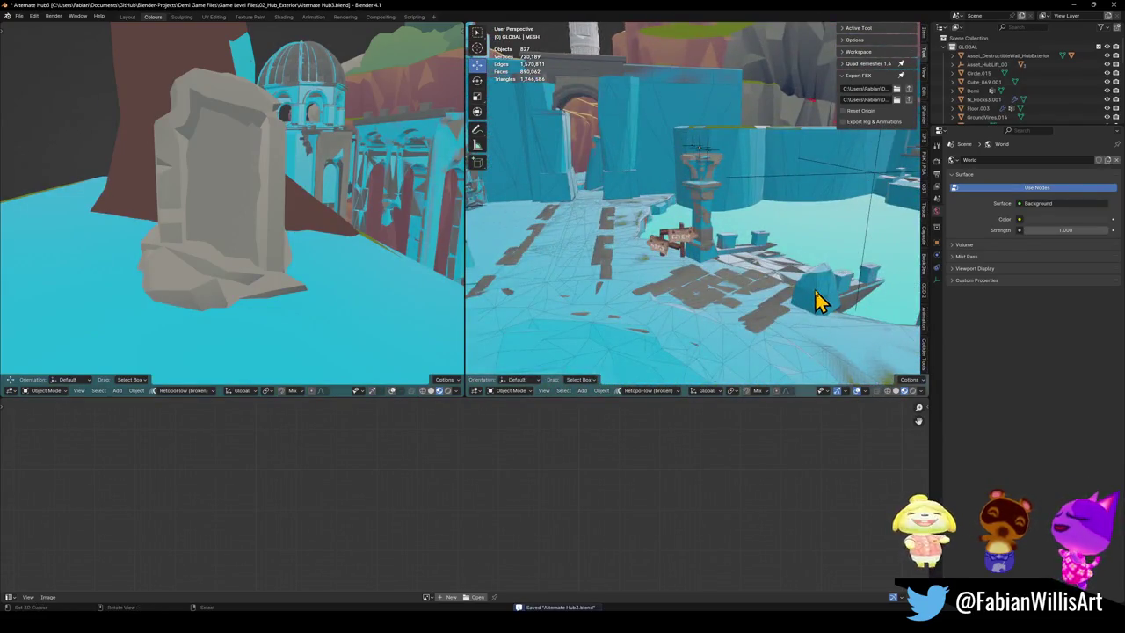
click(817, 296)
mouse_move(816, 296)
alt+mouse_down()
mouse_move(774, 269)
mouse_move(695, 297)
mouse_move(670, 246)
mouse_move(741, 276)
mouse_move(776, 272)
mouse_move(690, 275)
mouse_move(663, 226)
alt+mouse_up()
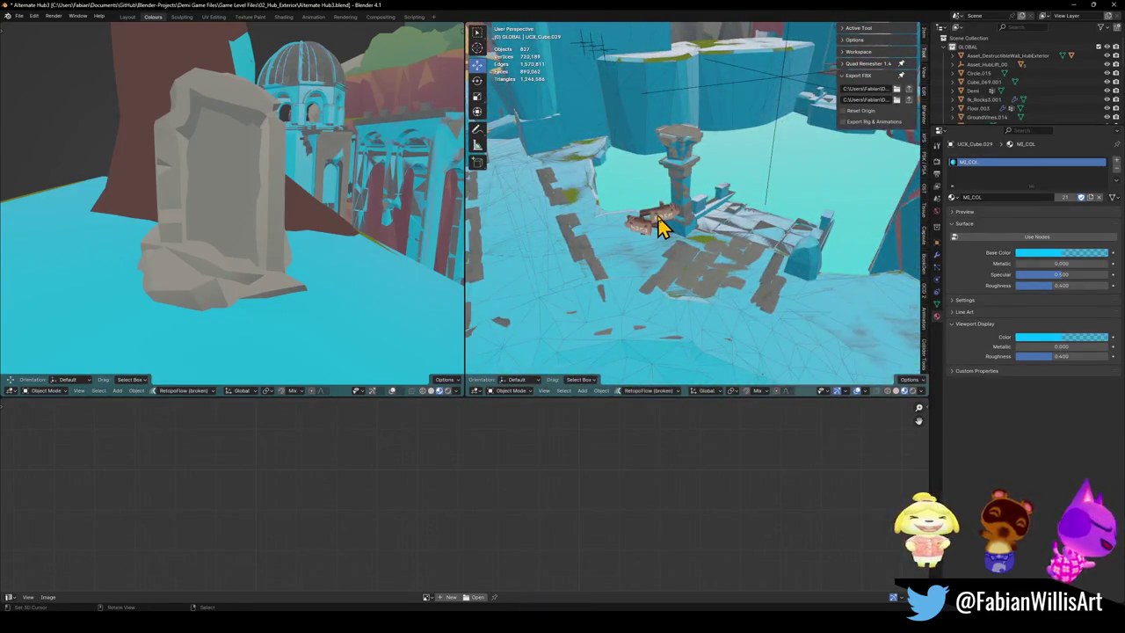
Step: Try a convex hull collider on sign board sign.002, then undo it
click(665, 229)
key(KP_Decimal)
key(shift+c)
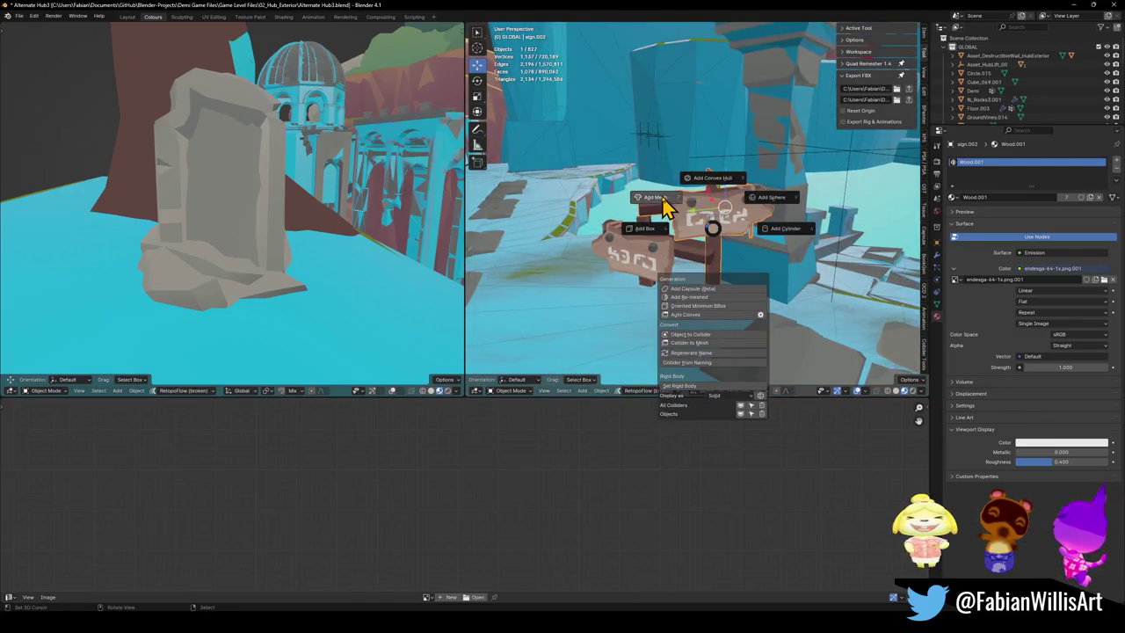
click(722, 190)
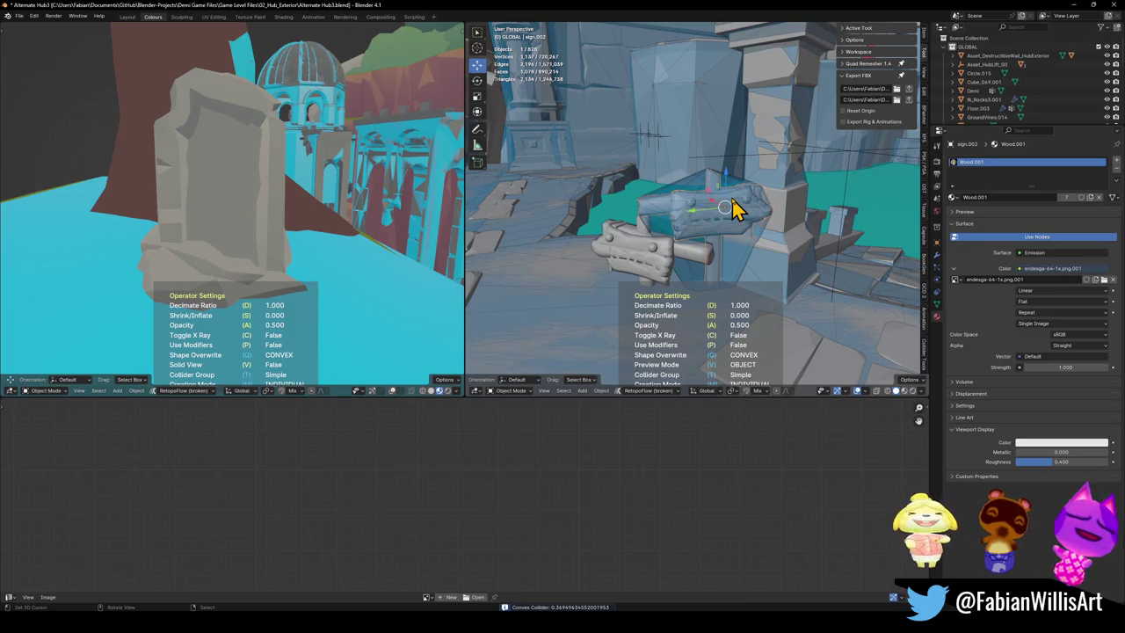
mouse_move(733, 209)
middle_down()
mouse_move(848, 218)
mouse_move(779, 243)
mouse_move(828, 234)
mouse_move(841, 221)
mouse_move(747, 248)
middle_up()
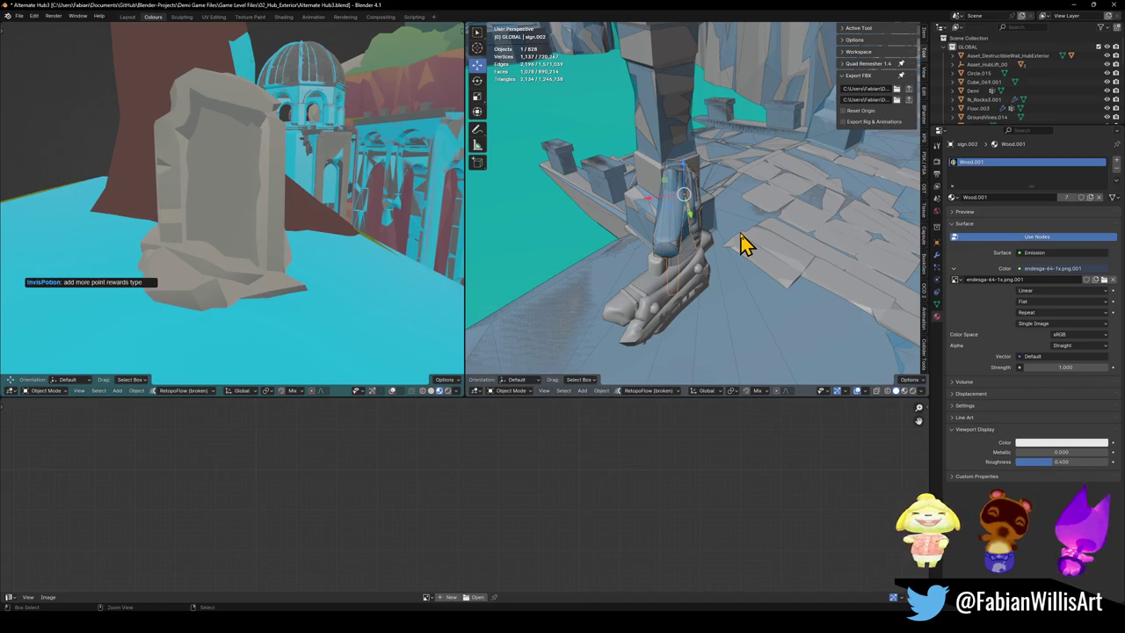
key(ctrl+z)
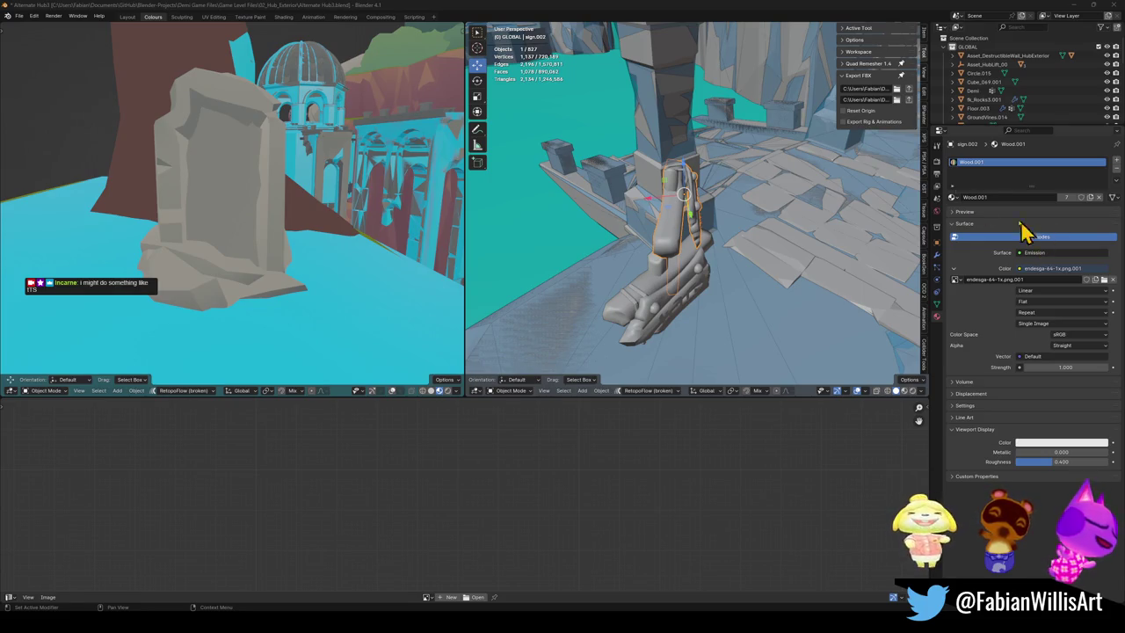
Step: In Edit Mode, wrap the first sign's board in a convex hull collider
scroll(677, 243, up, 5)
middle_drag(715, 258, 683, 263)
scroll(703, 277, down, 3)
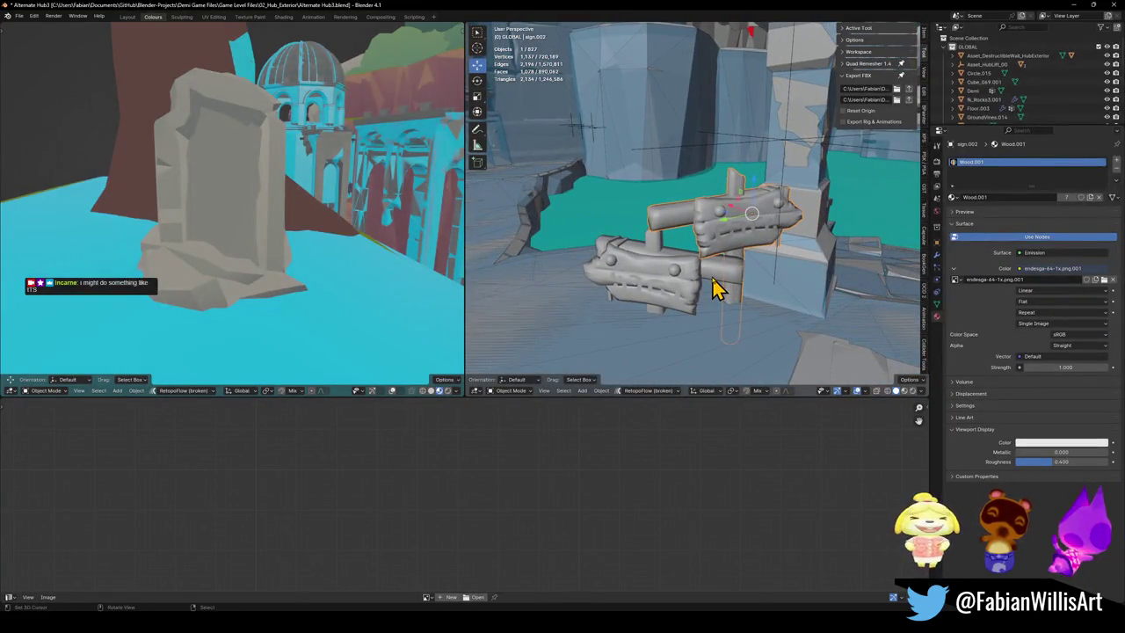
key(shift+alt+c)
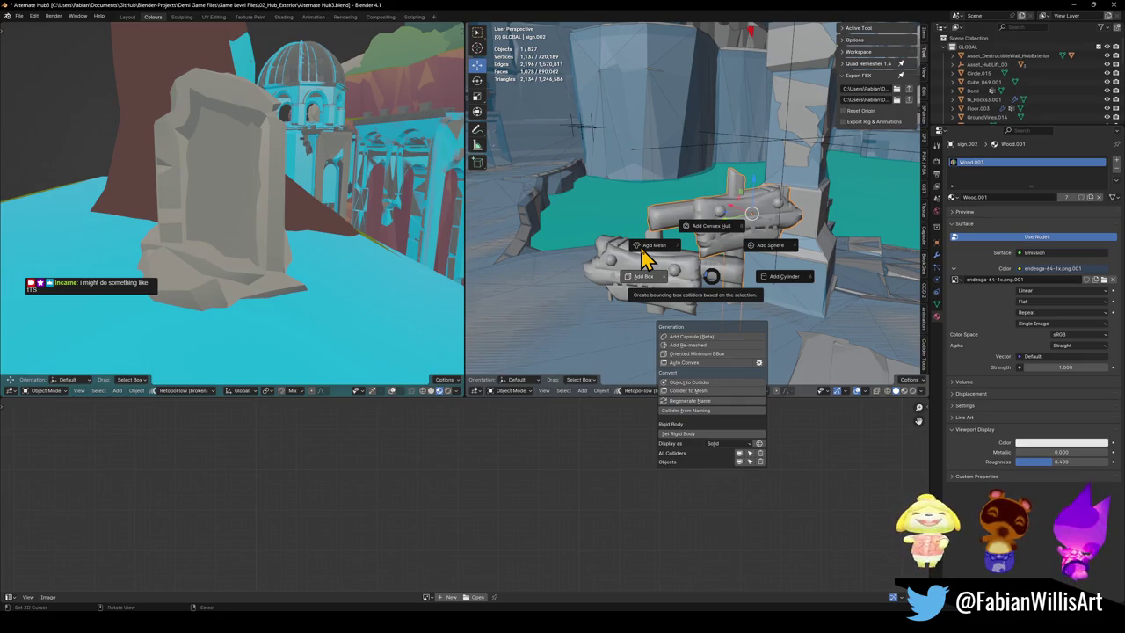
key(Escape)
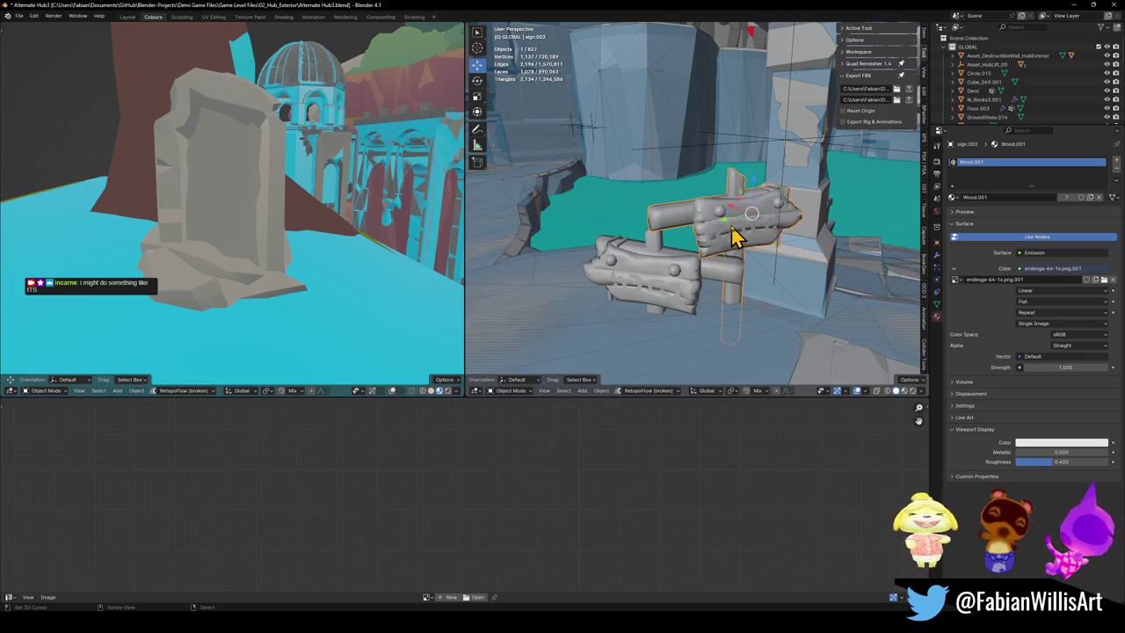
key(KP_Decimal)
key(Tab)
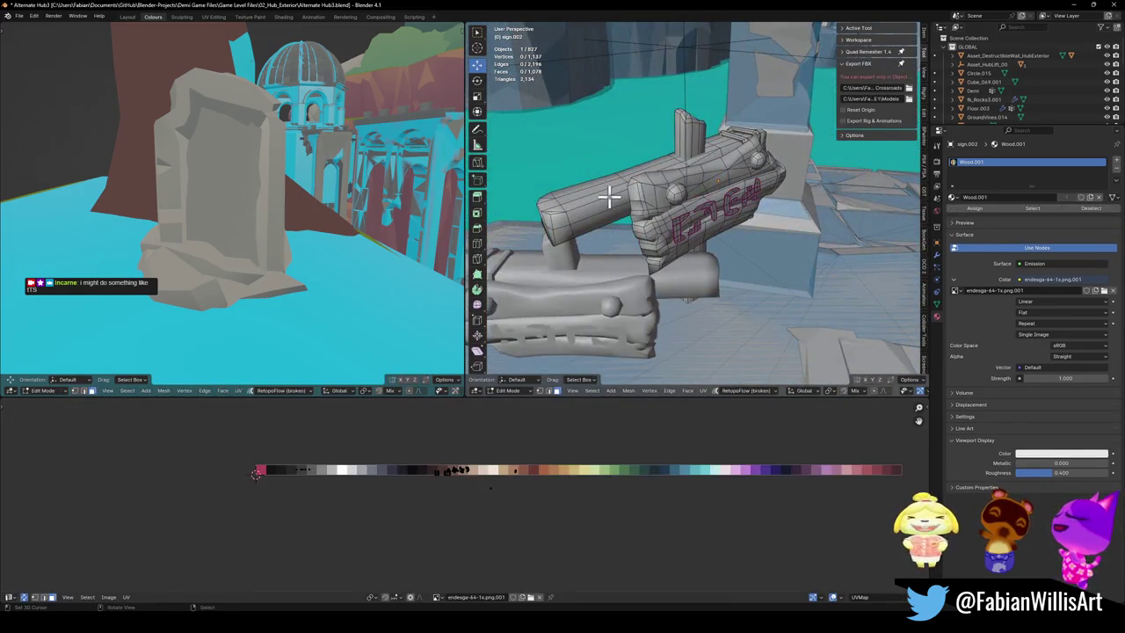
key(l)
middle_drag(703, 251, 677, 242)
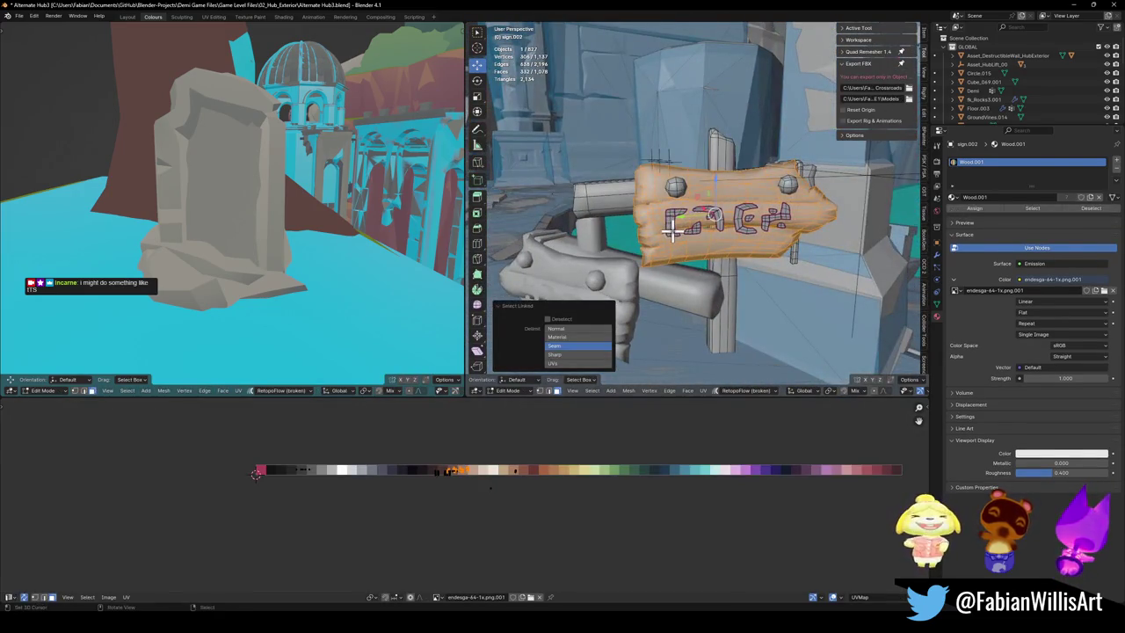
key(shift+alt+c)
click(665, 190)
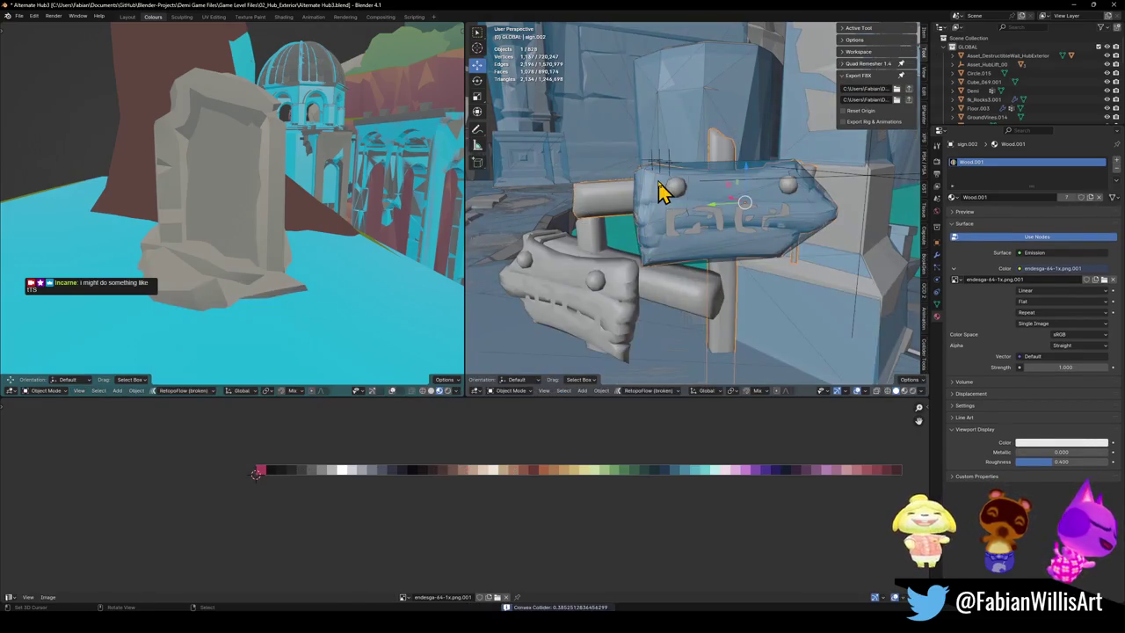
Step: Add convex hull colliders around the sign's pole and beam pieces
key(Tab)
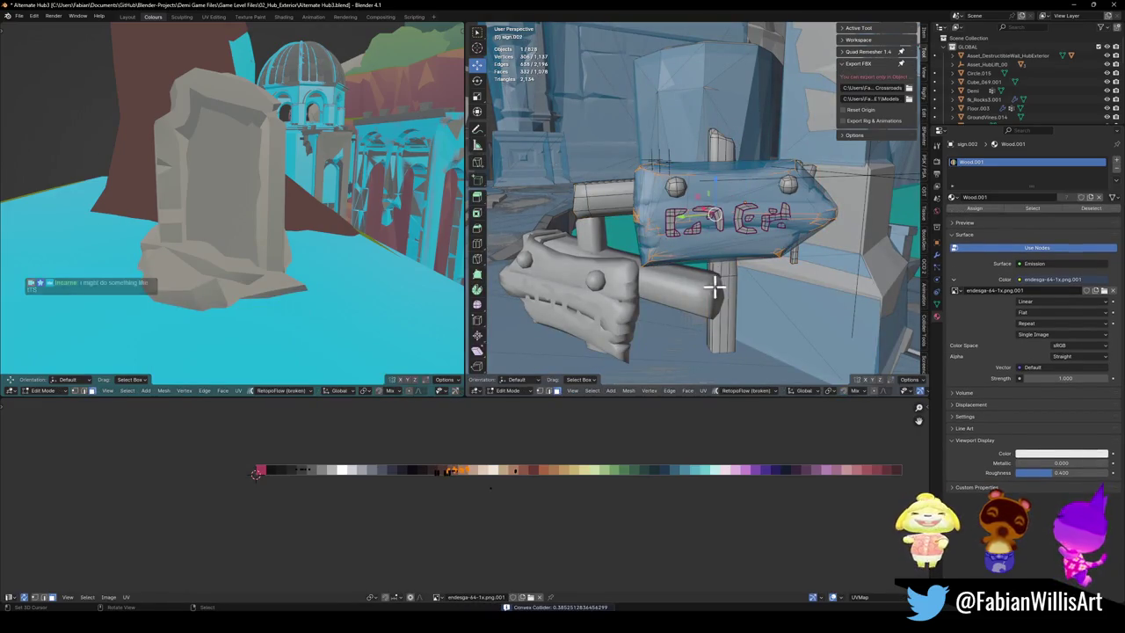
key(l)
key(KP_Decimal)
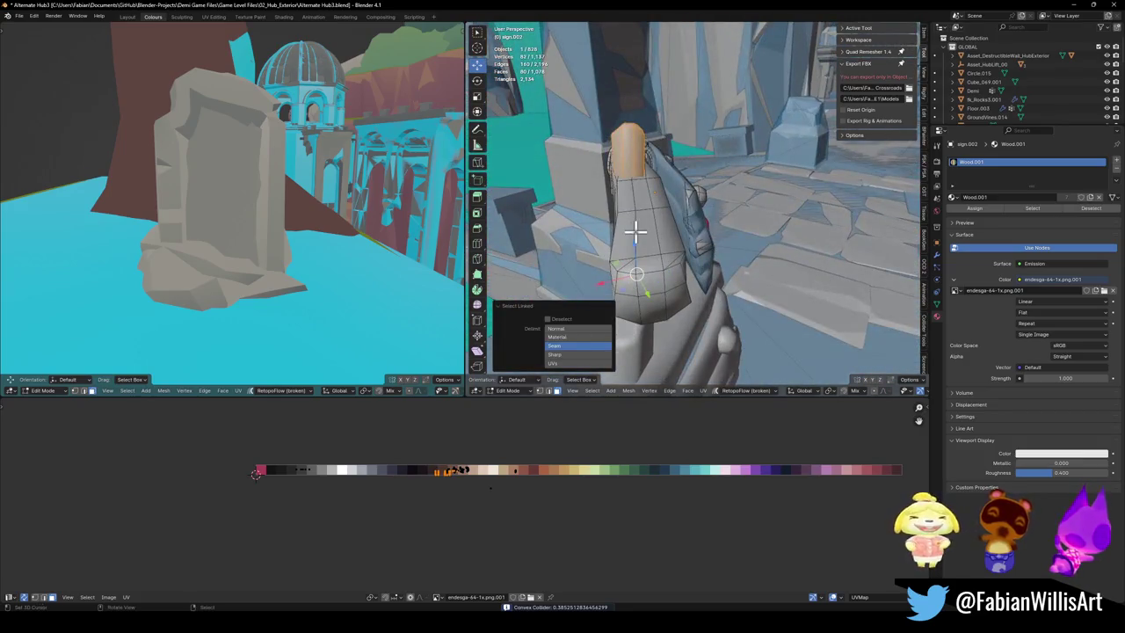
key(shift+alt+c)
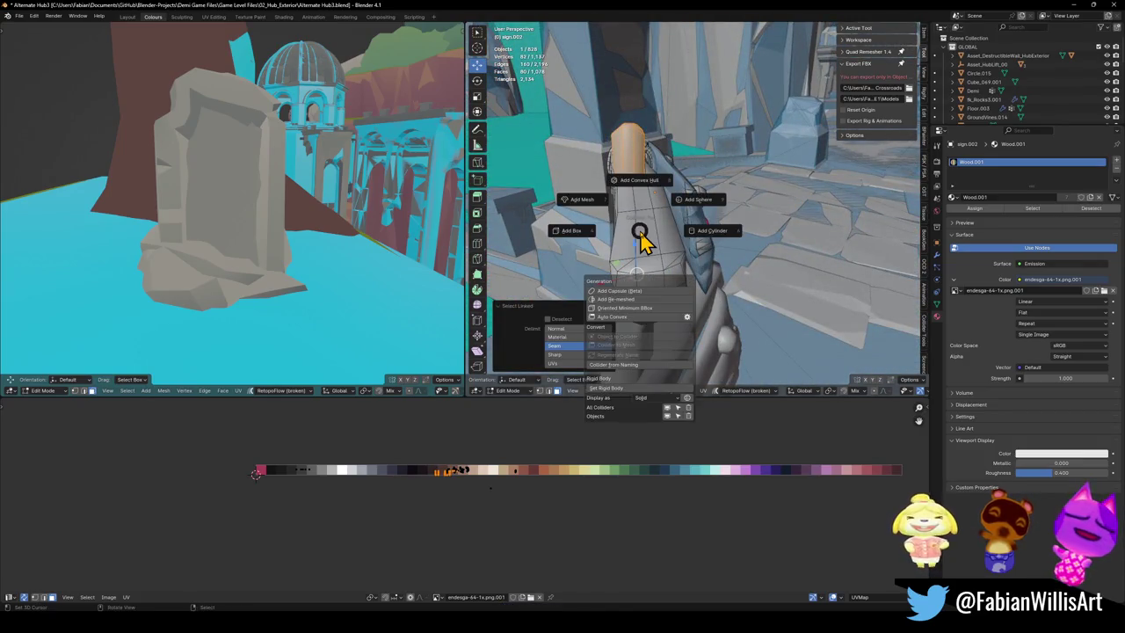
click(609, 199)
key(alt+a)
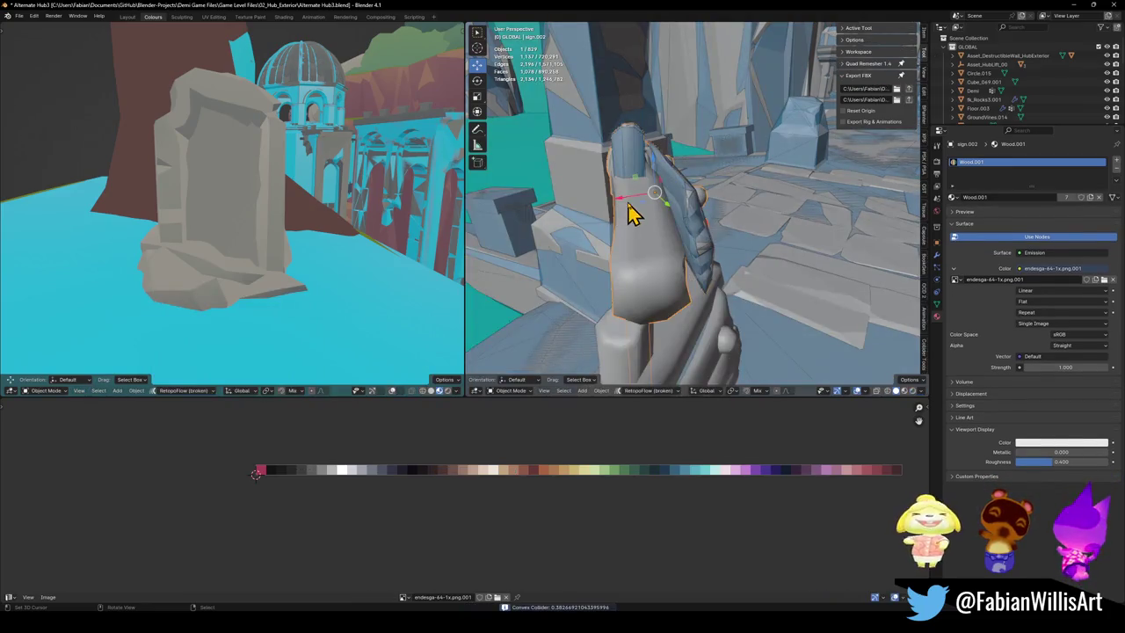
middle_drag(633, 214, 671, 206)
key(l)
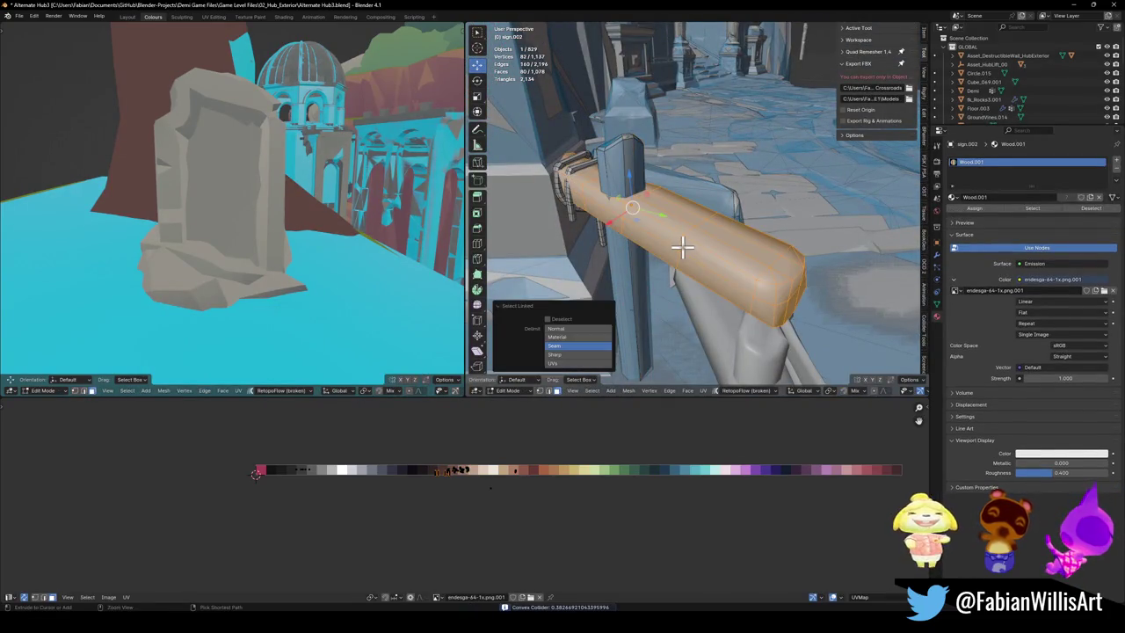
key(shift+alt+c)
click(683, 205)
Step: Select the three new colliders and convert them to mesh
key(Tab)
mouse_move(662, 222)
middle_down()
mouse_move(678, 232)
mouse_move(645, 239)
mouse_move(620, 221)
middle_up()
click(615, 221)
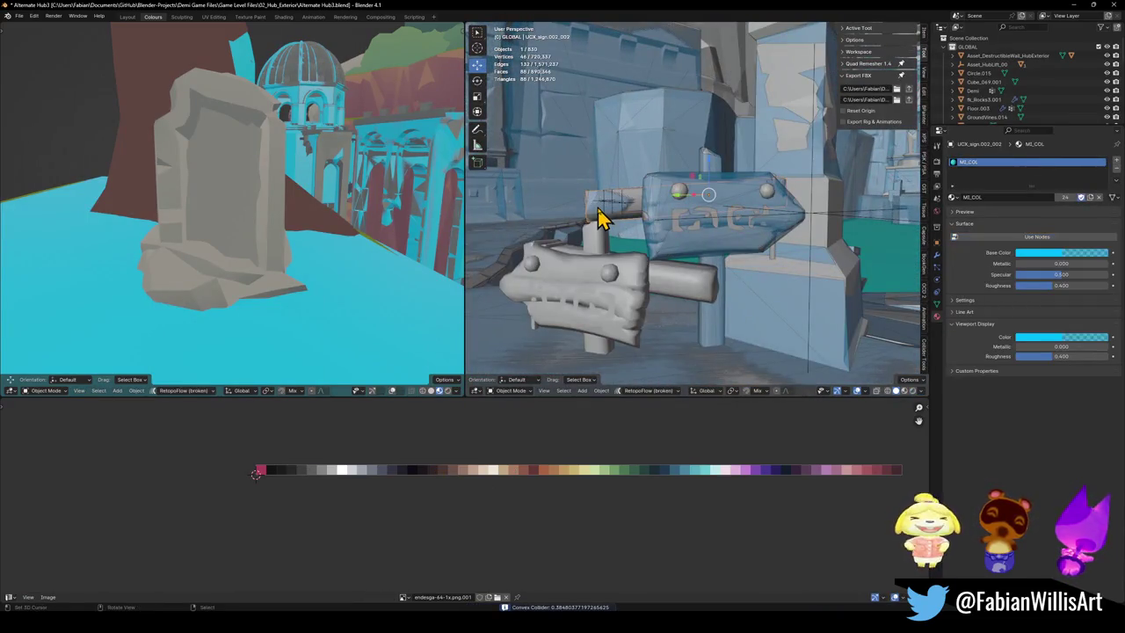
shift+click(668, 248)
click(808, 268)
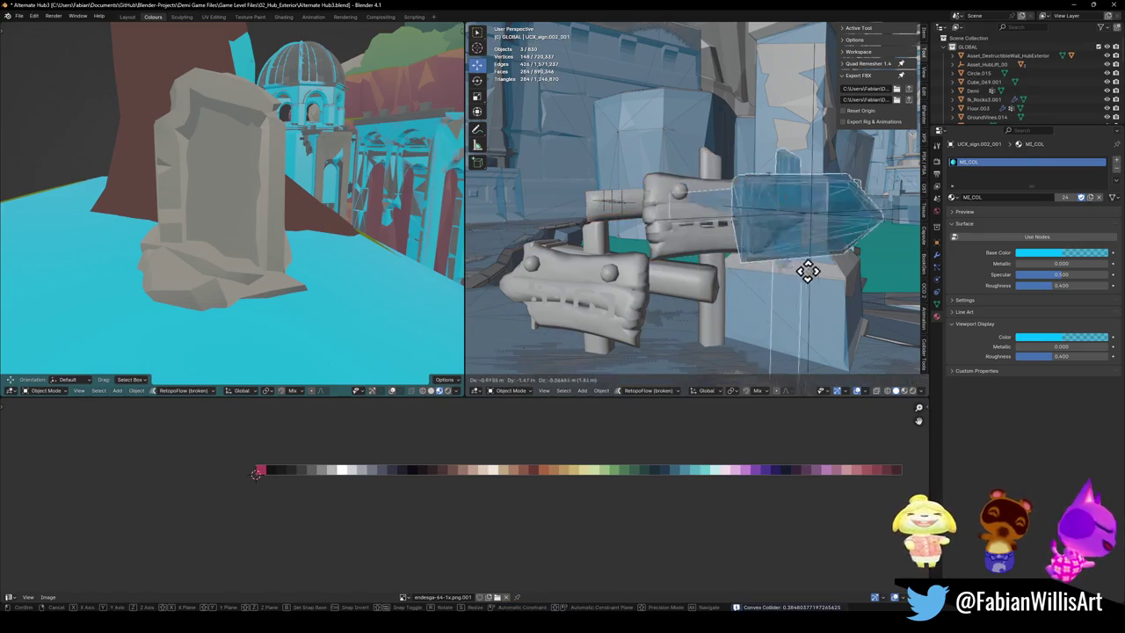
key(q)
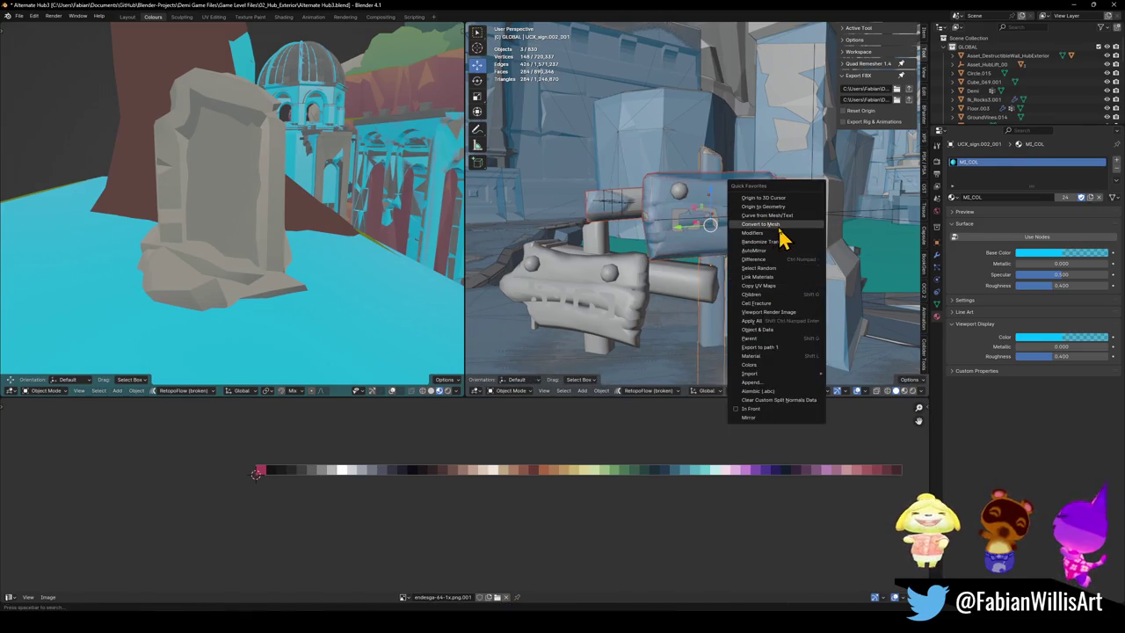
click(779, 226)
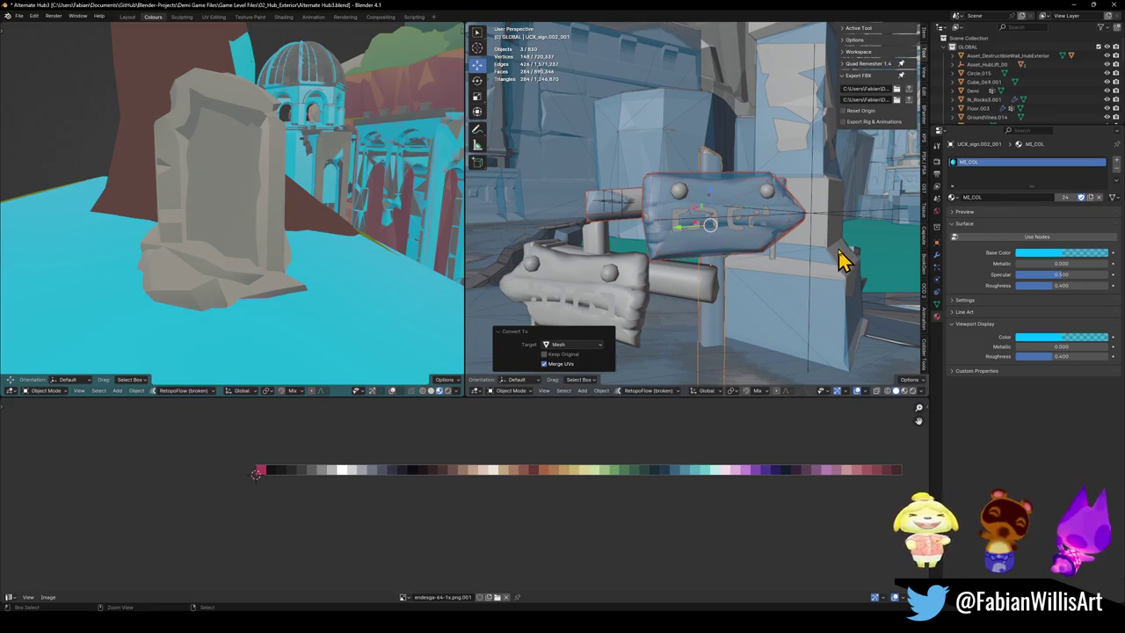
Step: Wrap the lower wooden sign's board in a convex hull collider
click(665, 294)
scroll(650, 286, up, 3)
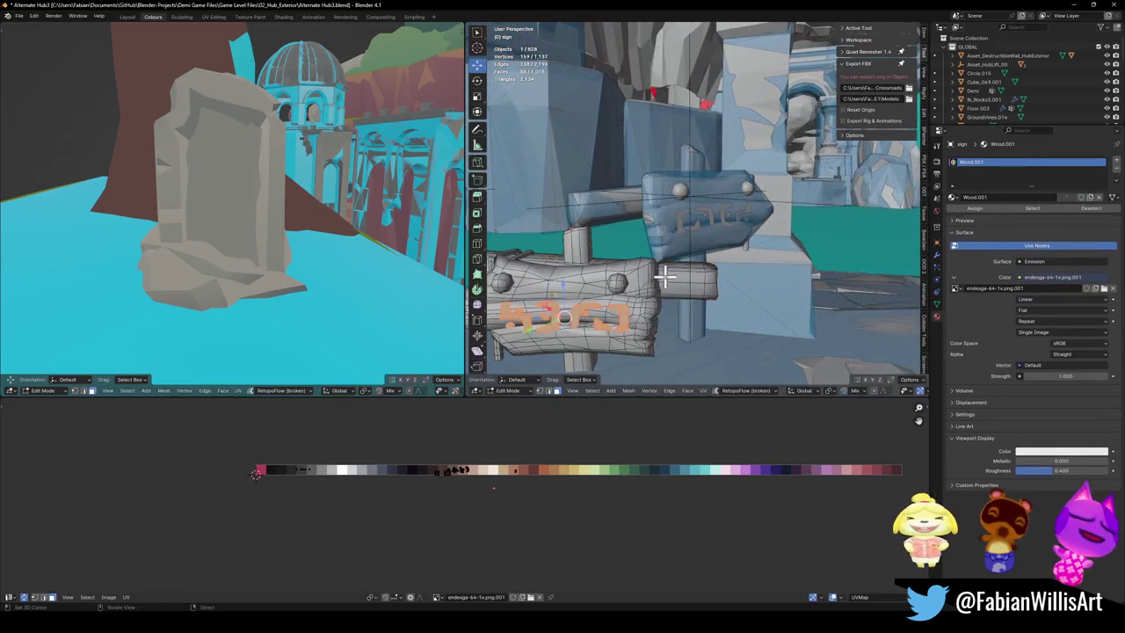
key(Tab)
middle_drag(679, 287, 643, 250)
key(alt+a)
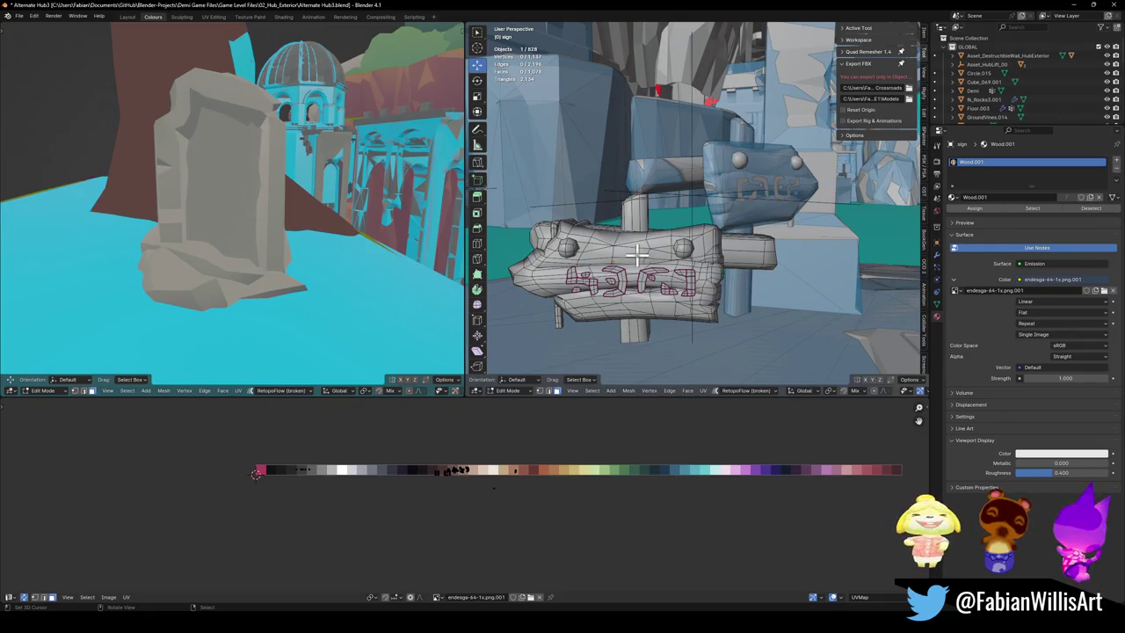
key(l)
key(shift+c)
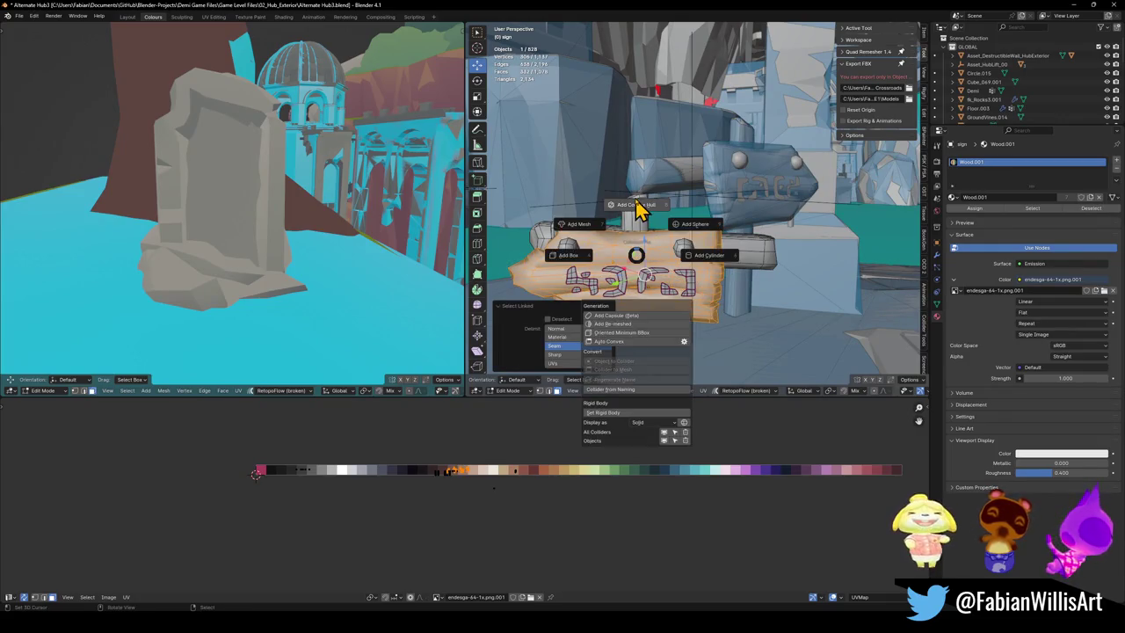
click(637, 214)
Step: Add convex hull colliders around the lower sign's post and beam
key(alt+a)
mouse_move(636, 214)
middle_down()
mouse_move(653, 243)
mouse_move(718, 234)
mouse_move(676, 249)
middle_up()
key(l)
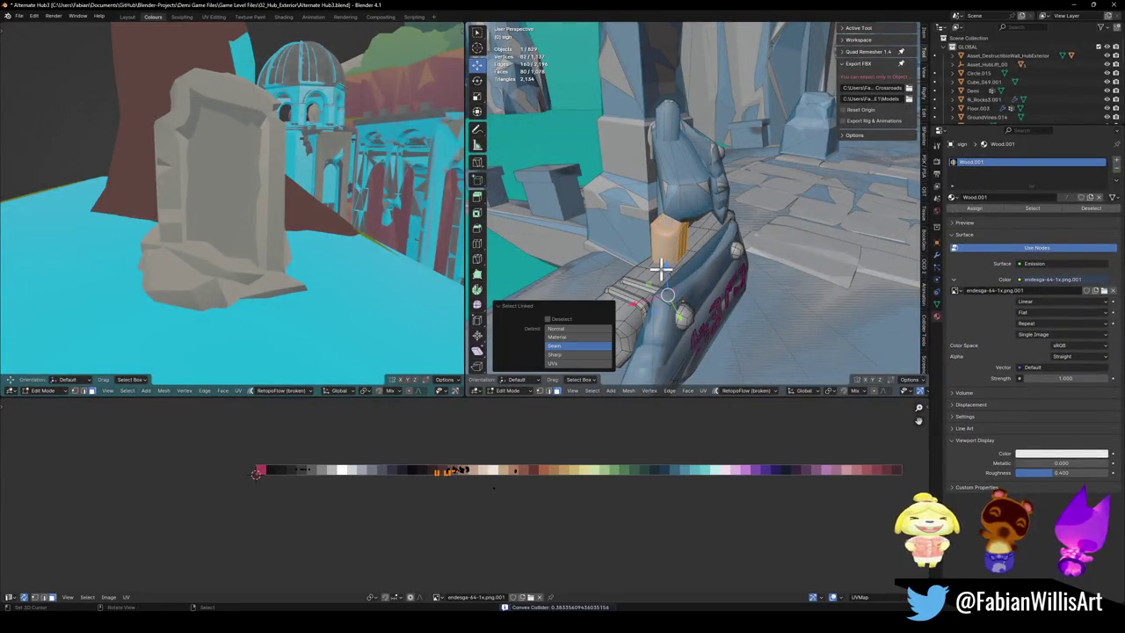
key(shift+c)
click(650, 244)
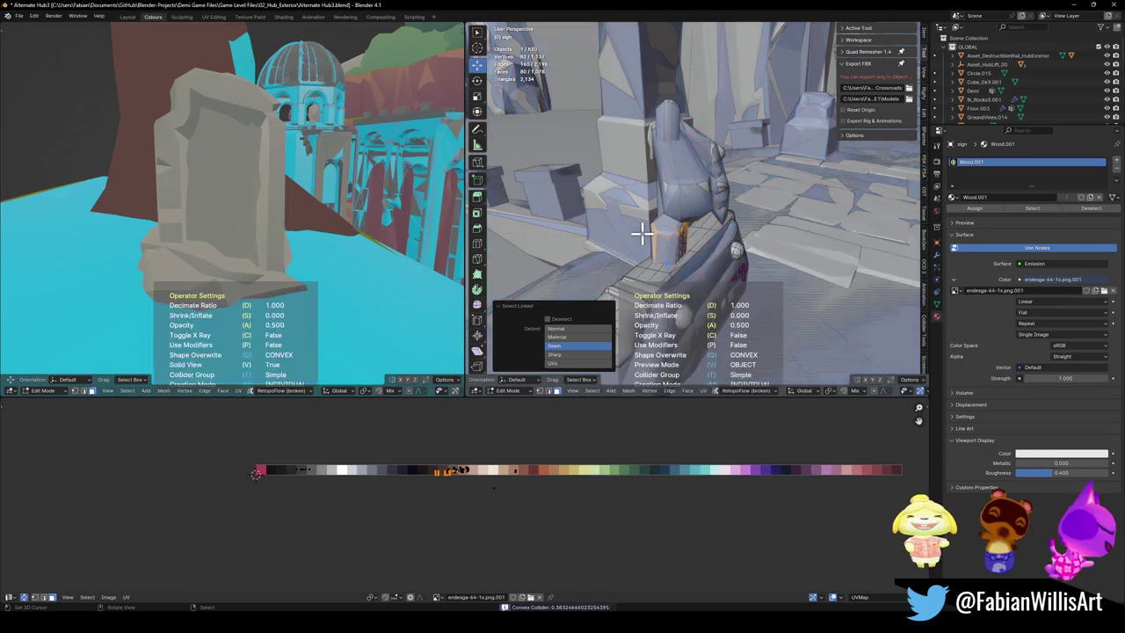
key(Tab)
key(l)
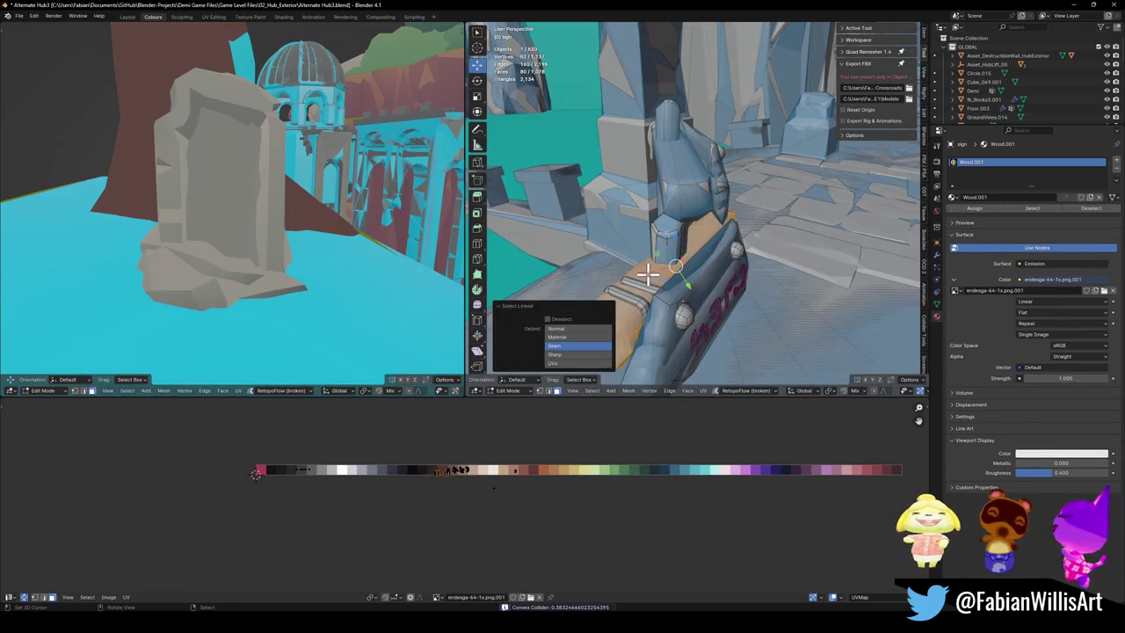
key(shift+c)
click(647, 243)
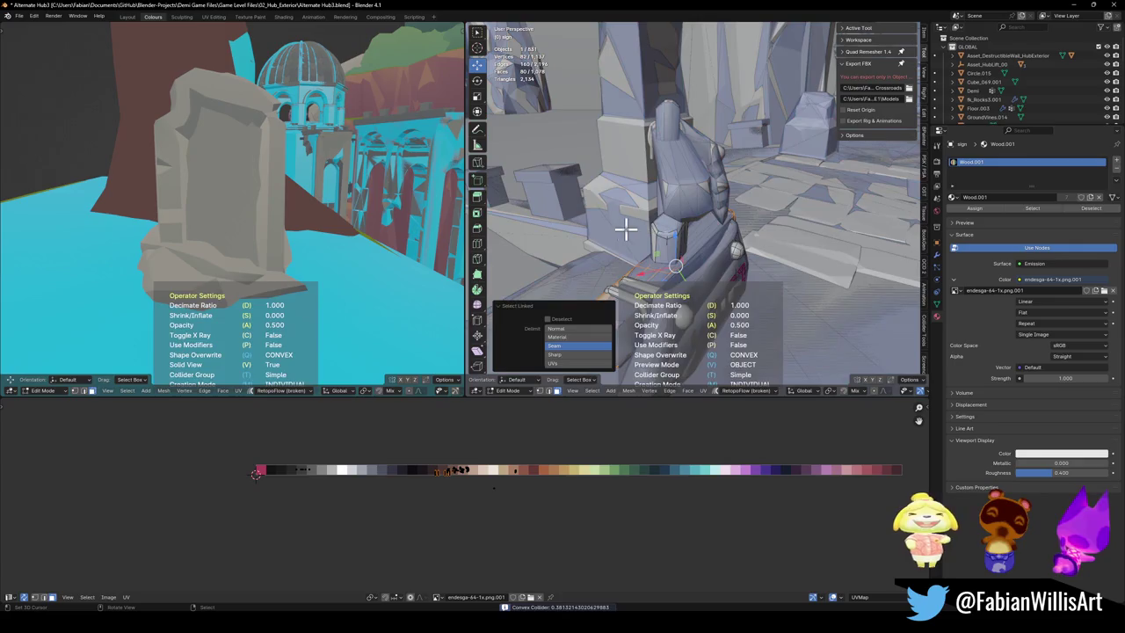
Step: Convert the lower sign's colliders to mesh and join them into one object with Ctrl+J
shift+click(650, 268)
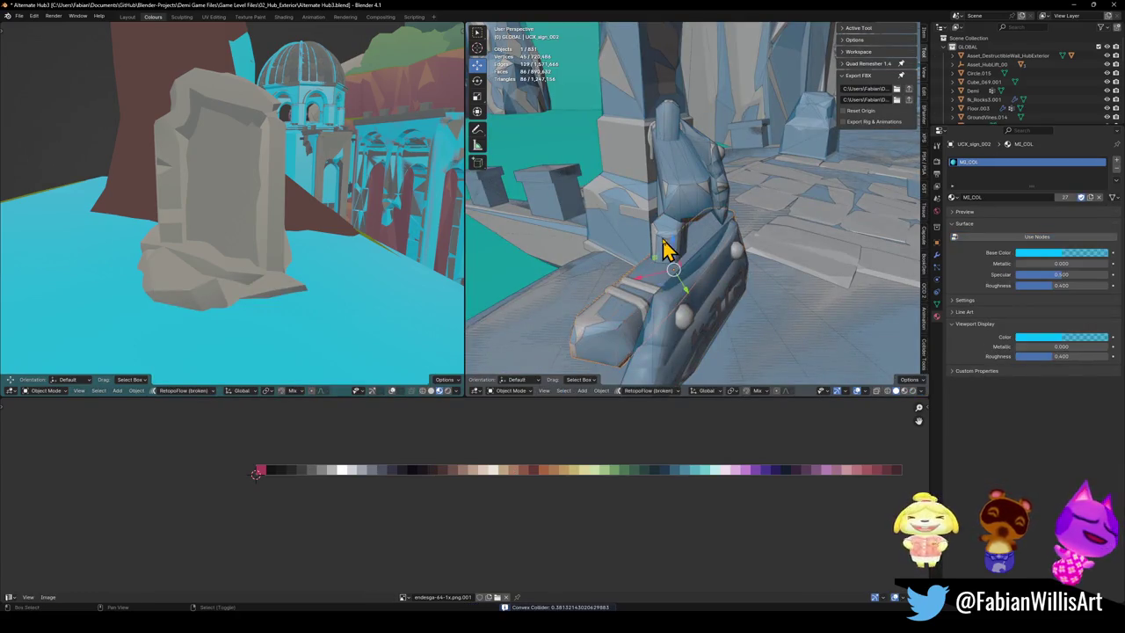
middle_drag(690, 289, 673, 281)
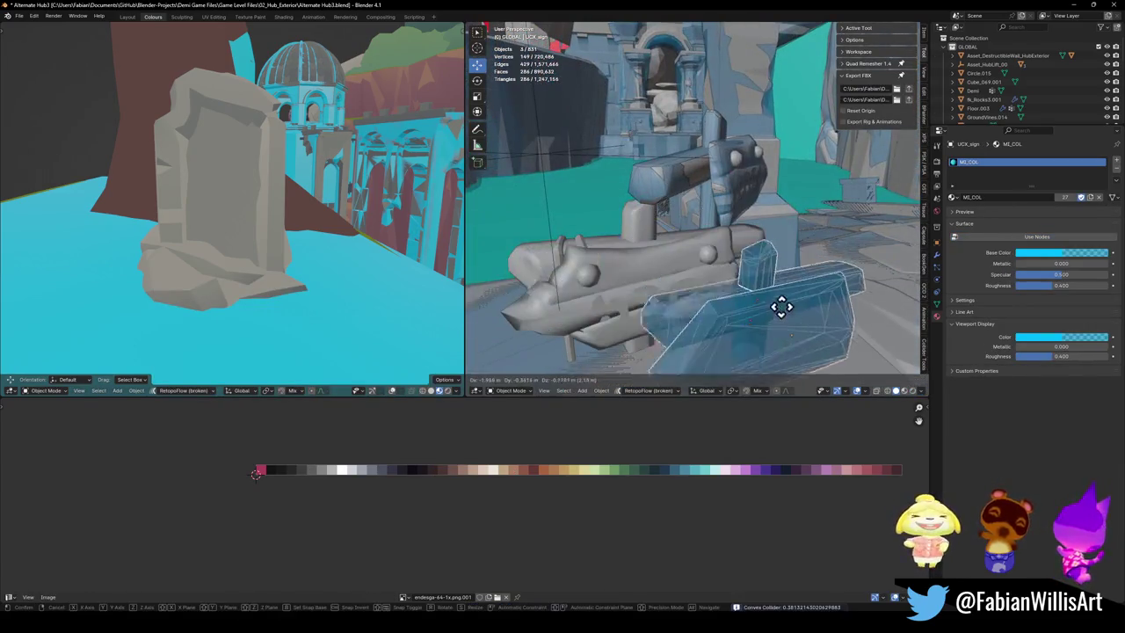
shift+click(779, 311)
right_click(766, 307)
click(767, 309)
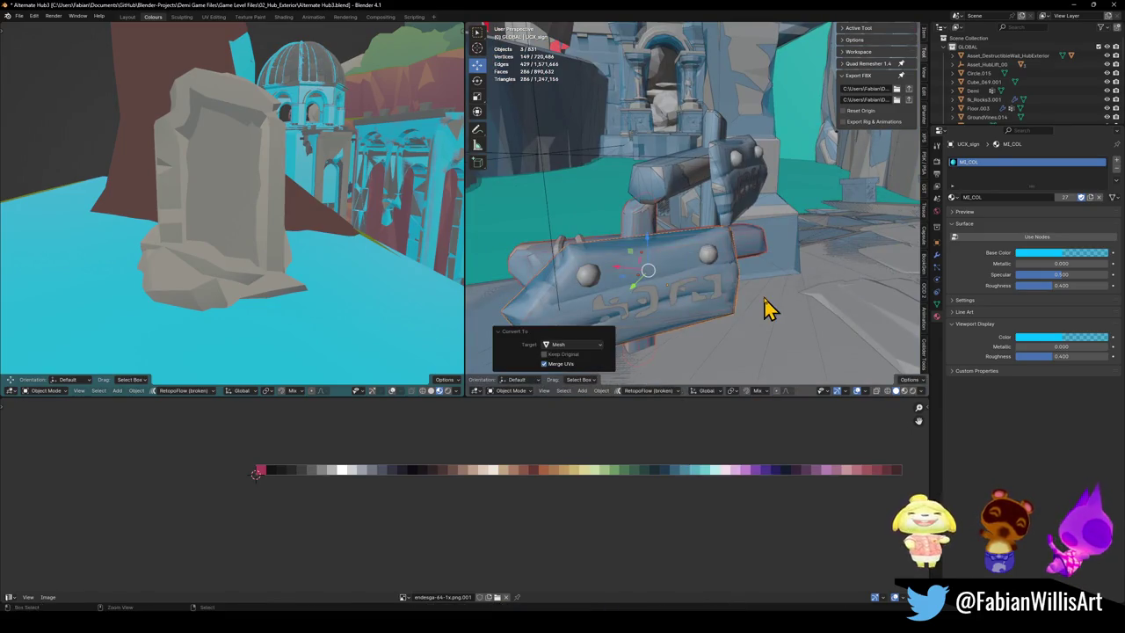
key(ctrl+j)
Step: Wrap the board of the sign near the stairs in a convex hull collider, UCX_sign.002_001
middle_drag(704, 251, 586, 226)
scroll(640, 238, up, 3)
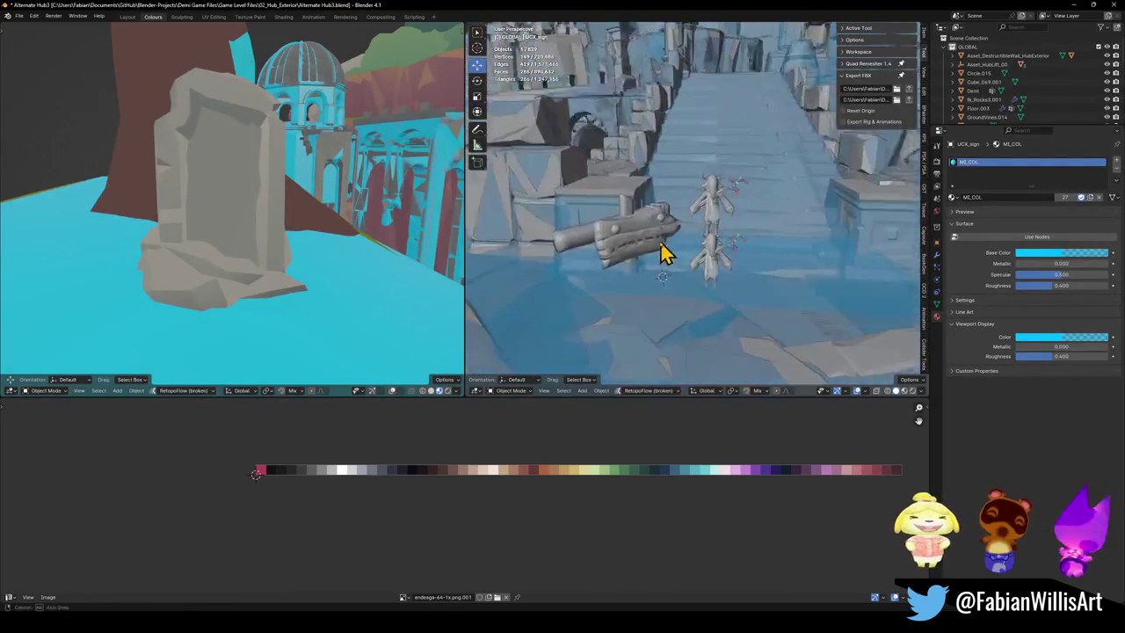
click(639, 244)
key(KP_Decimal)
key(Tab)
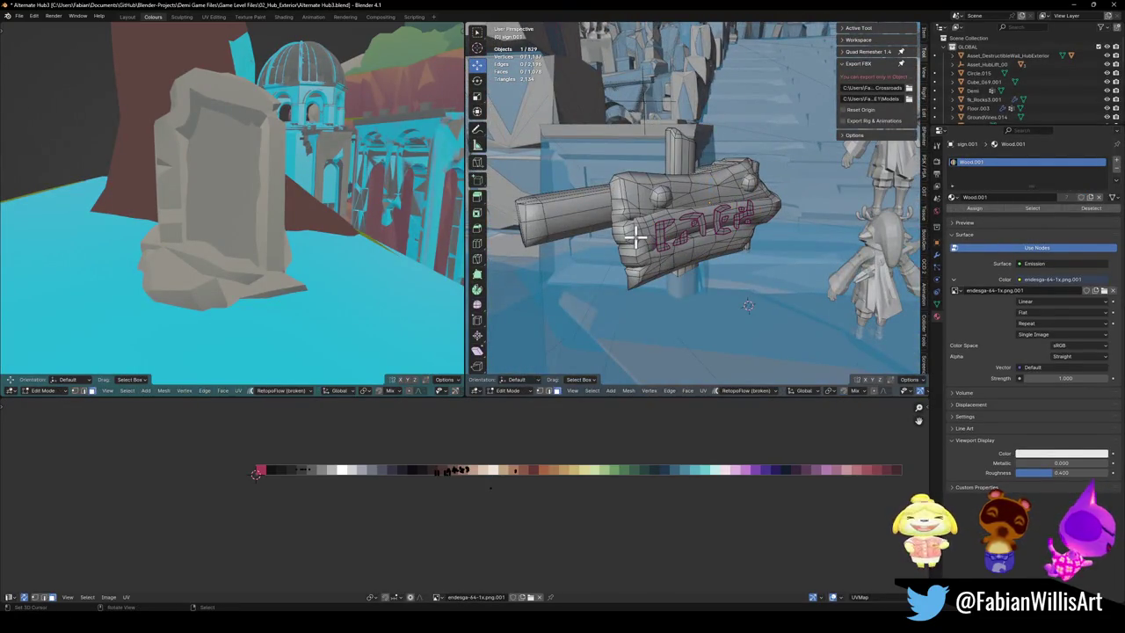
key(l)
key(shift+c)
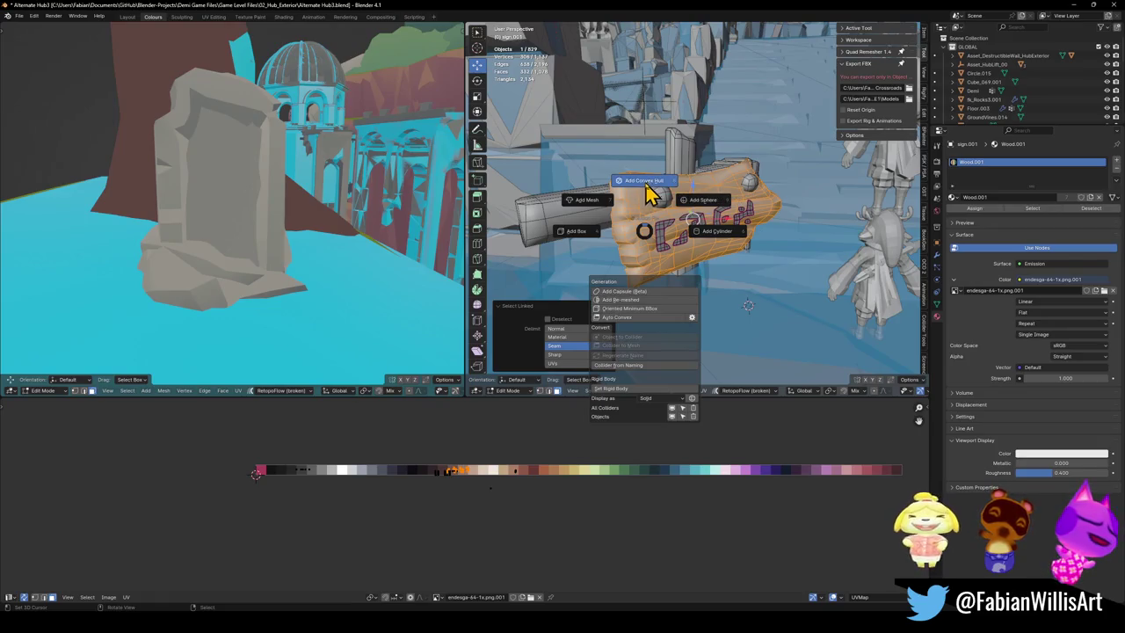
click(644, 190)
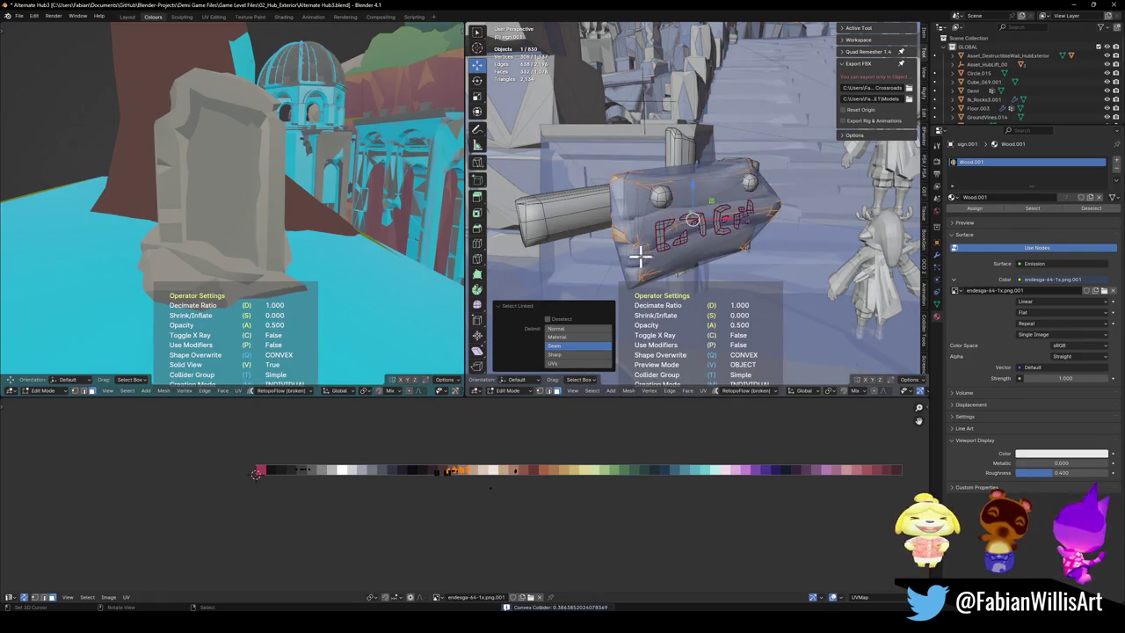
click(700, 297)
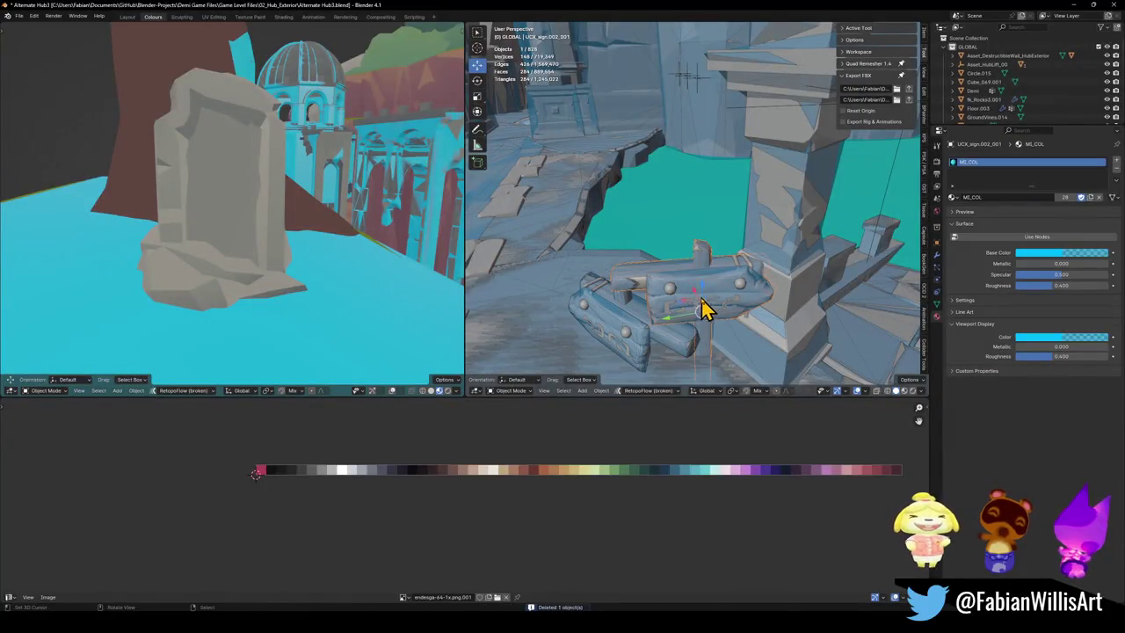
Step: Parent the sign pieces and collider together using Object (Keep Transform)
shift+click(672, 299)
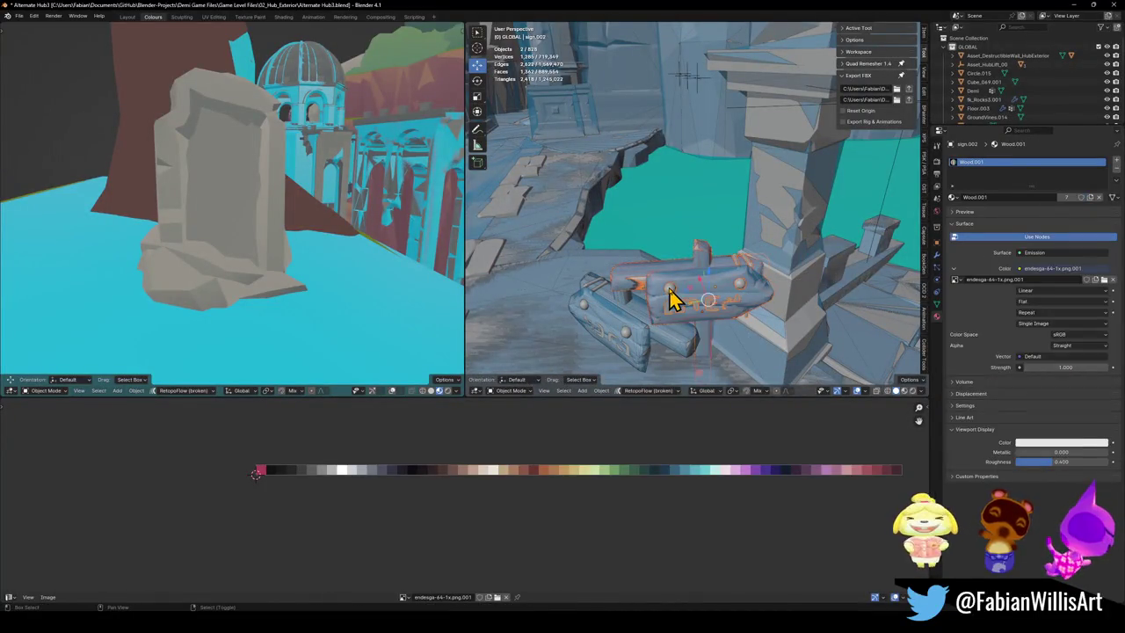
key(KP_Decimal)
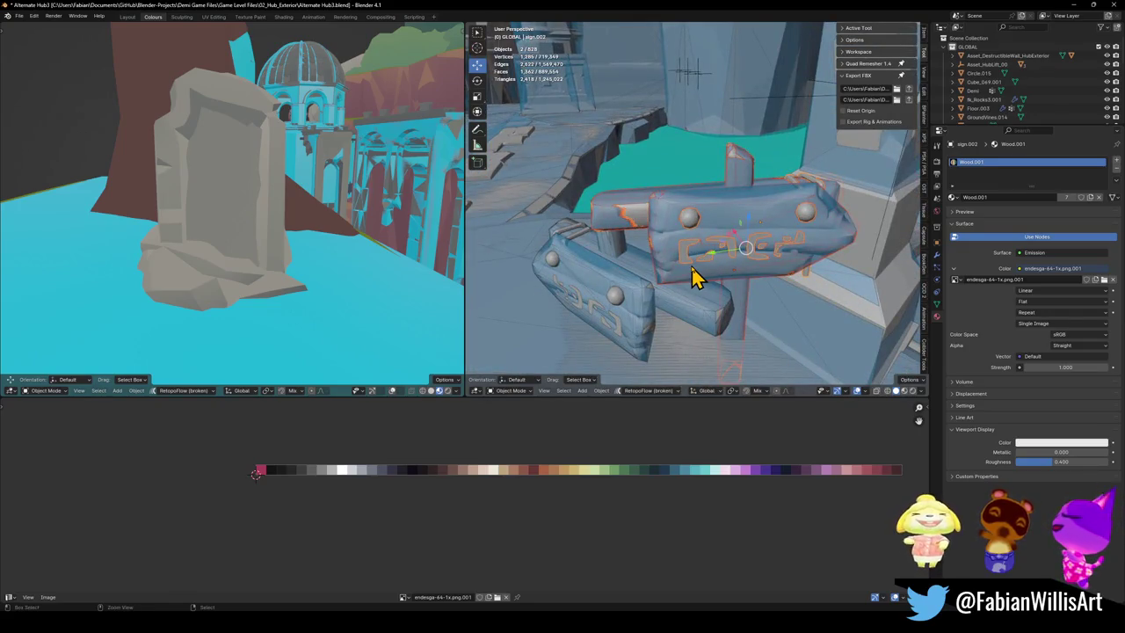
key(ctrl+p)
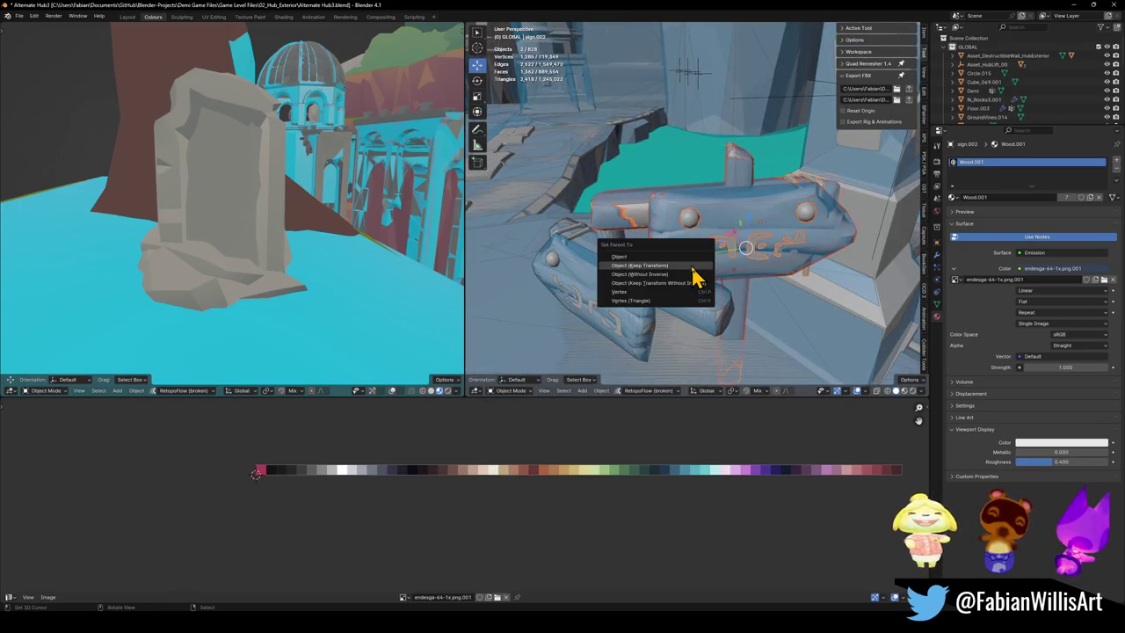
click(692, 267)
click(673, 232)
key(g)
key(Escape)
Step: Rename the sign.002 object to Asset_ReadableSign_00
key(F2)
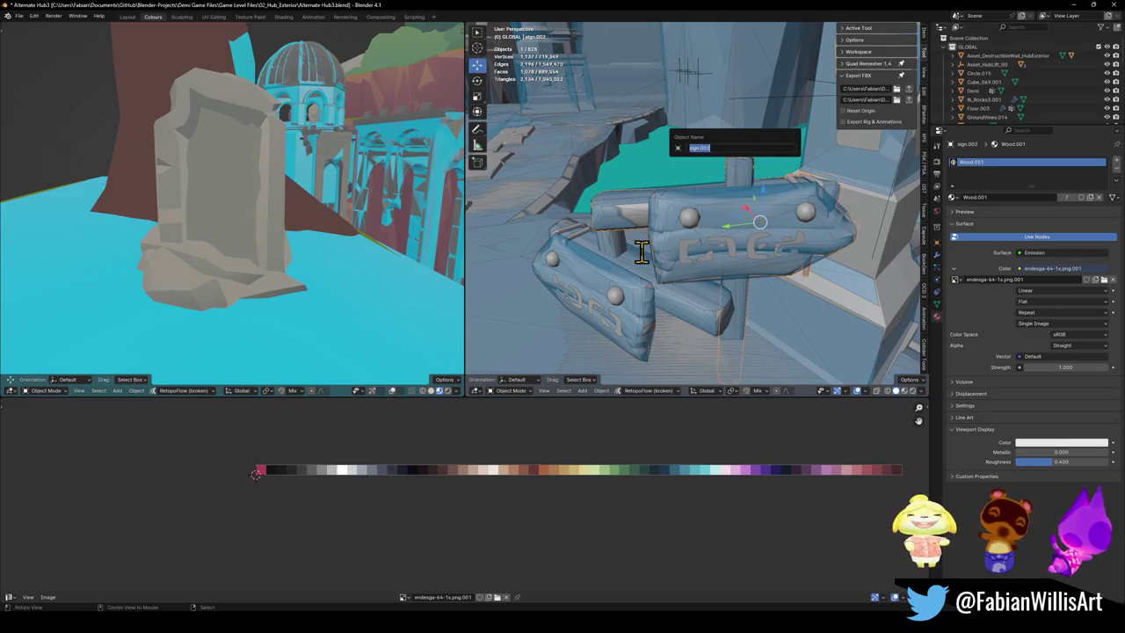
key(Return)
key(F2)
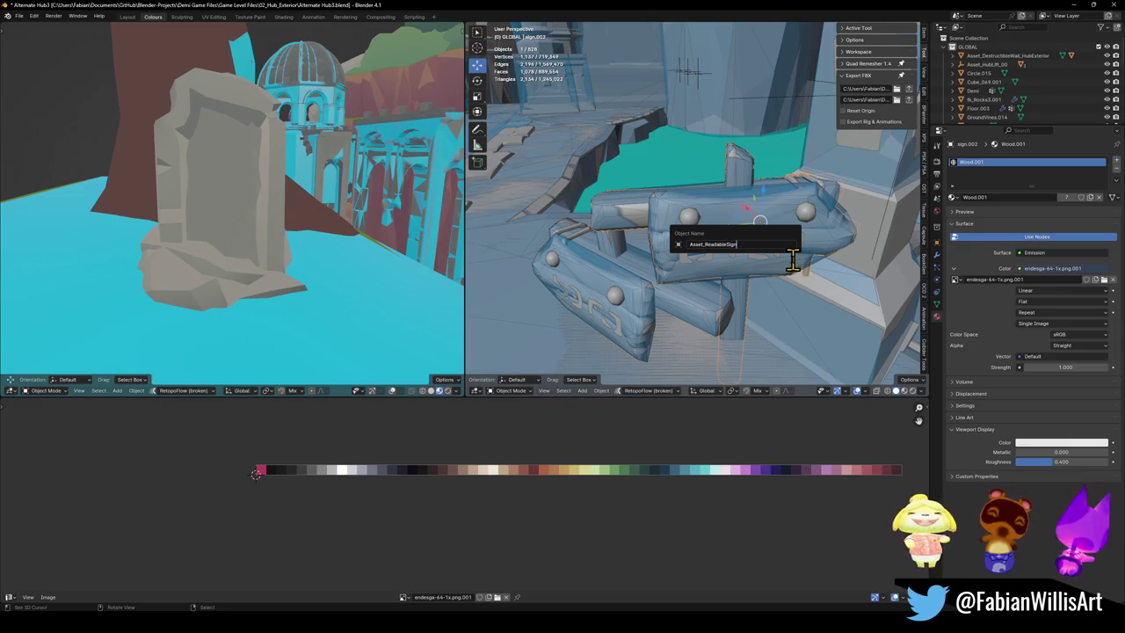
text(_00)
key(Return)
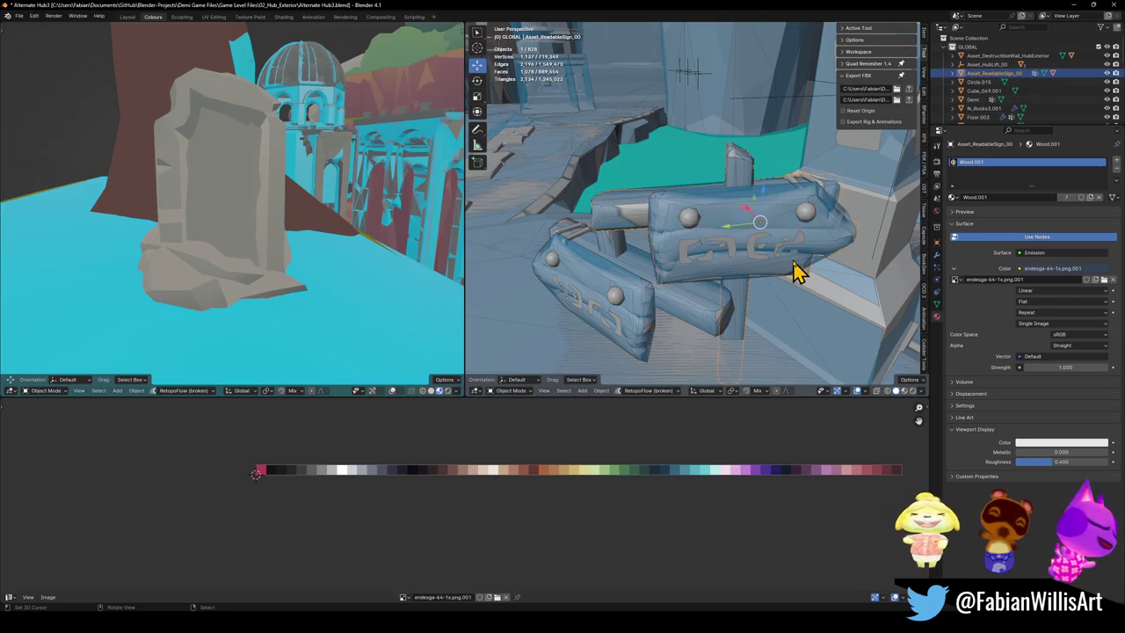
Step: Save Alternate Hub3.blend, clear the sign's rotation and scale, and apply Rotation & Scale
key(ctrl+s)
key(alt+r)
middle_drag(798, 188, 796, 221)
key(alt+s)
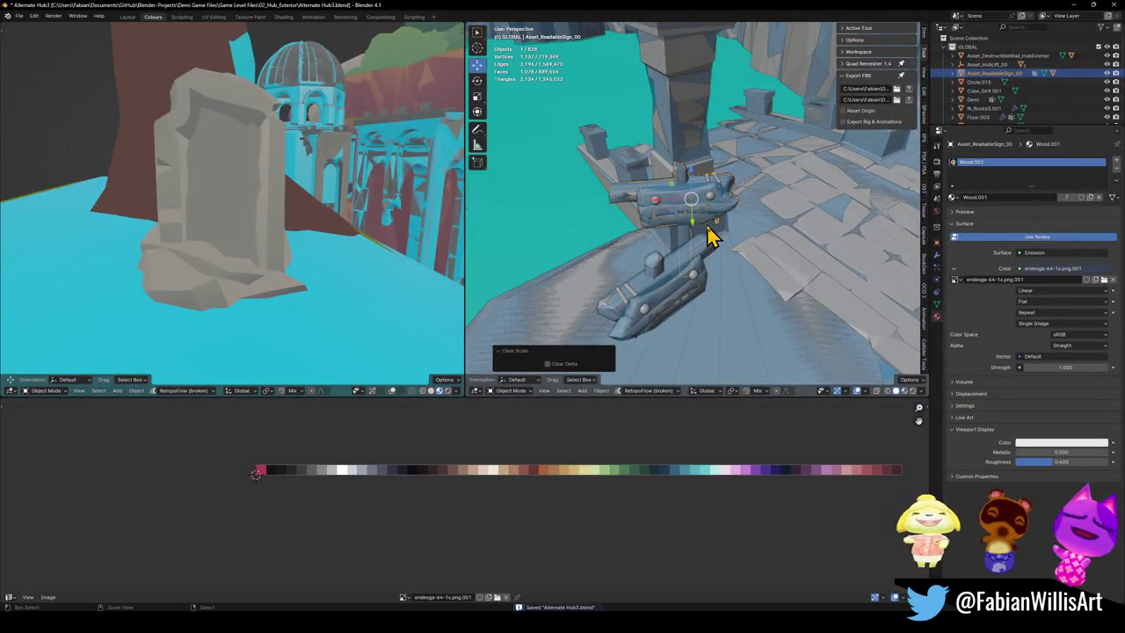
key(ctrl+a)
click(710, 231)
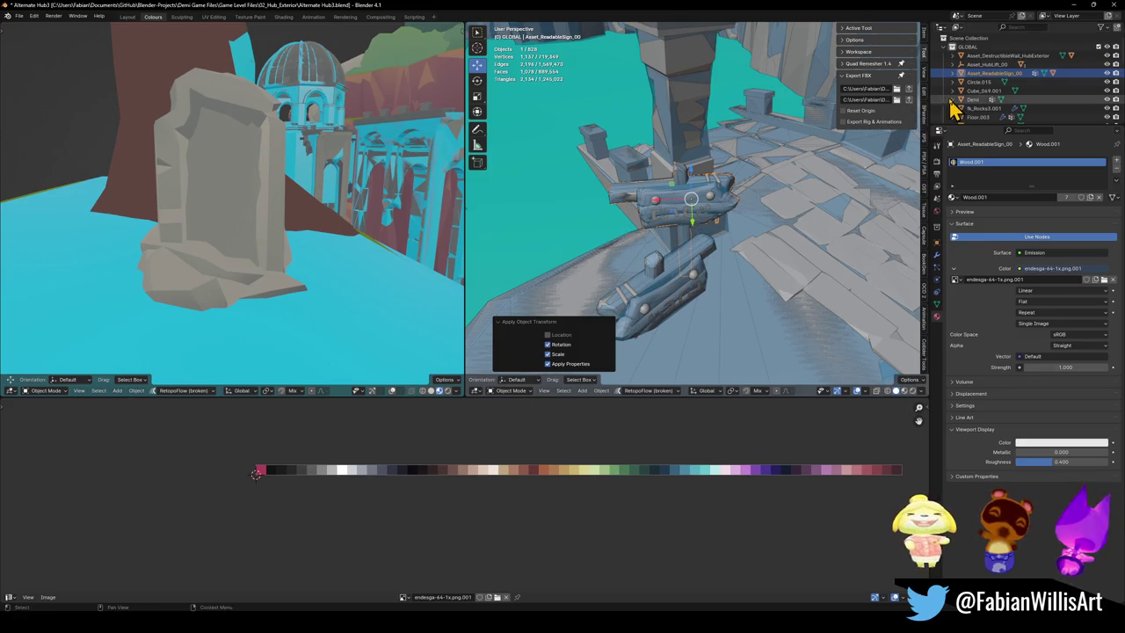
Step: Add the upper sign part to the selection and start renaming it before returning to Unity
click(910, 100)
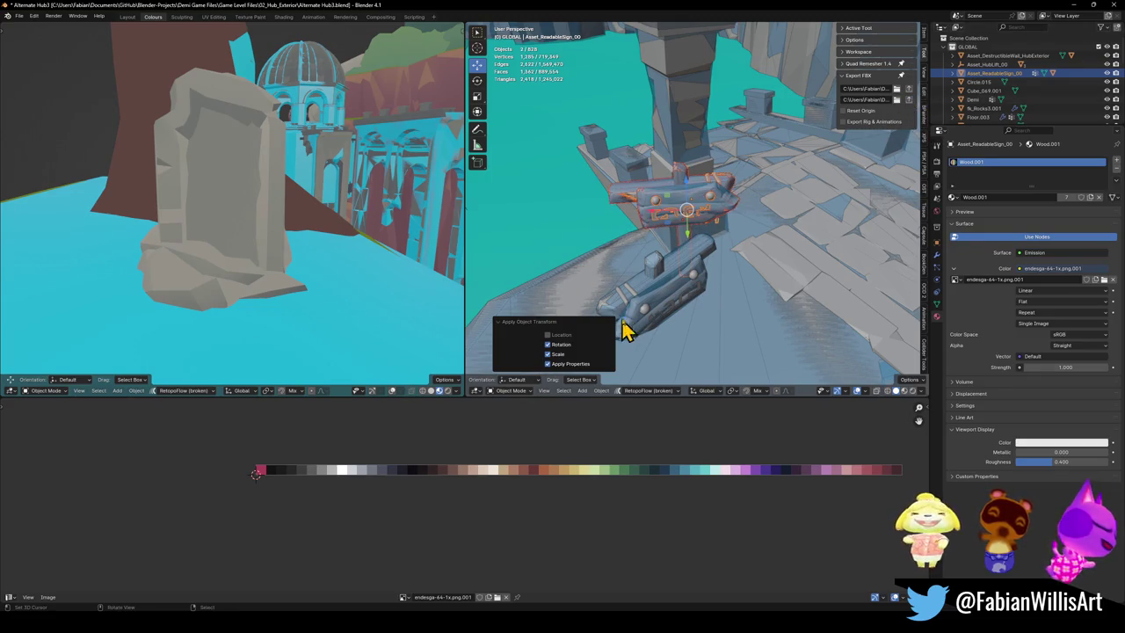
key(F2)
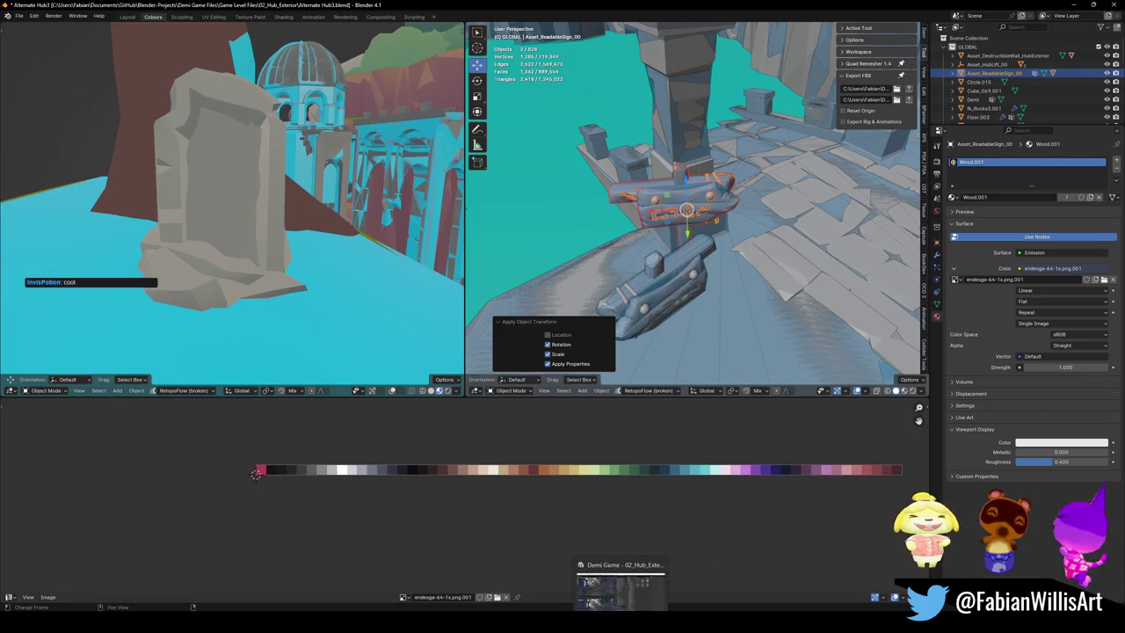
key(alt+Tab)
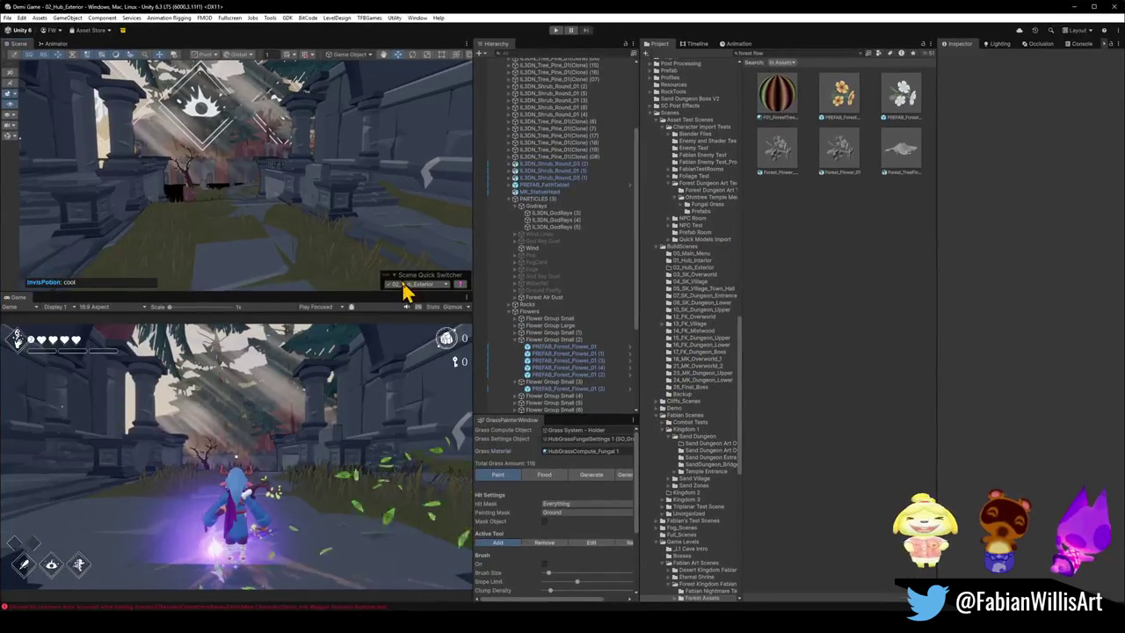
Step: Search the Project for Asset_ReadableSign_00 and drop it into the hub scene
click(801, 54)
key(ctrl+a)
text(Asset_ReadableSign_00)
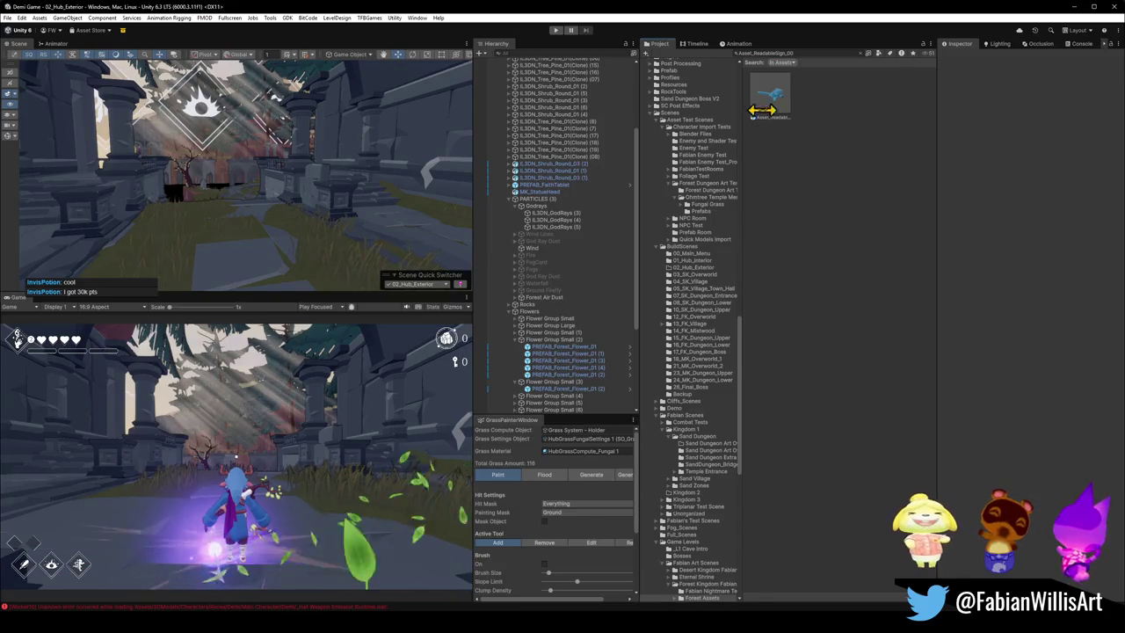
mouse_move(768, 98)
mouse_down()
mouse_move(224, 272)
mouse_move(227, 232)
mouse_up()
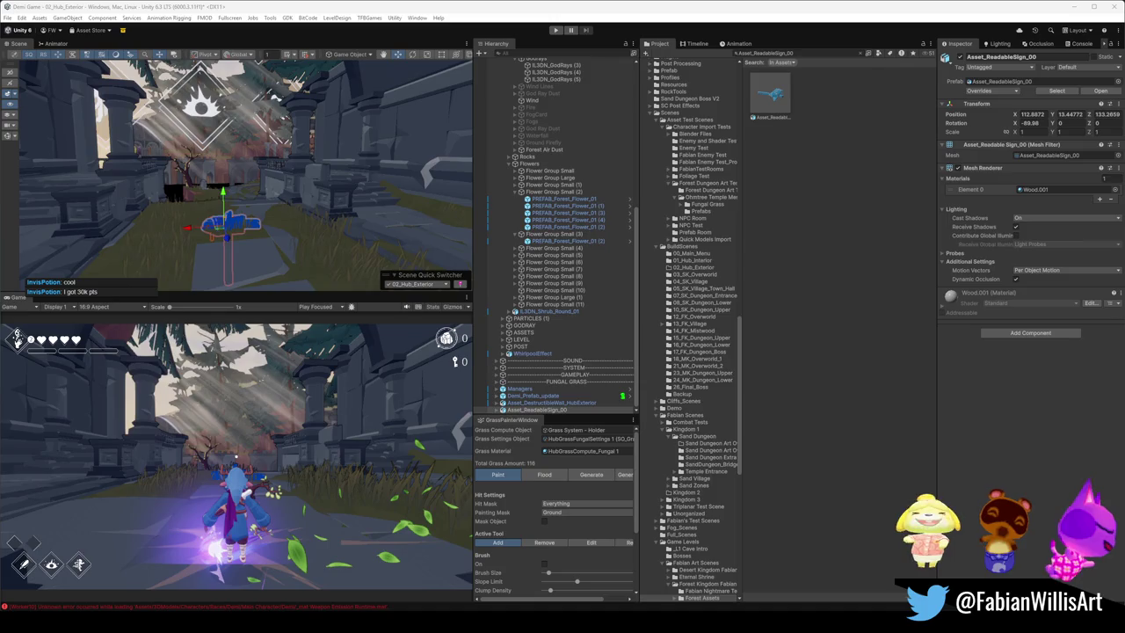
Step: Move and rotate the sign upright beside the white flowers, at 64.978, 6.48, 90.364
mouse_move(314, 254)
alt+mouse_down()
mouse_move(394, 238)
mouse_move(243, 221)
mouse_move(281, 196)
mouse_move(291, 130)
mouse_move(314, 146)
alt+mouse_up()
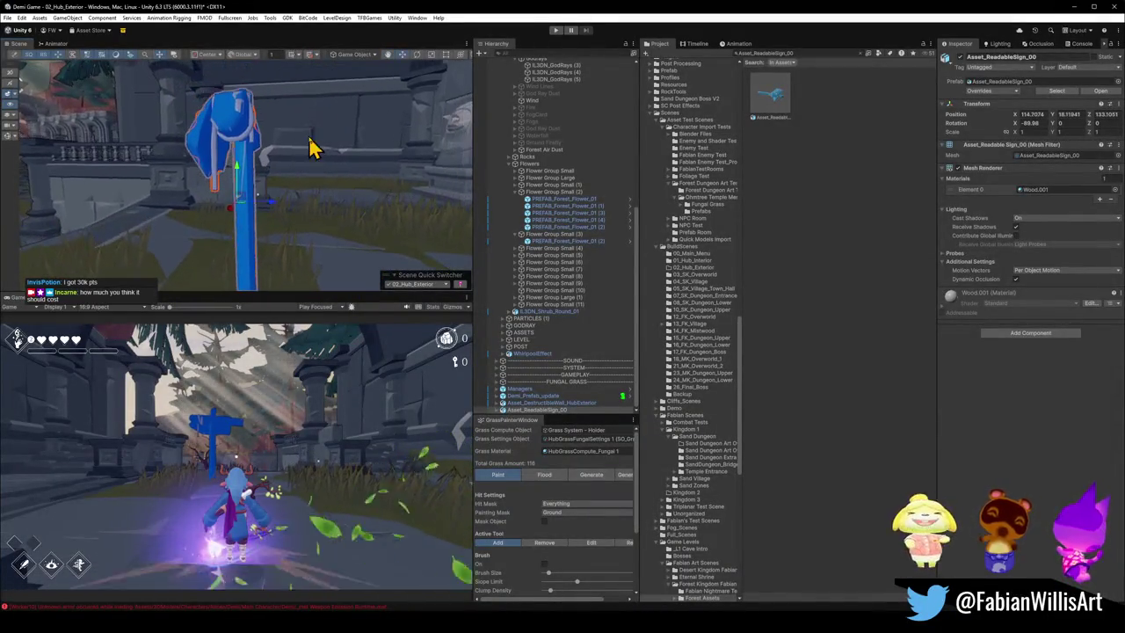
key(z)
scroll(211, 268, down, 5)
mouse_move(213, 263)
alt+mouse_down()
mouse_move(397, 244)
mouse_move(188, 219)
mouse_move(125, 243)
mouse_move(198, 251)
mouse_move(302, 237)
mouse_move(269, 243)
mouse_move(244, 220)
mouse_move(255, 245)
alt+mouse_up()
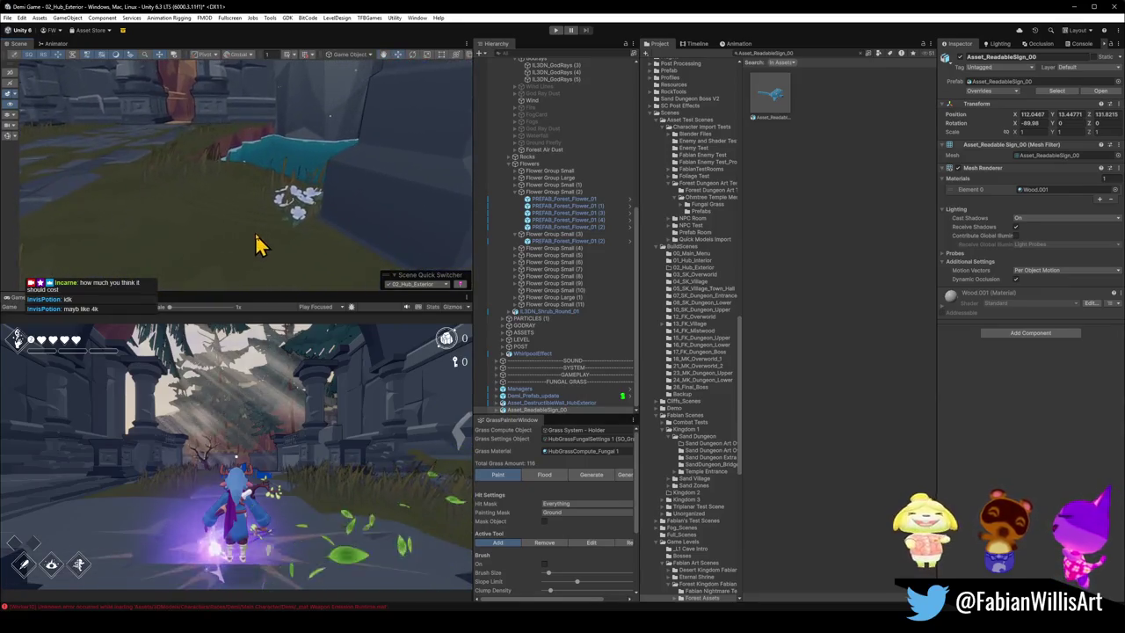
mouse_move(246, 192)
mouse_down()
mouse_move(221, 252)
mouse_move(302, 225)
mouse_up()
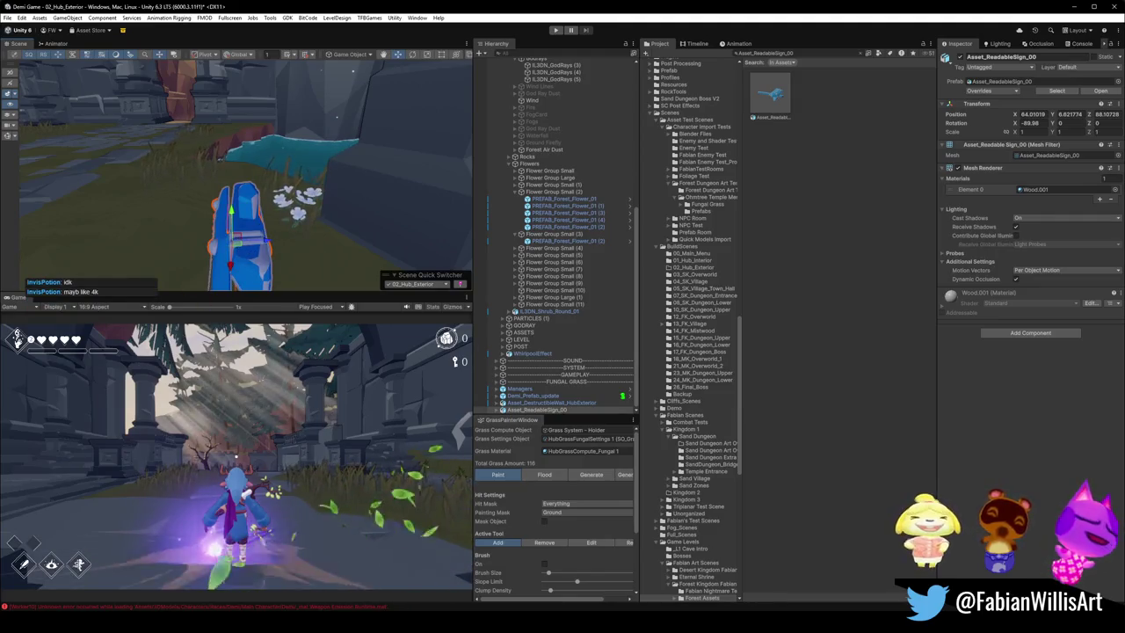
mouse_move(369, 230)
alt+mouse_down()
mouse_move(243, 252)
mouse_move(385, 246)
alt+mouse_up()
key(e)
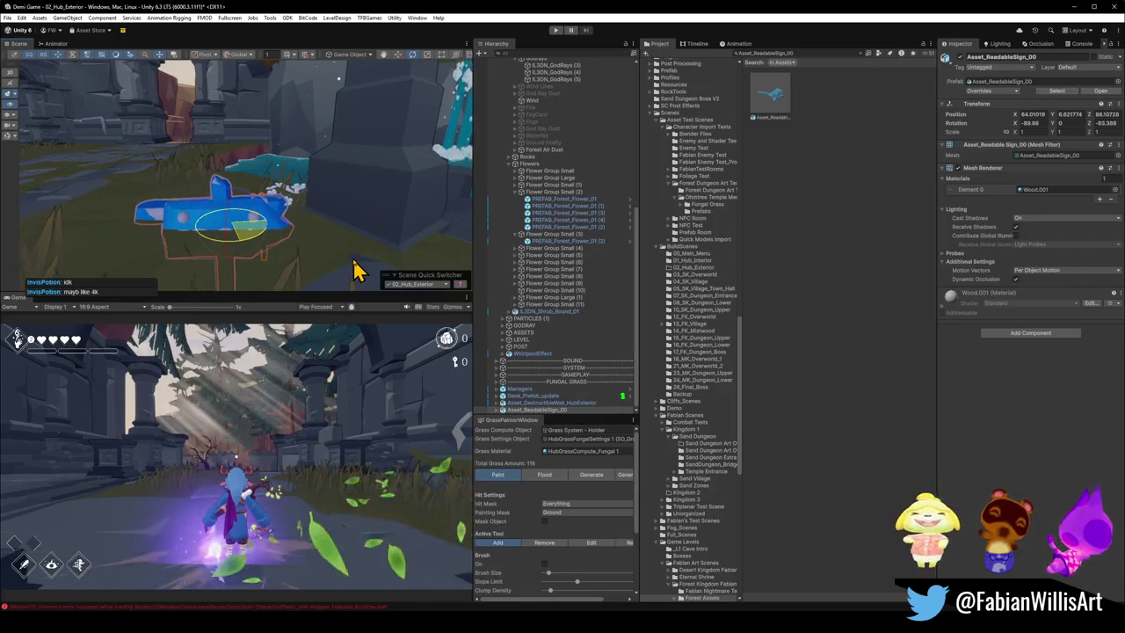
mouse_move(252, 231)
mouse_down()
mouse_move(234, 188)
mouse_move(240, 134)
mouse_move(244, 200)
mouse_move(232, 181)
mouse_move(344, 226)
mouse_move(381, 221)
mouse_move(402, 188)
mouse_move(378, 211)
mouse_move(390, 157)
mouse_up()
scroll(390, 158, down, 2)
scroll(357, 164, down, 2)
scroll(357, 164, down, 2)
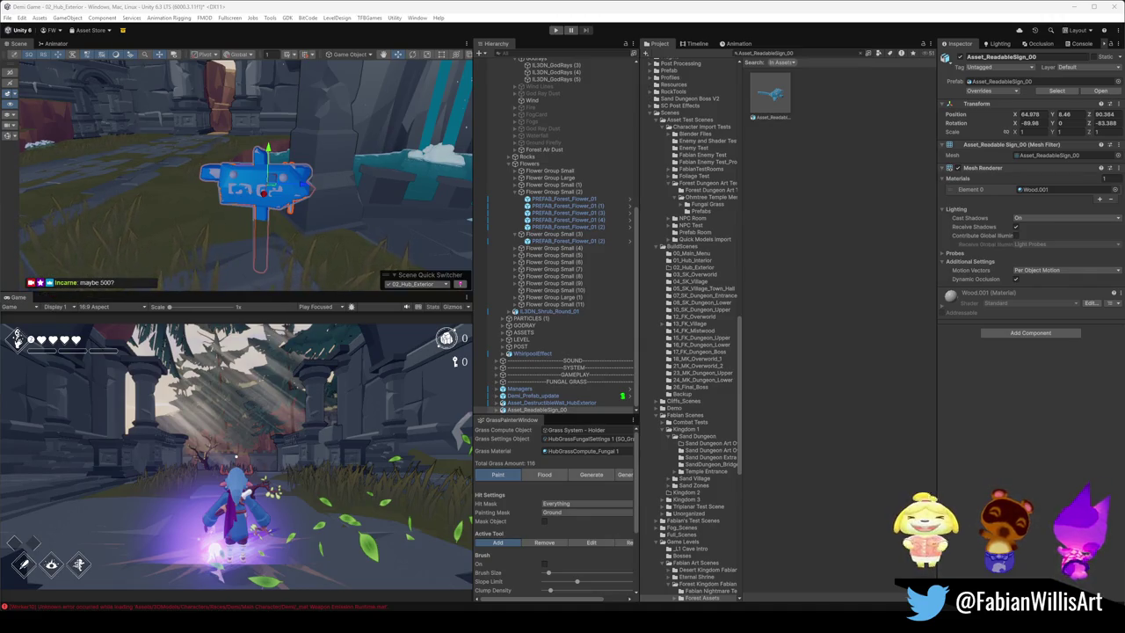
Step: Give UCX_sign.002_001 a Mesh Collider and turn off its Mesh Renderer
mouse_move(343, 186)
alt+mouse_down()
mouse_move(337, 176)
mouse_move(319, 214)
alt+mouse_up()
click(319, 217)
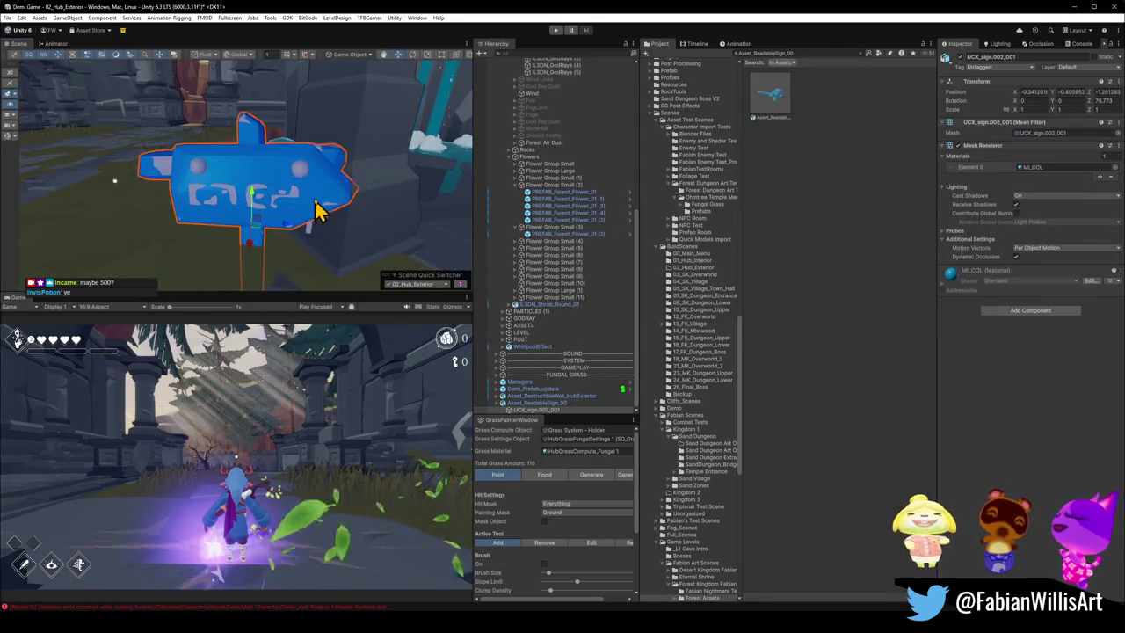
click(1011, 313)
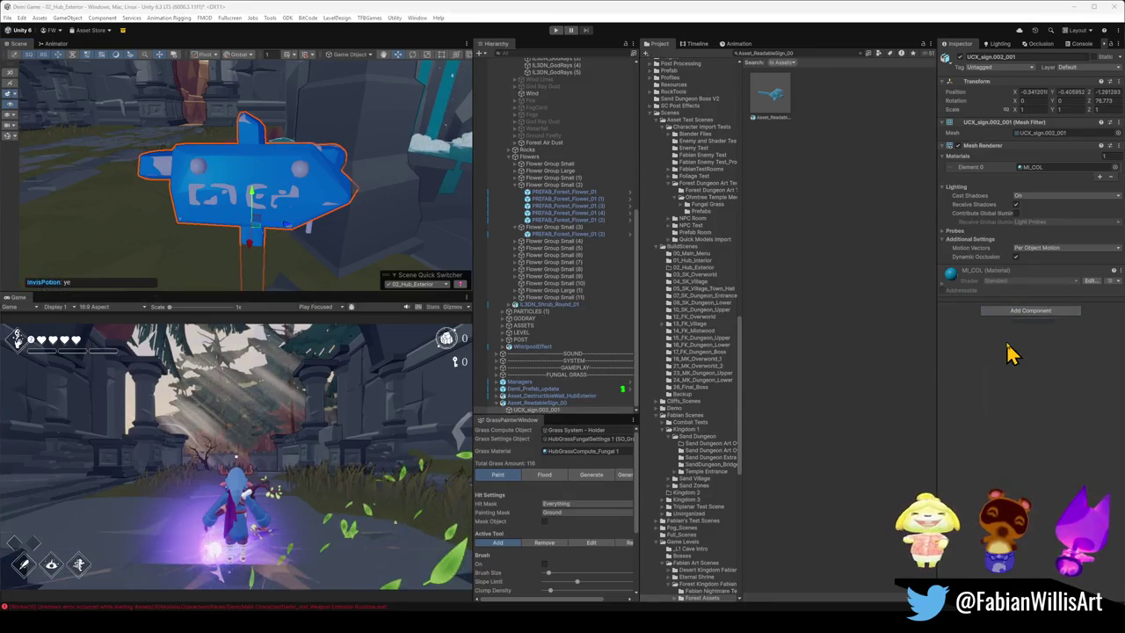
click(1012, 360)
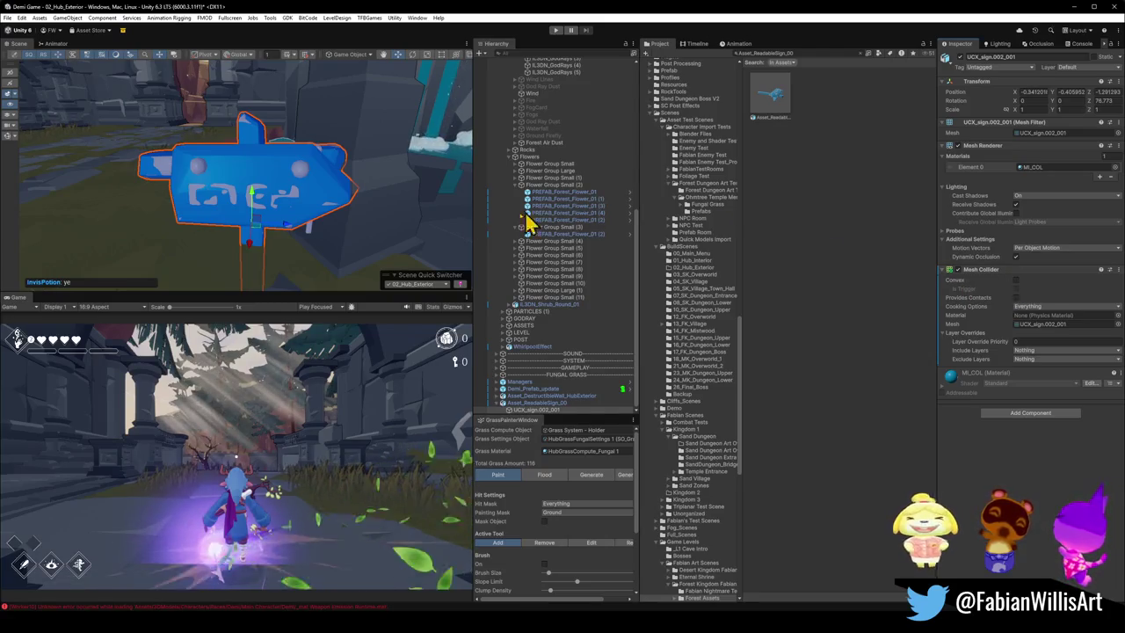
click(956, 146)
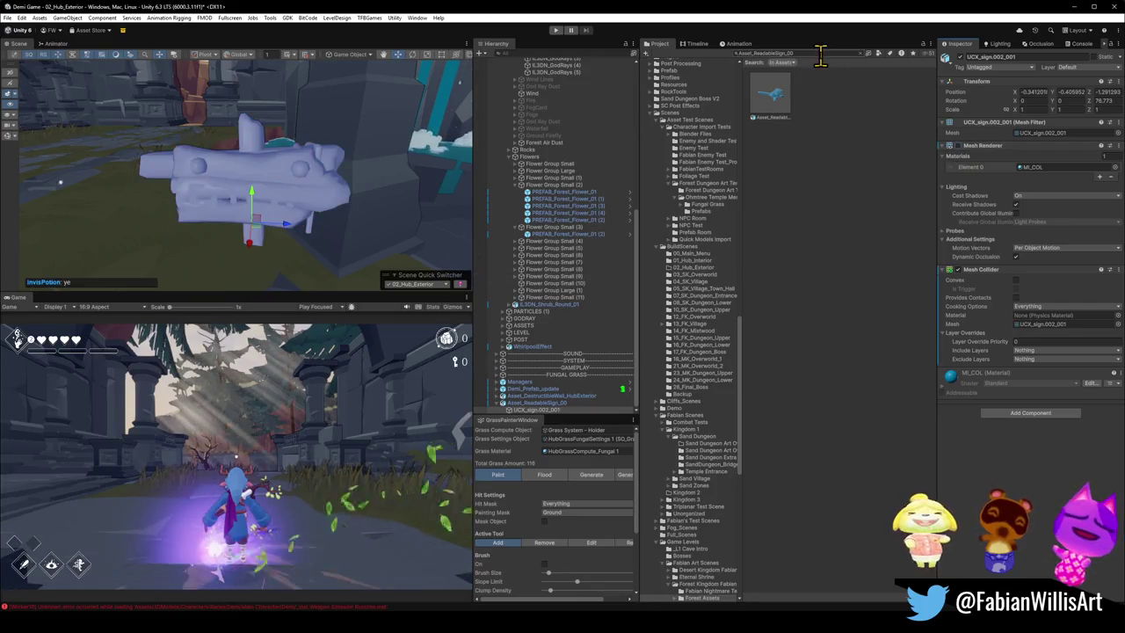
Step: Search the Project for 'wood' and pick the Breakable Wood Barrel Holder prefab
text(wood)
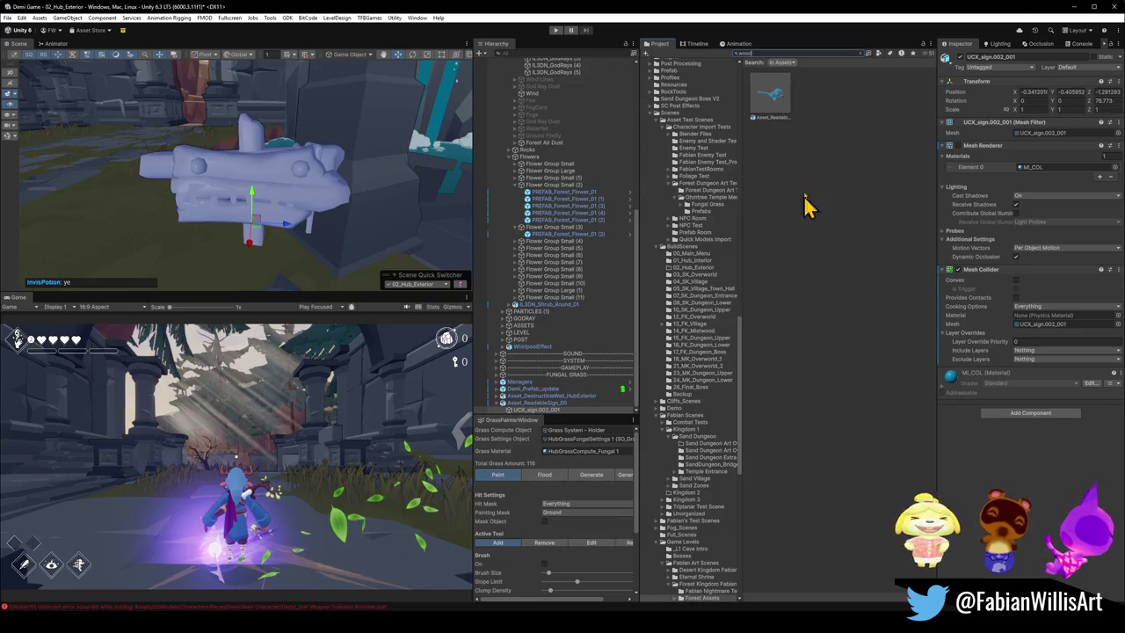
drag(785, 104, 283, 211)
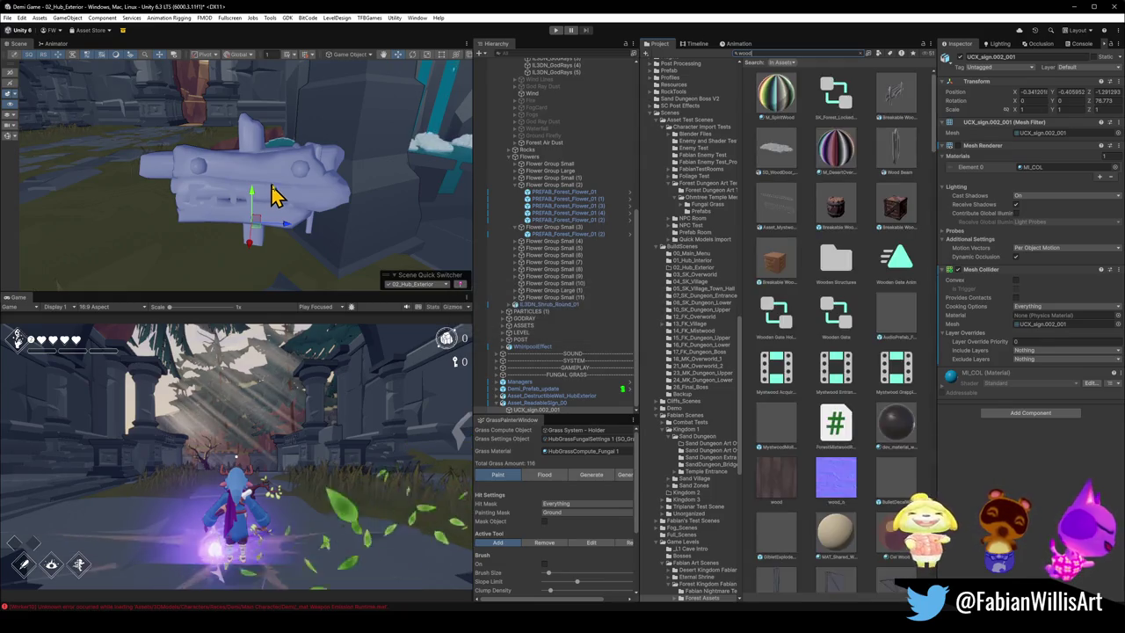
click(836, 223)
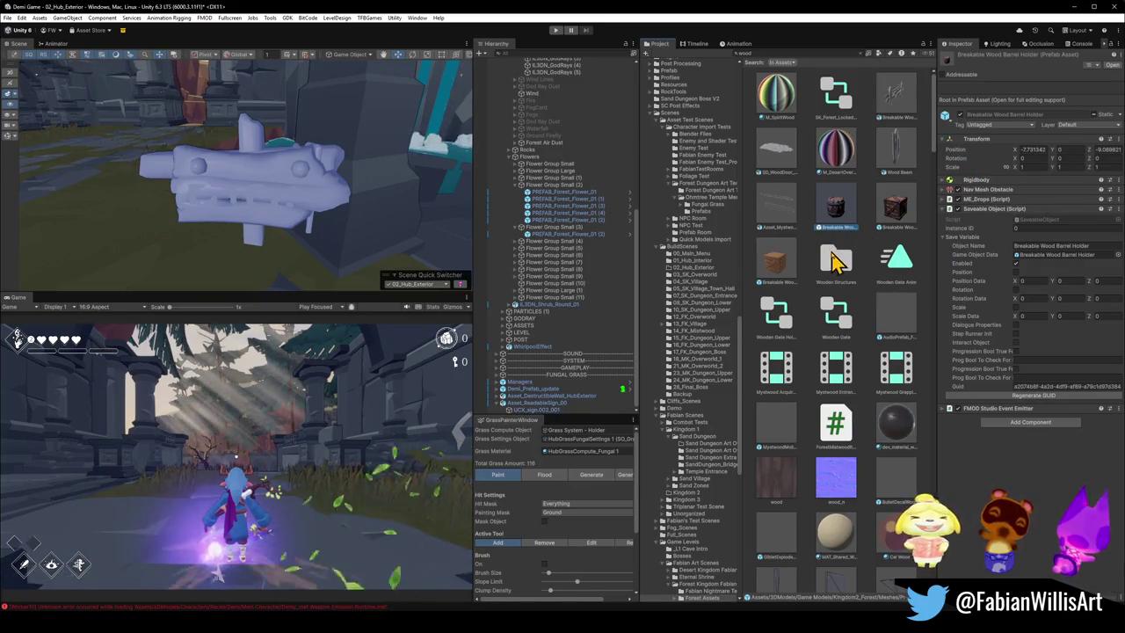
Step: Place a wood barrel beside the sign and apply its M_End_General material to the sign
drag(837, 157, 272, 184)
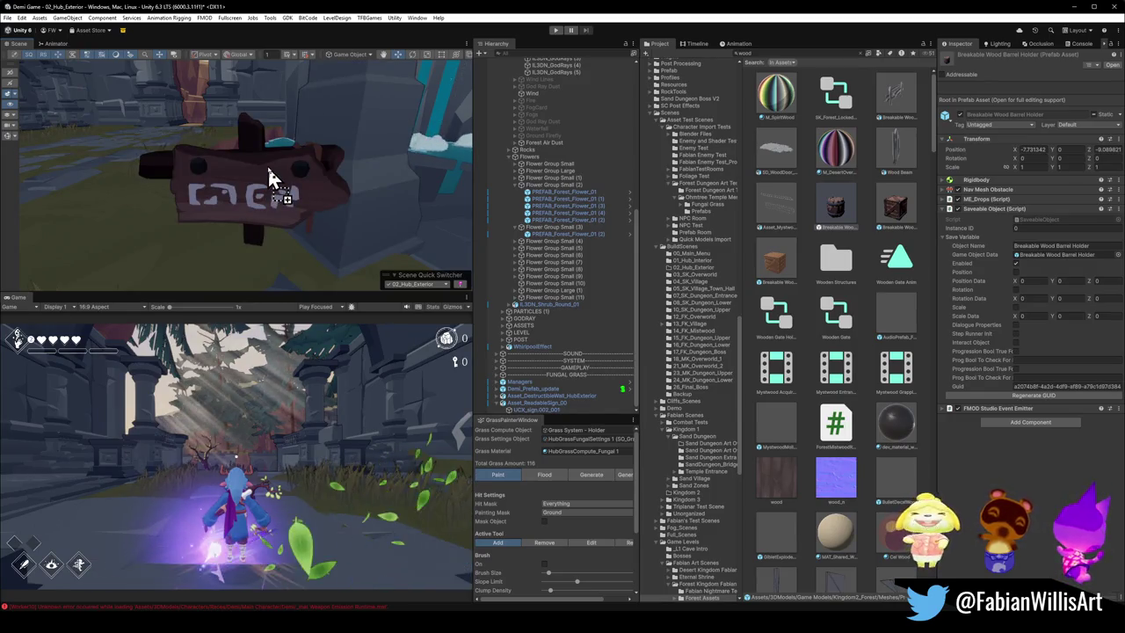
drag(270, 169, 269, 172)
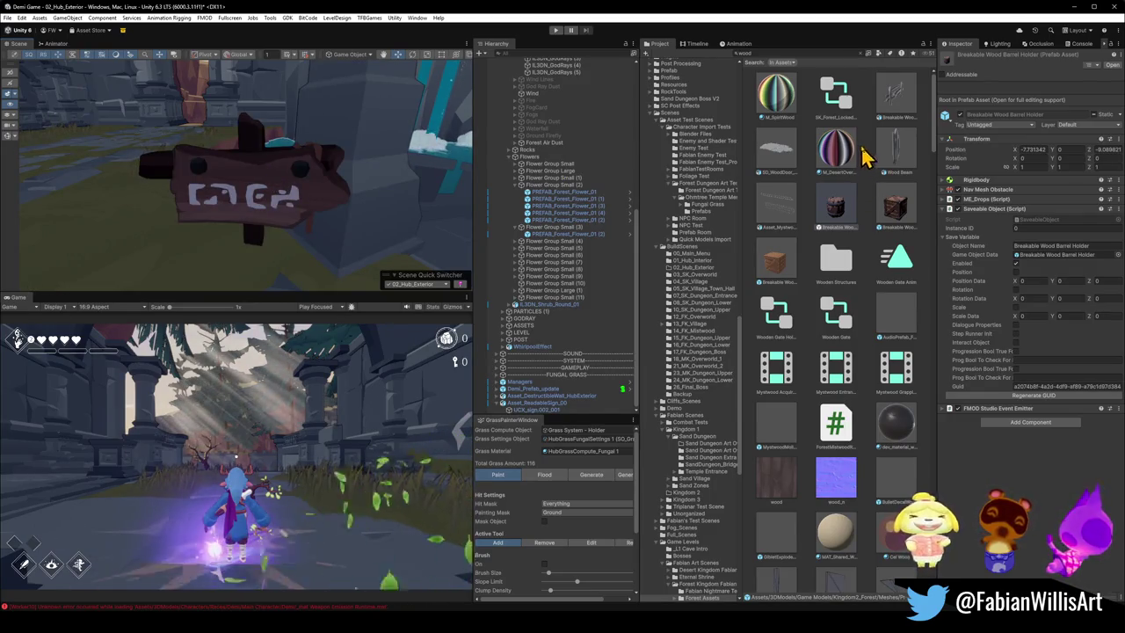
drag(833, 222, 95, 210)
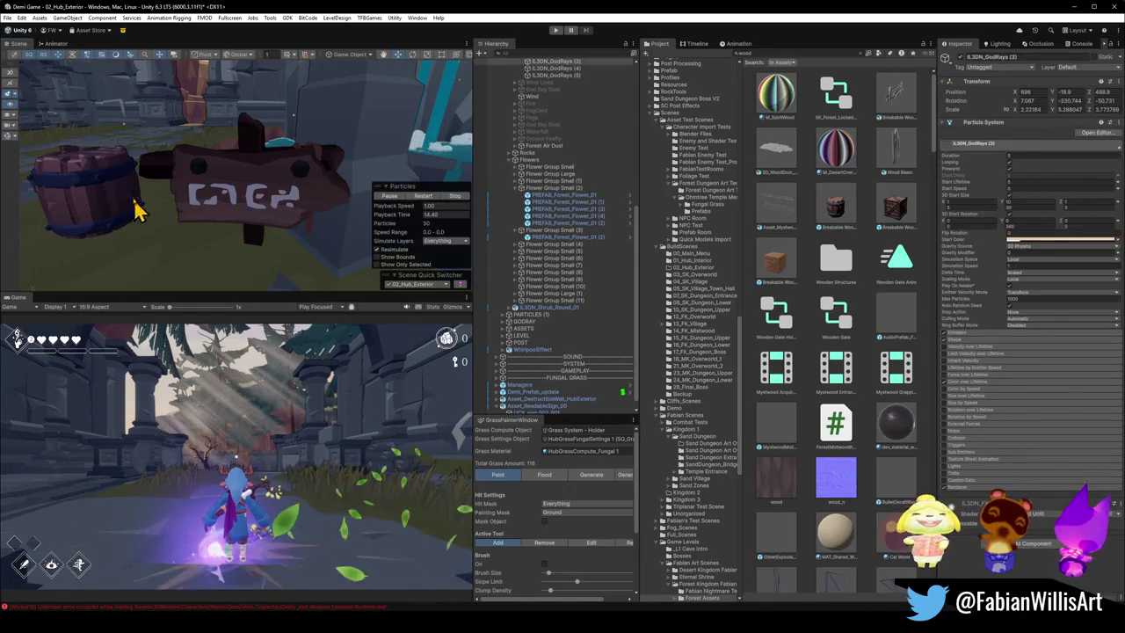
click(95, 220)
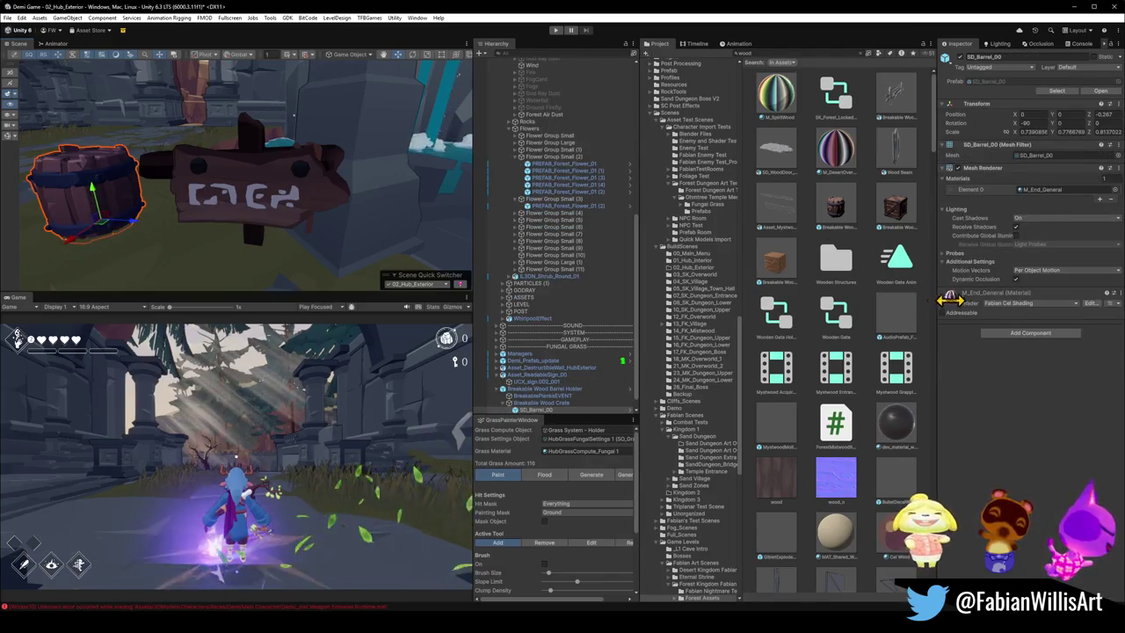
drag(679, 261, 267, 194)
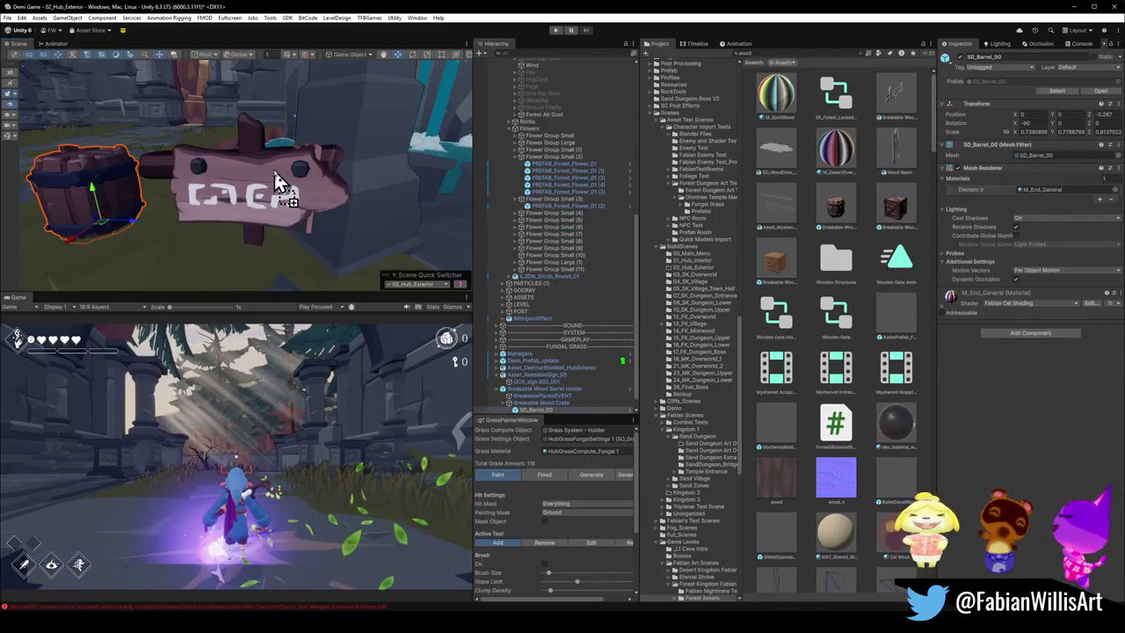
Step: Select the Breakable Wood Barrel Holder parent and delete it from the scene
right_drag(275, 194, 253, 245)
click(267, 234)
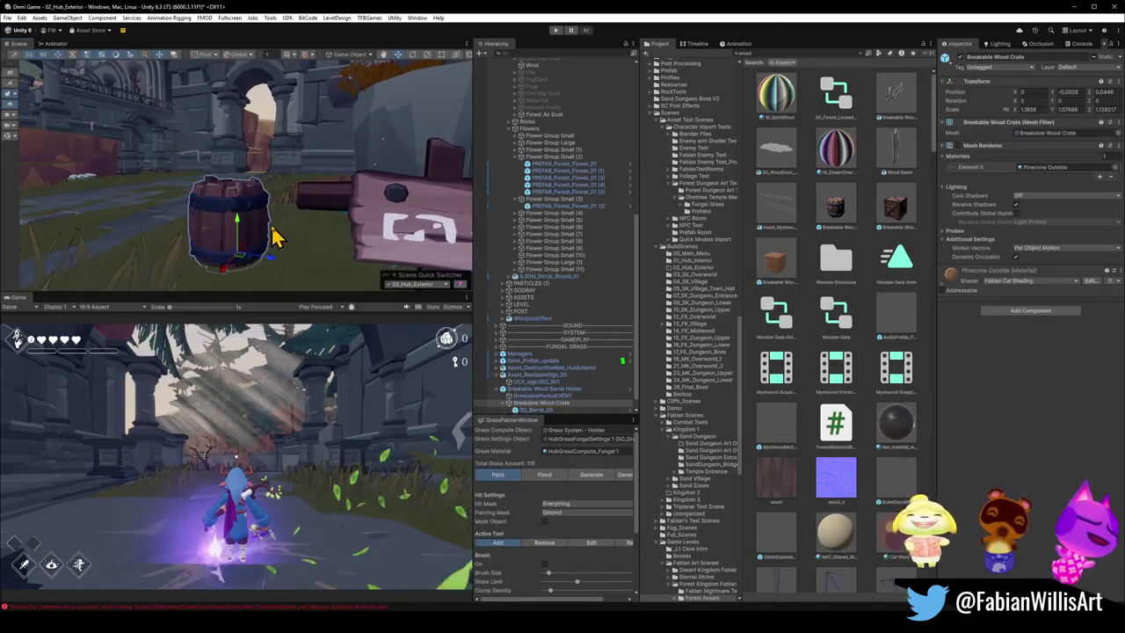
click(297, 228)
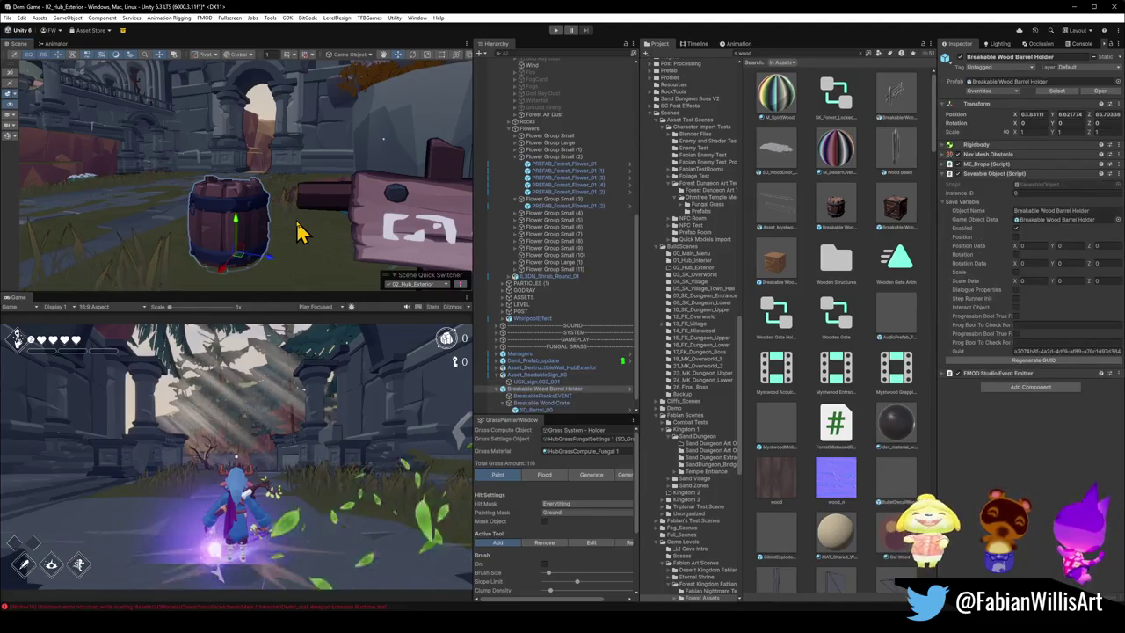
click(298, 230)
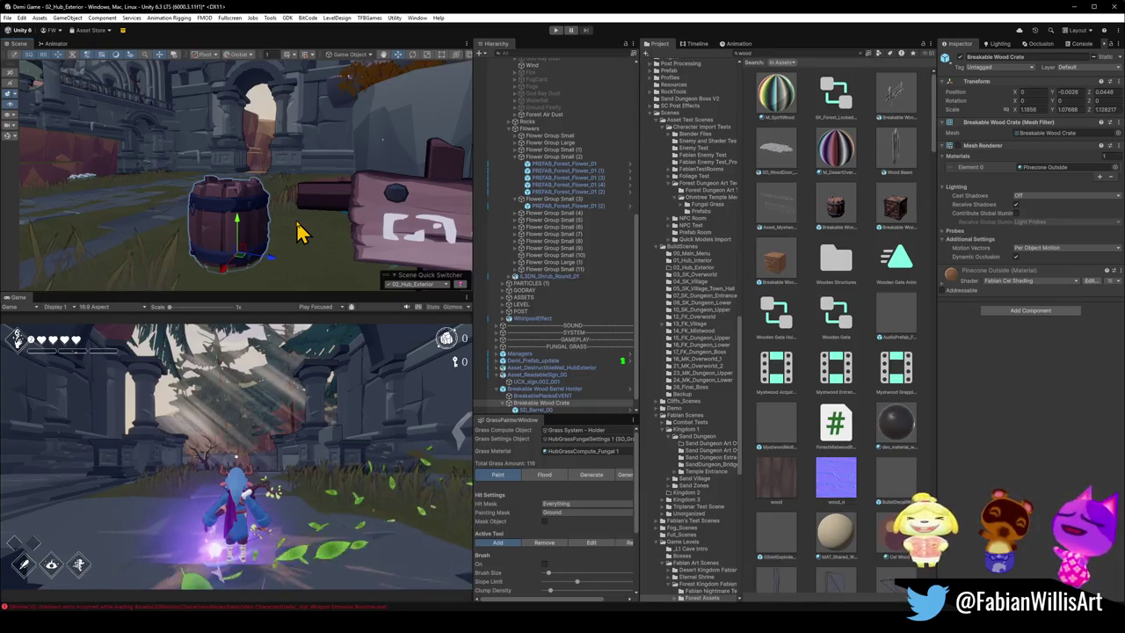
click(299, 231)
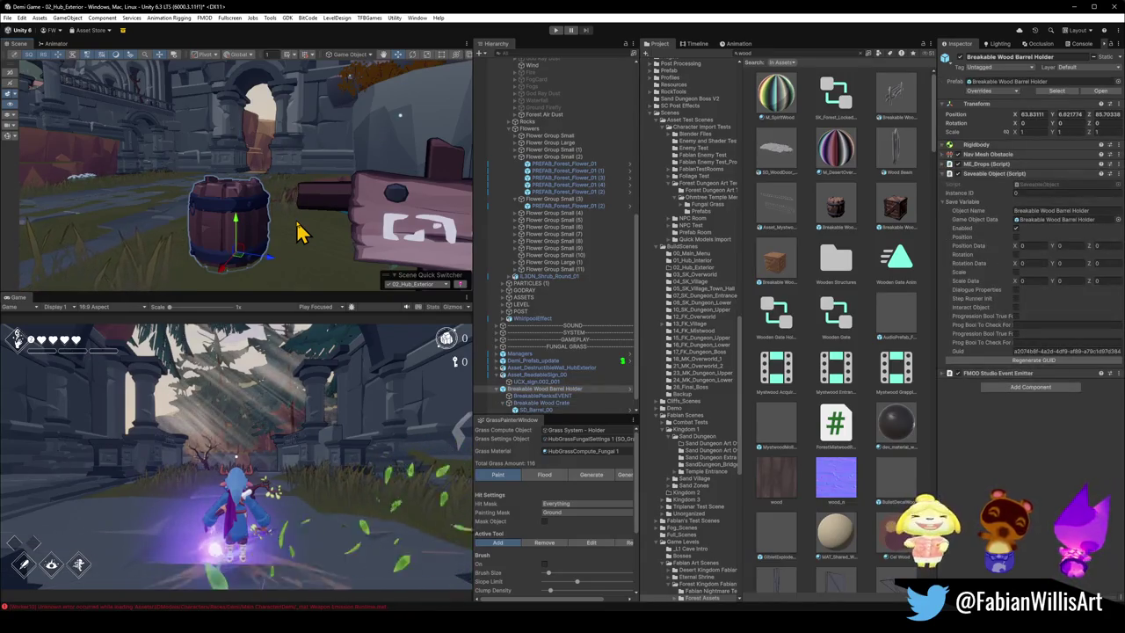
key(Delete)
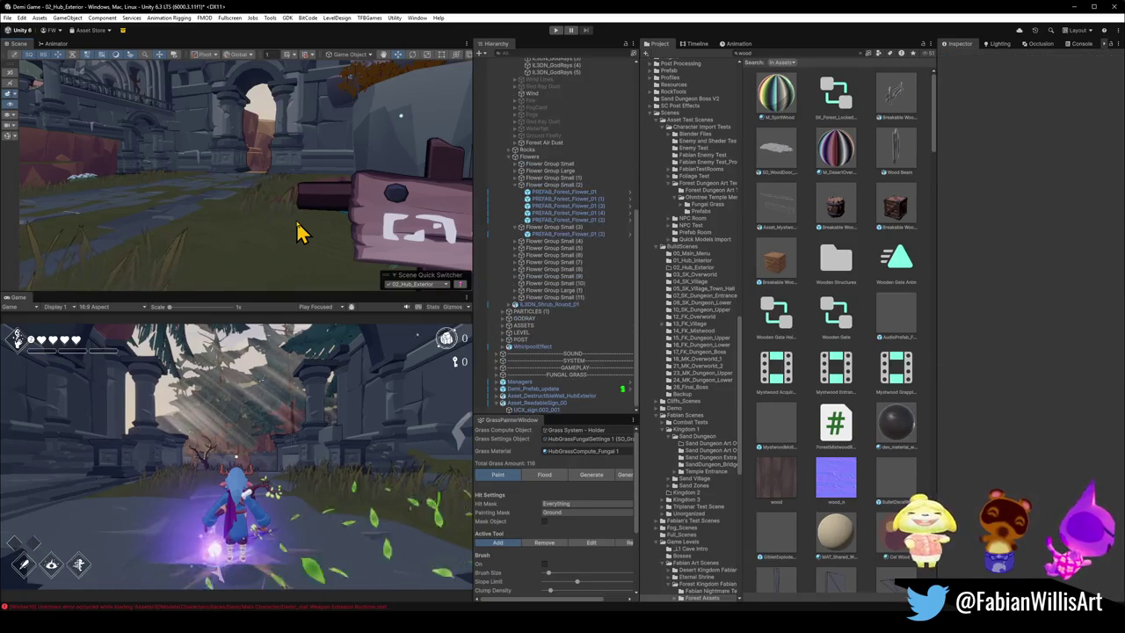
Step: Frame the wooden sign, collapse its children, and rename it PREFAB_Asset_ReadableSign_00
click(391, 233)
key(f)
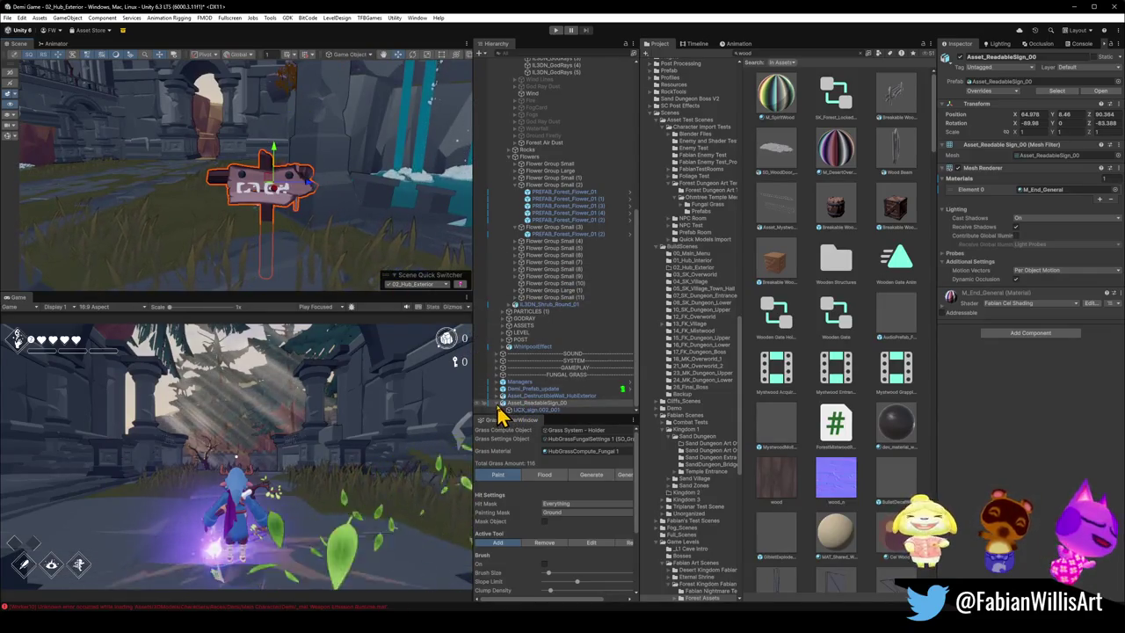
click(497, 404)
key(Up)
key(Down)
key(Up)
key(Down)
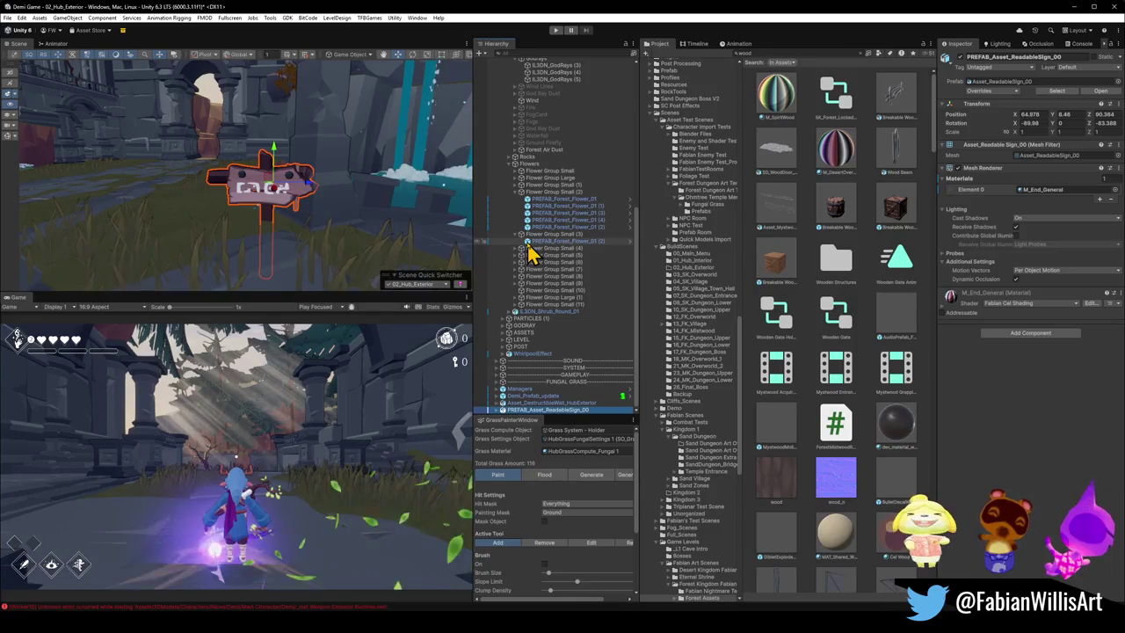
alt+drag(242, 183, 417, 230)
text(tabl)
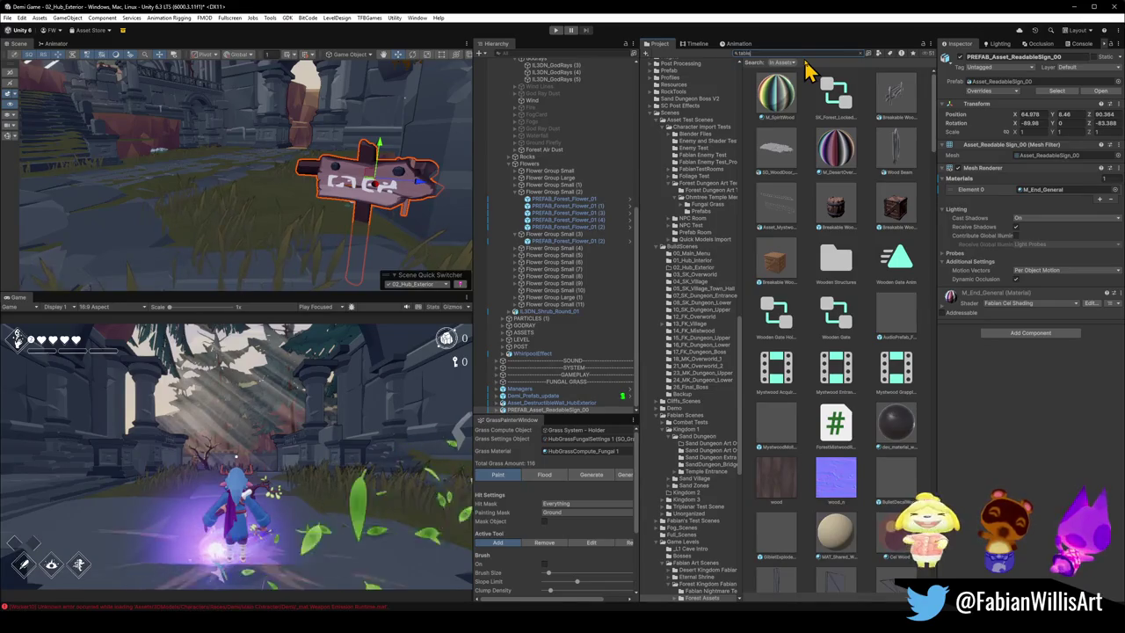
Step: Place the Tablet of Purpose prefab in the scene and inspect its Prefab_VoidGlyph children
text(e)
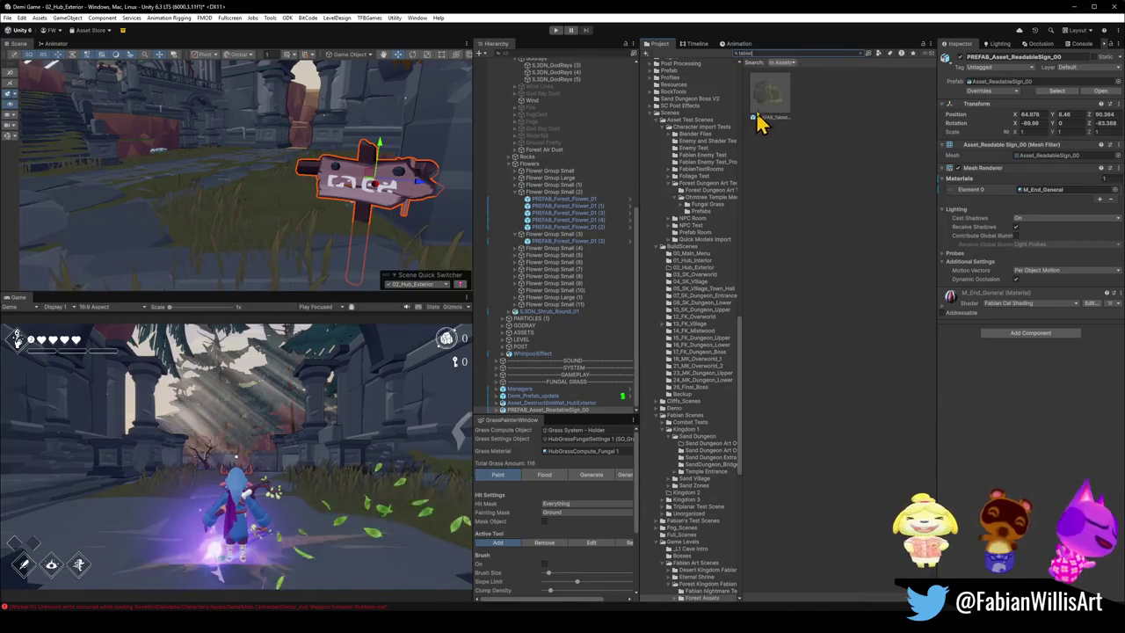
click(754, 117)
drag(223, 169, 171, 207)
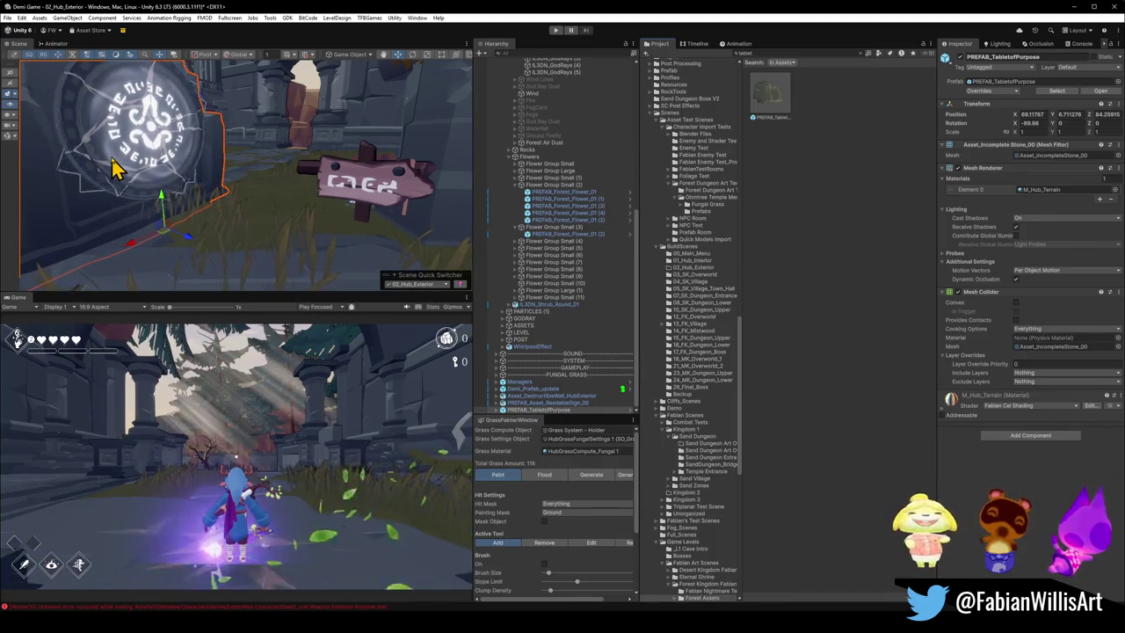
key(f)
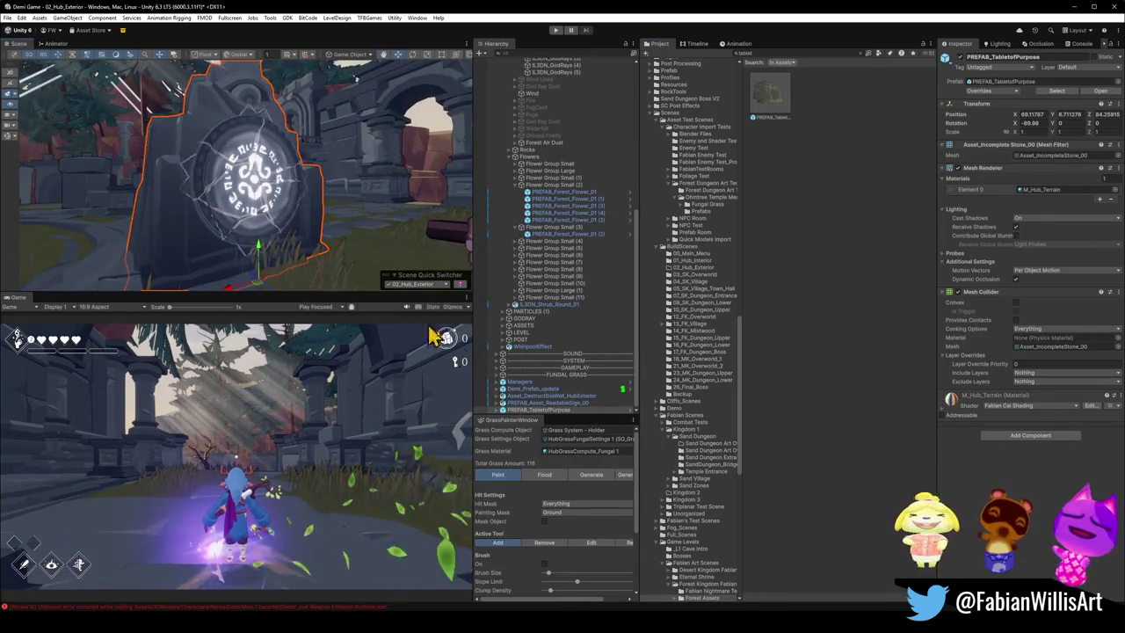
click(501, 410)
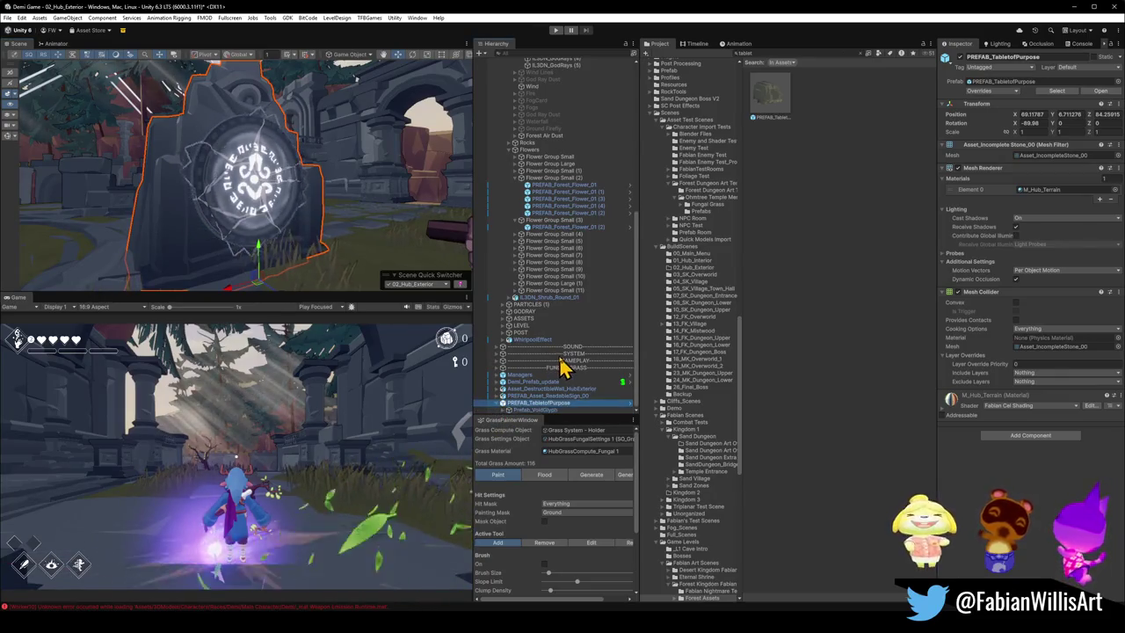
click(527, 411)
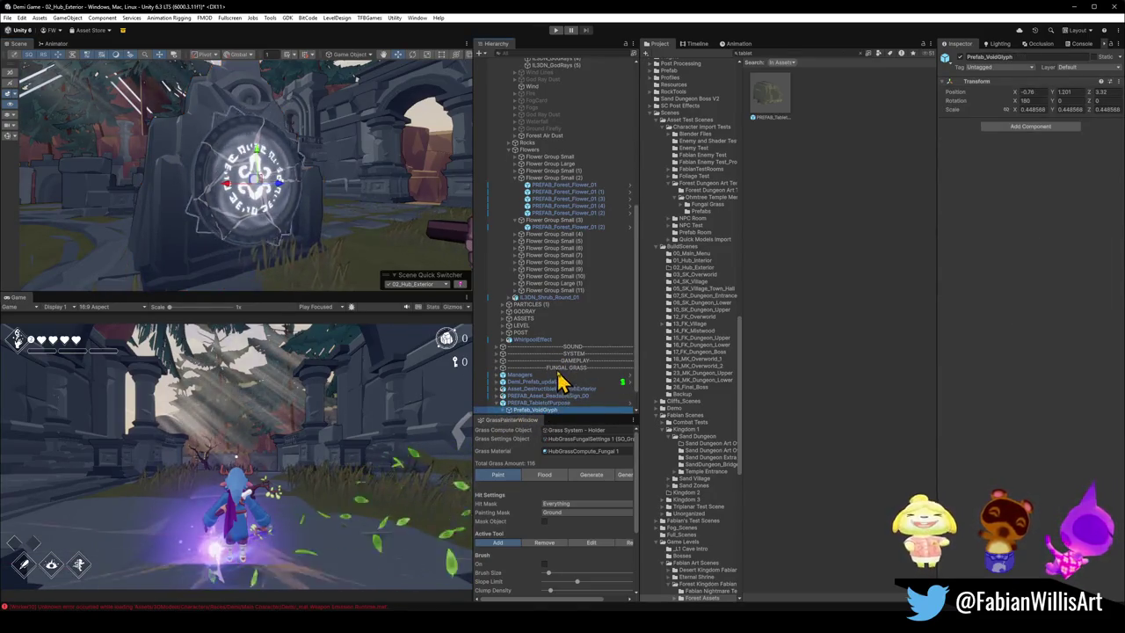
key(Right)
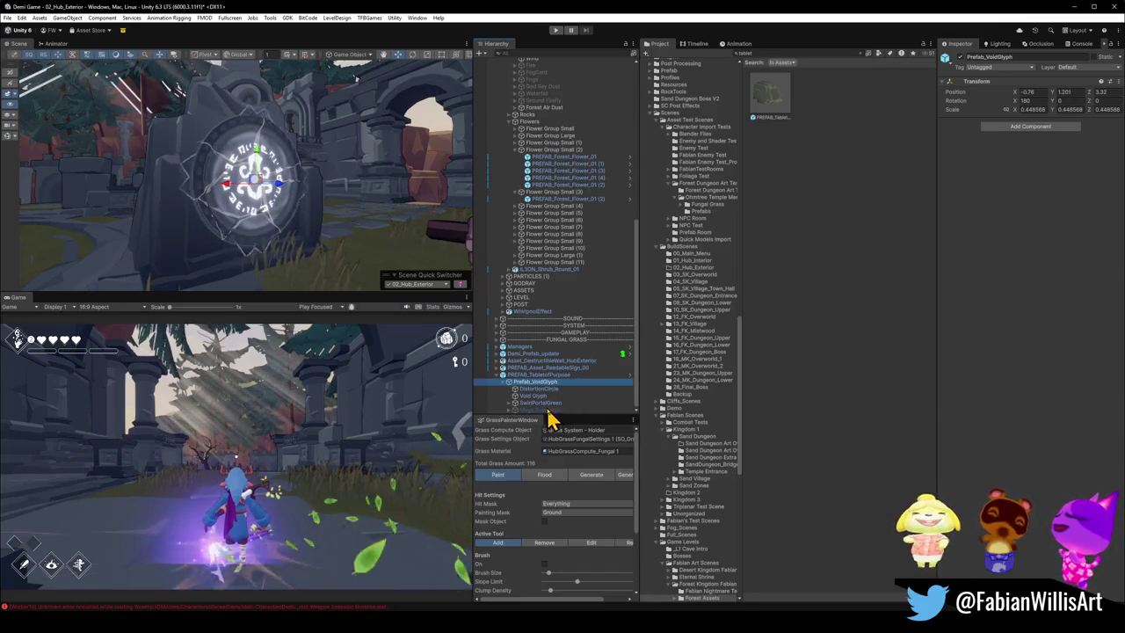
Step: Select the whole tablet again and delete it from the hub scene
click(527, 375)
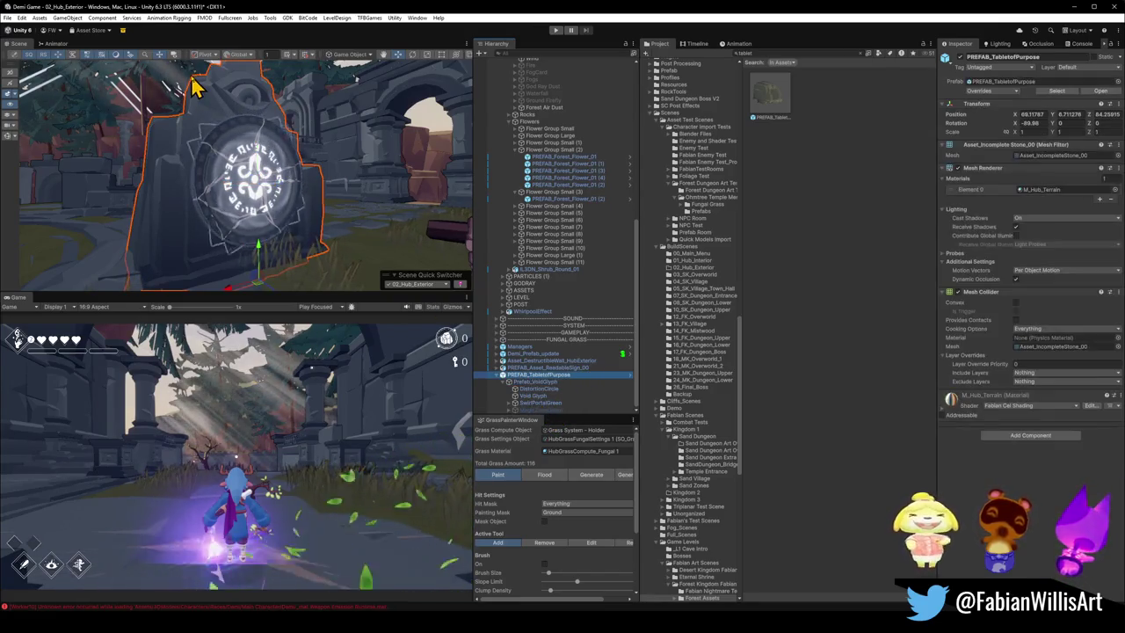
key(Delete)
mouse_move(261, 81)
right_down()
mouse_move(288, 128)
mouse_move(350, 149)
mouse_move(261, 134)
mouse_move(437, 136)
mouse_move(363, 159)
right_up()
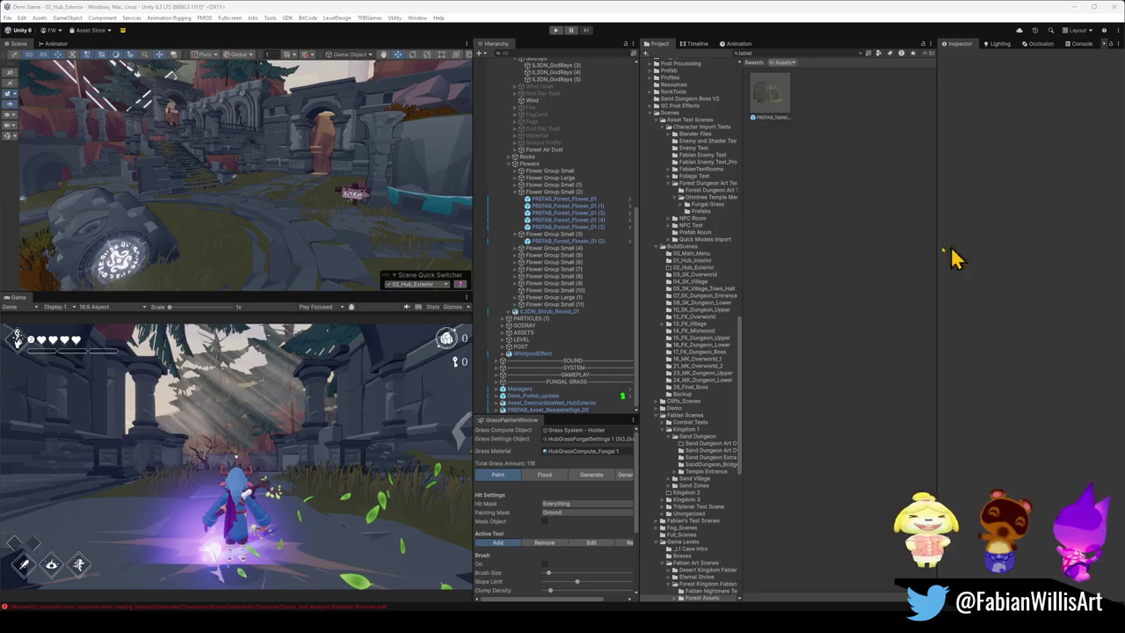
Step: Clear the tablet search and open the Forest Asset Prefabs folder in the Project
right_drag(301, 206, 362, 212)
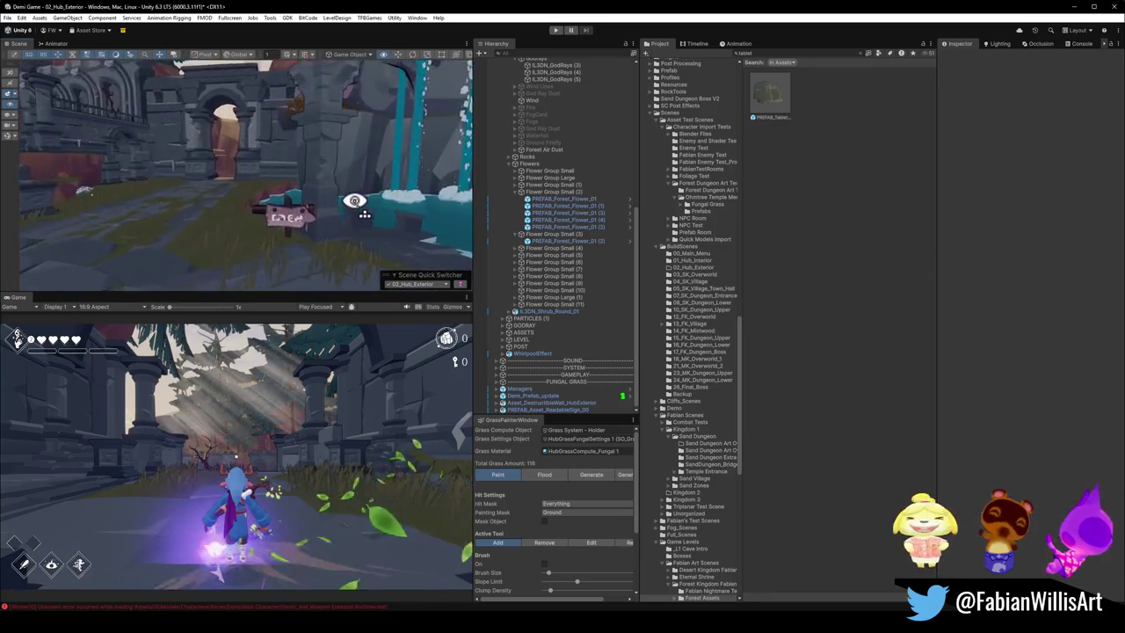
click(551, 409)
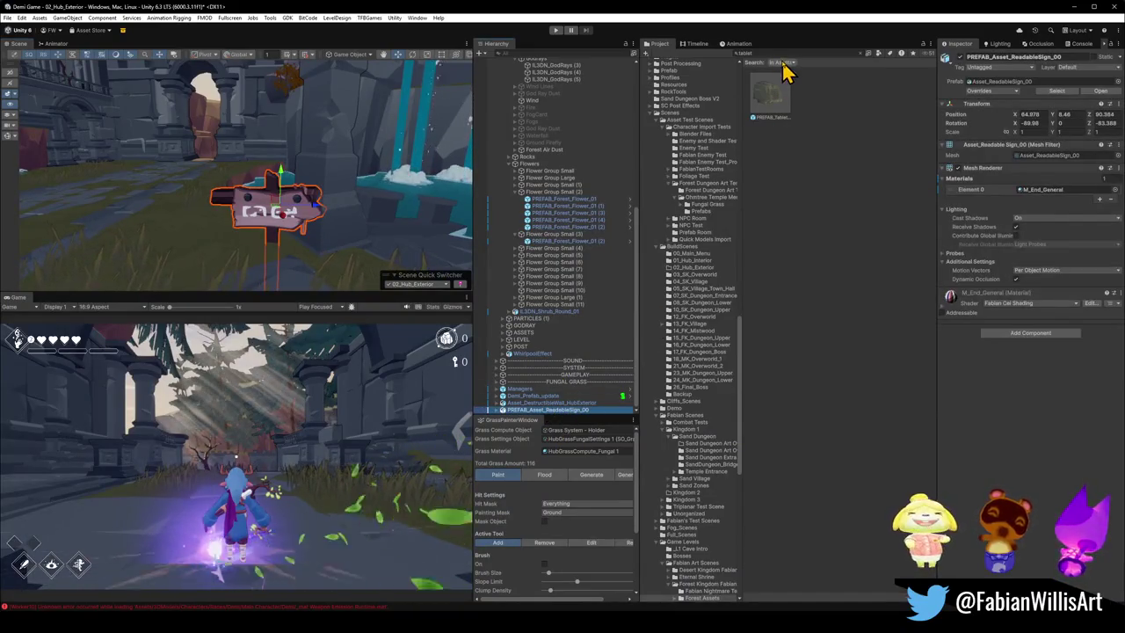
click(846, 94)
click(859, 53)
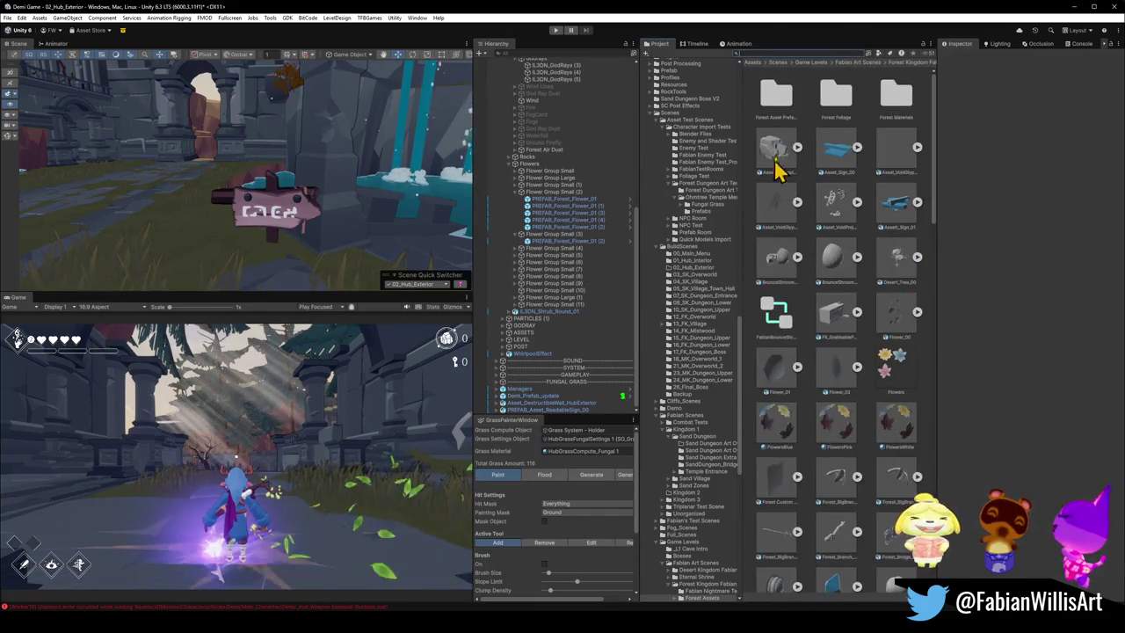
click(775, 96)
double_click(775, 103)
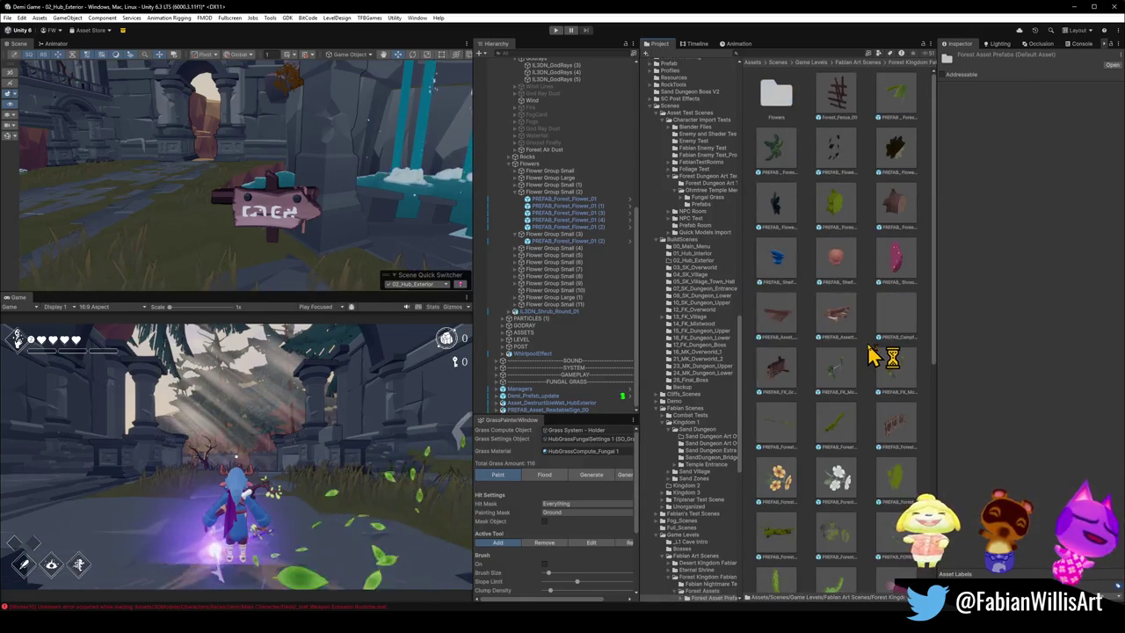
Step: Try out a wooden fence prefab and a wooden sign prefab near the existing sign
drag(842, 350, 193, 266)
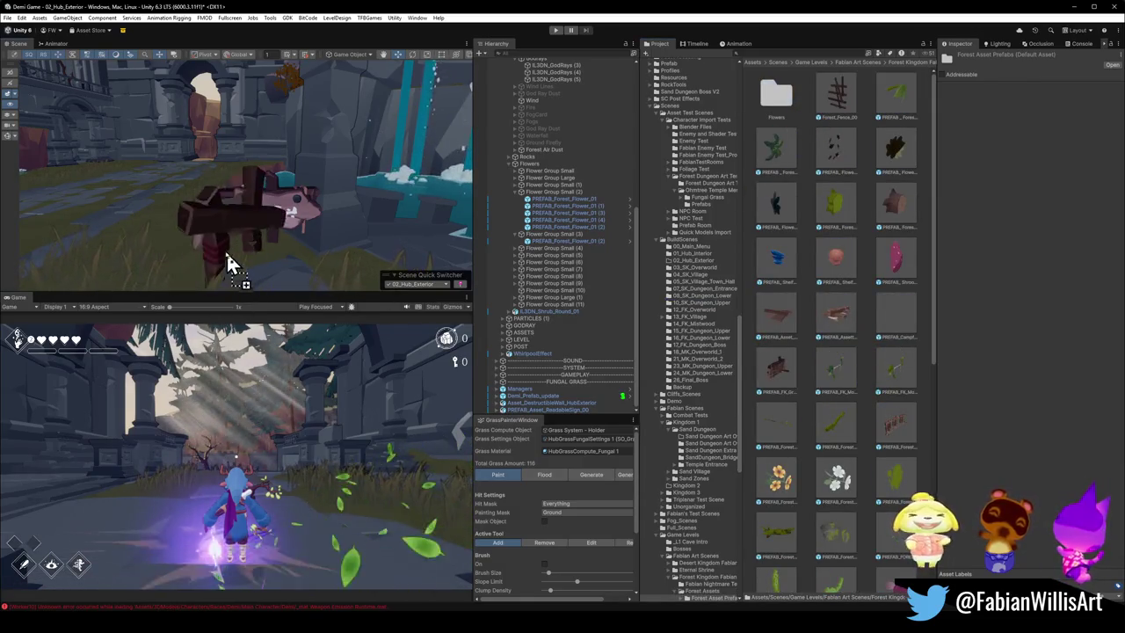
key(Escape)
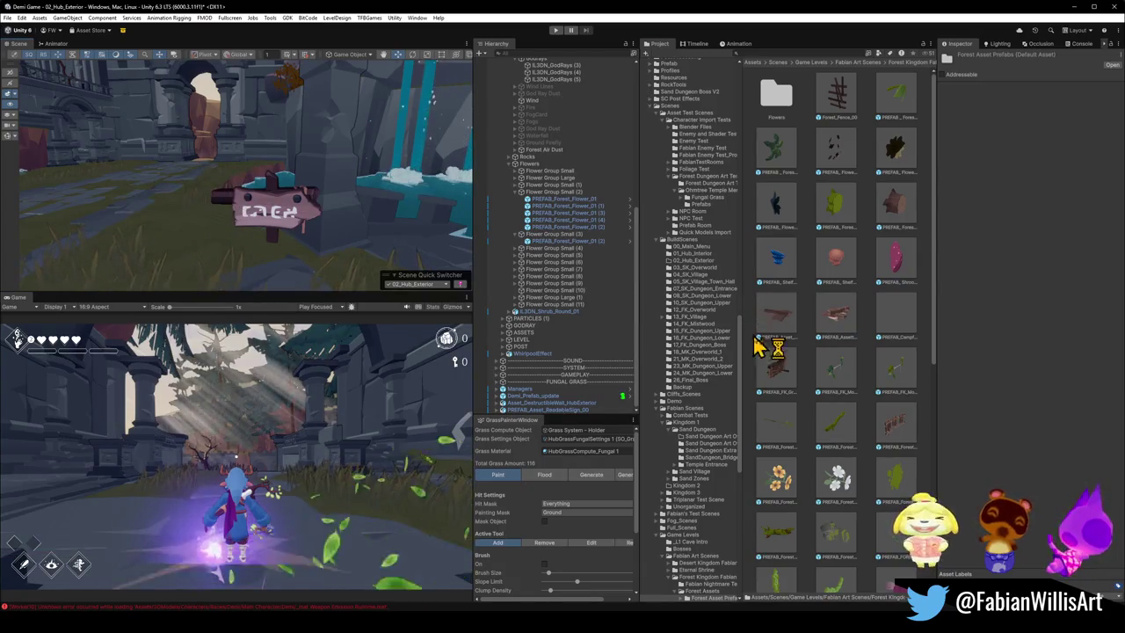
drag(784, 327, 189, 263)
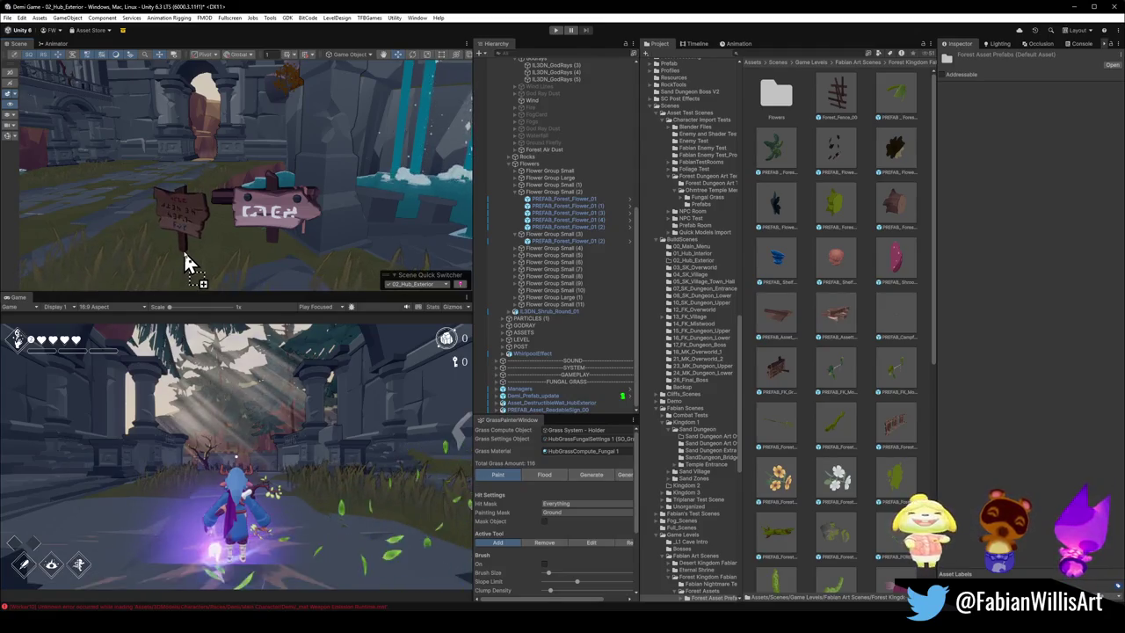
drag(189, 264, 295, 254)
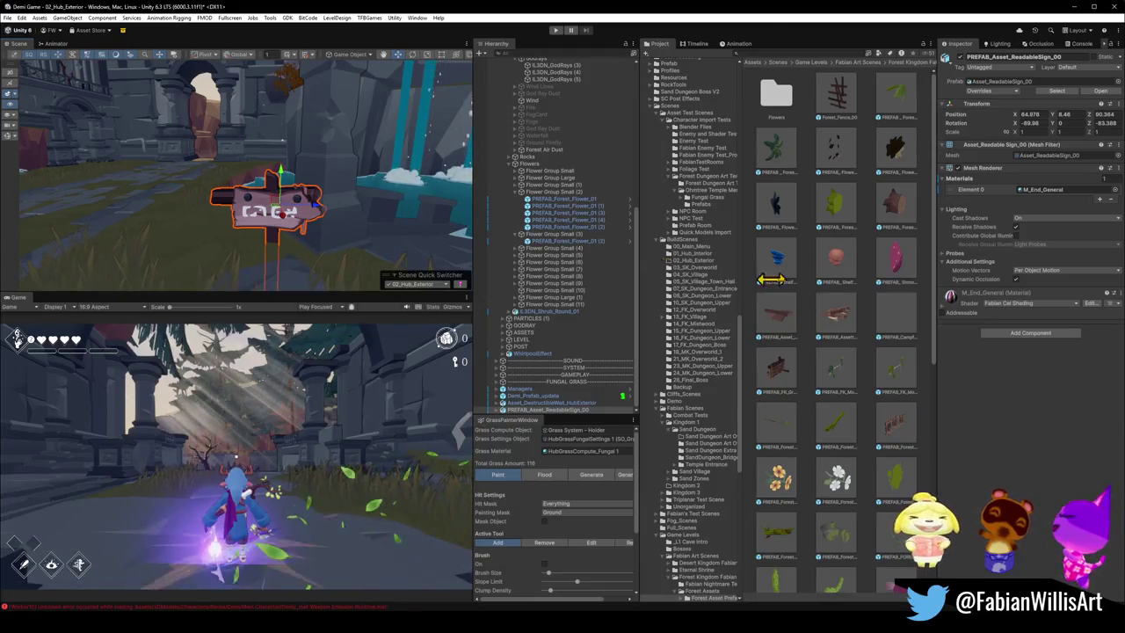
drag(536, 416, 805, 418)
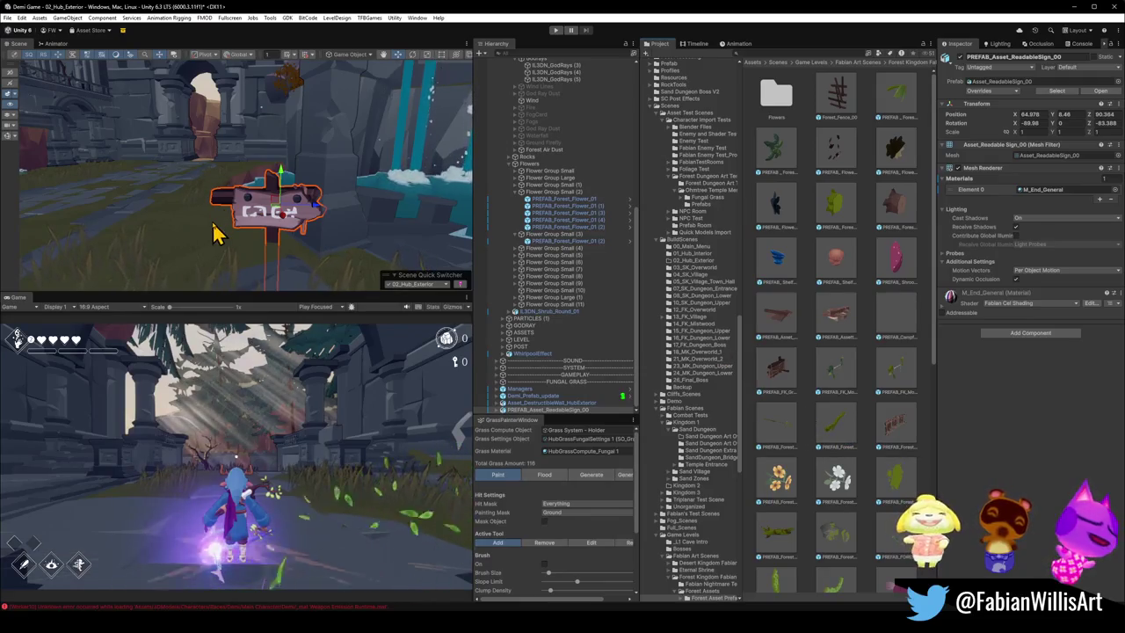
mouse_move(392, 213)
right_down()
mouse_move(130, 201)
mouse_move(194, 237)
mouse_move(343, 201)
mouse_move(347, 214)
right_up()
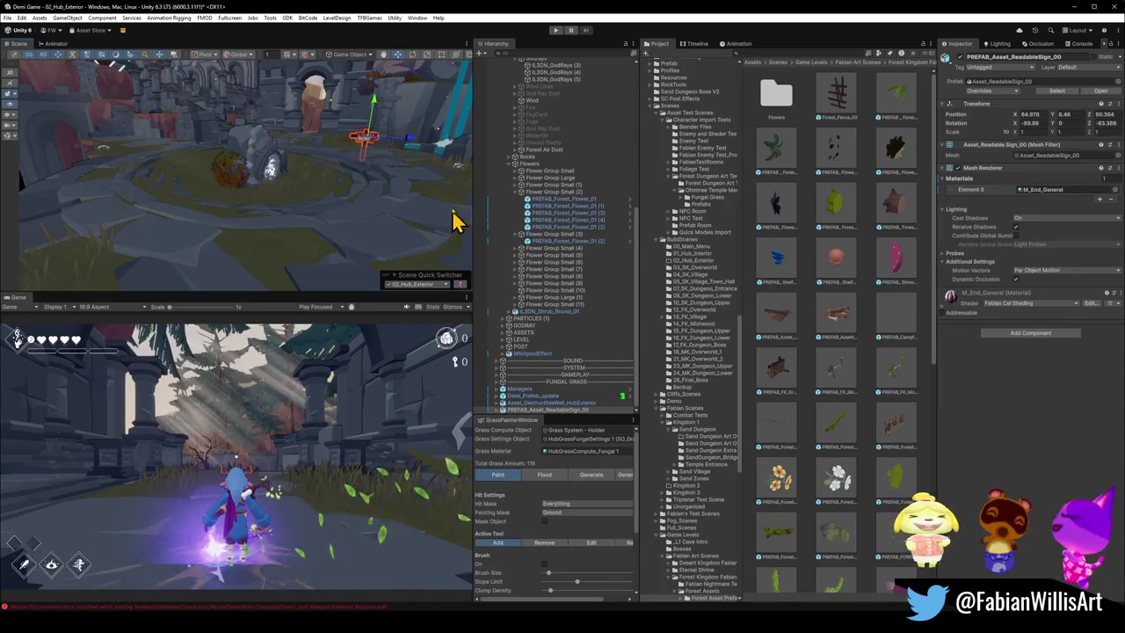
right_drag(277, 179, 234, 152)
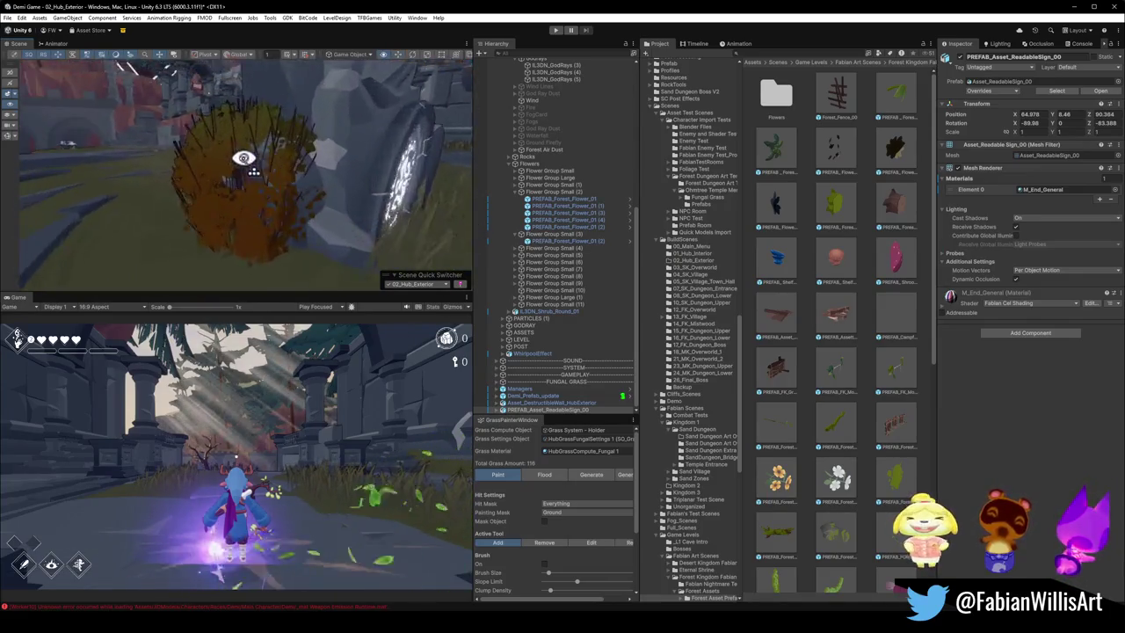
double_click(520, 226)
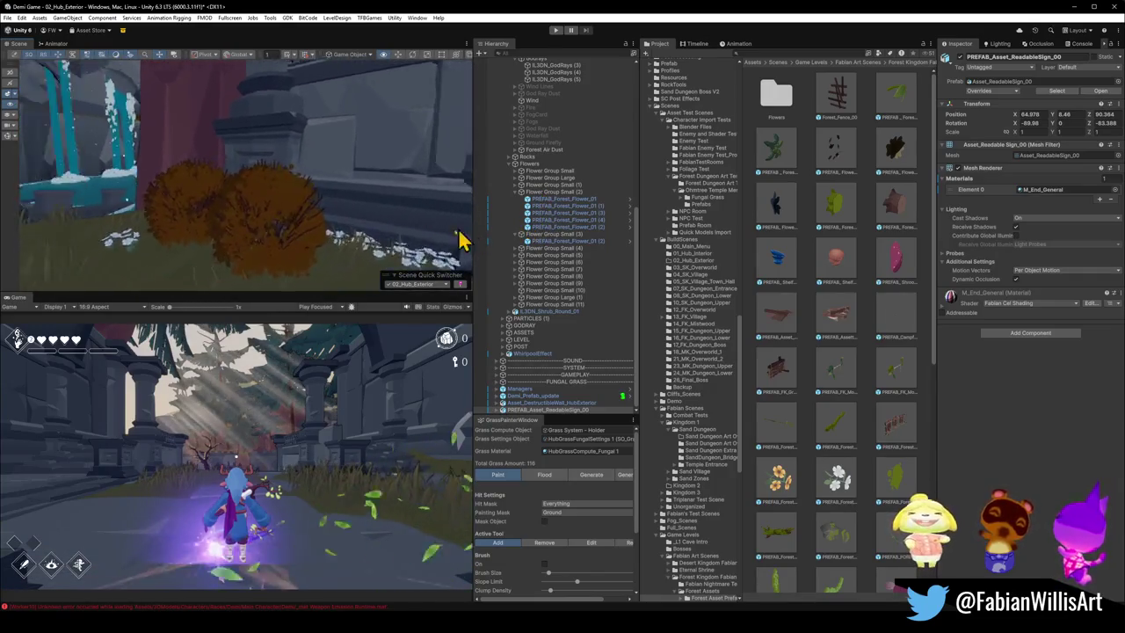
right_drag(469, 238, 254, 216)
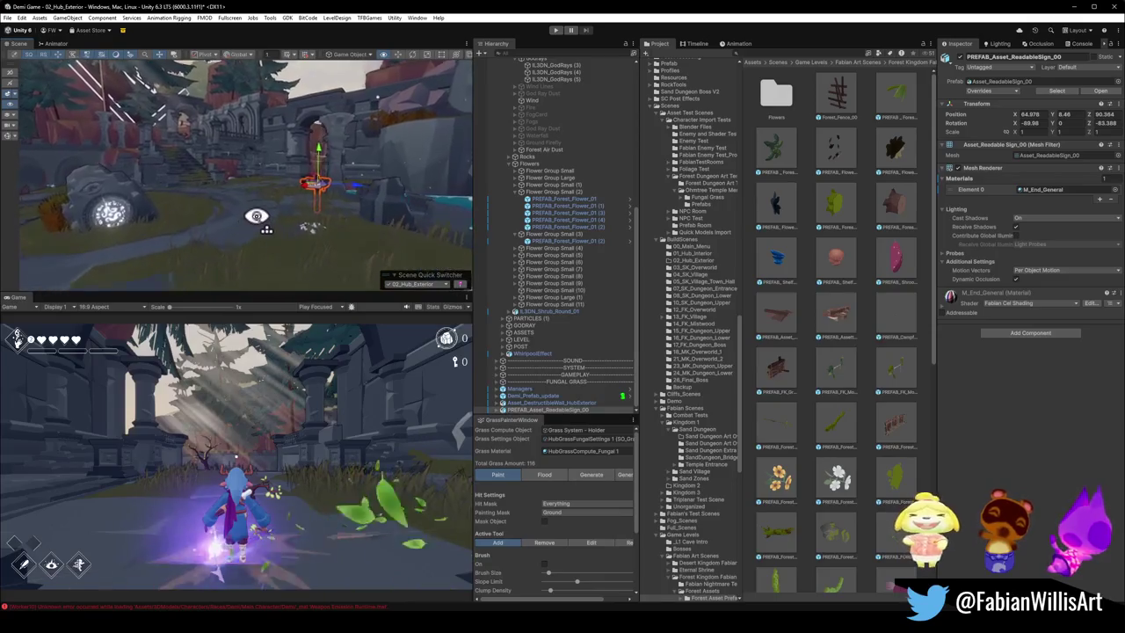
double_click(624, 240)
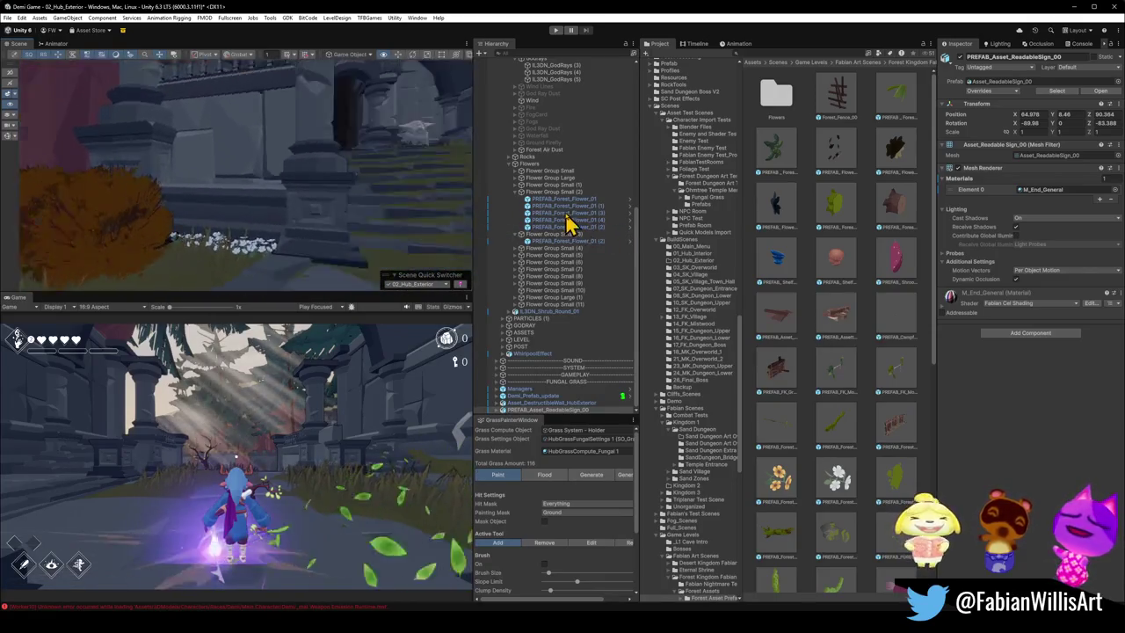
right_drag(439, 218, 276, 224)
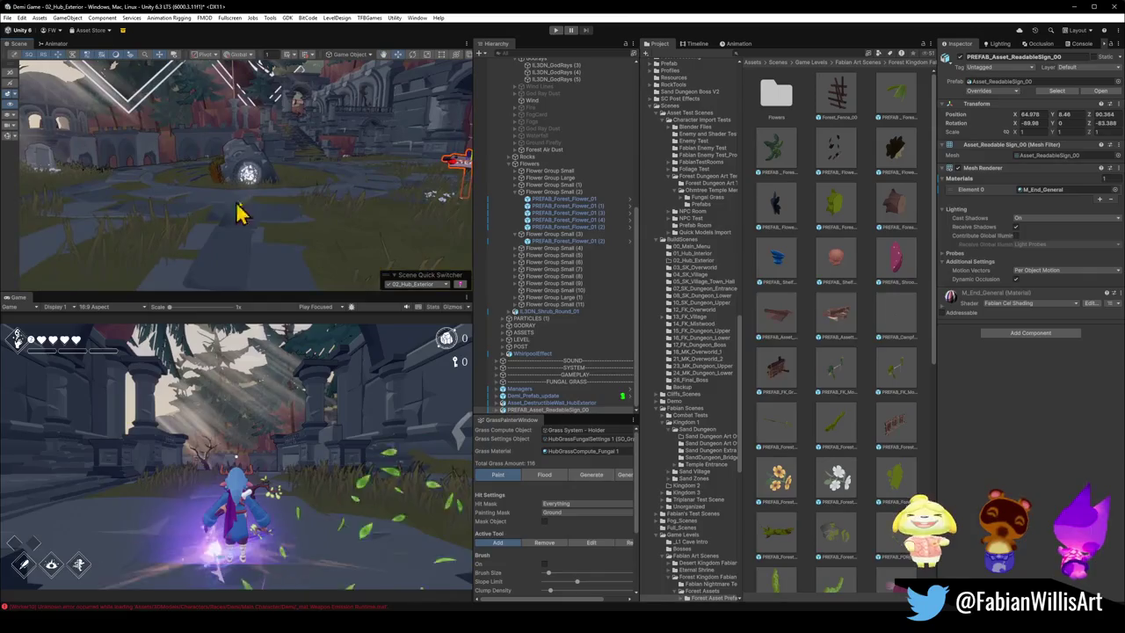
mouse_move(355, 188)
right_down()
mouse_move(351, 206)
mouse_move(247, 175)
mouse_move(425, 137)
right_up()
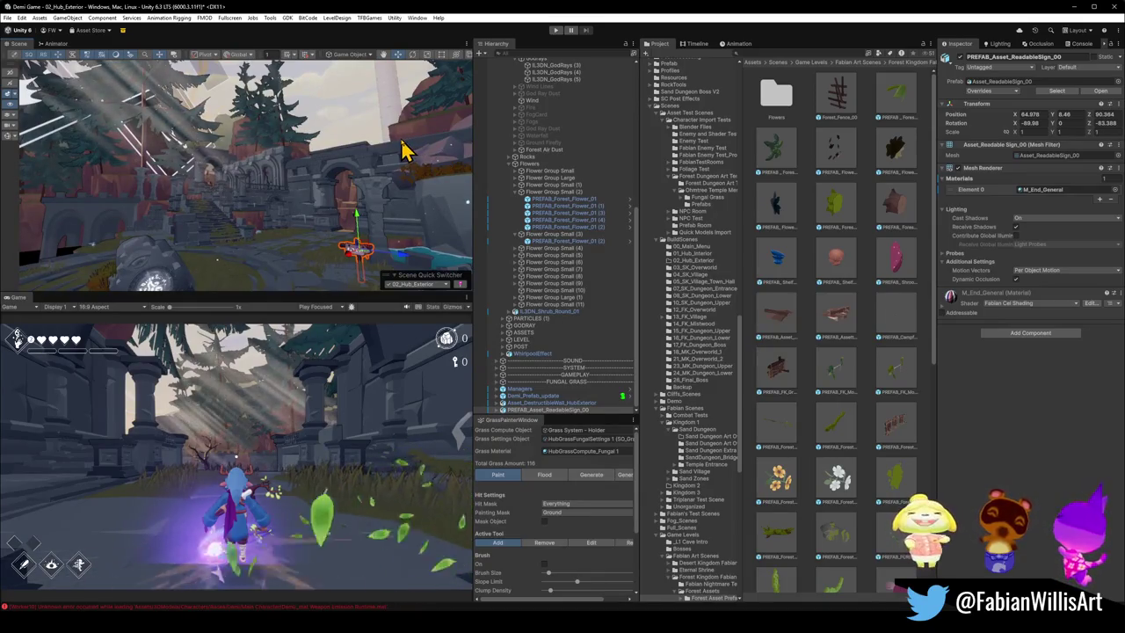
right_drag(396, 151, 389, 196)
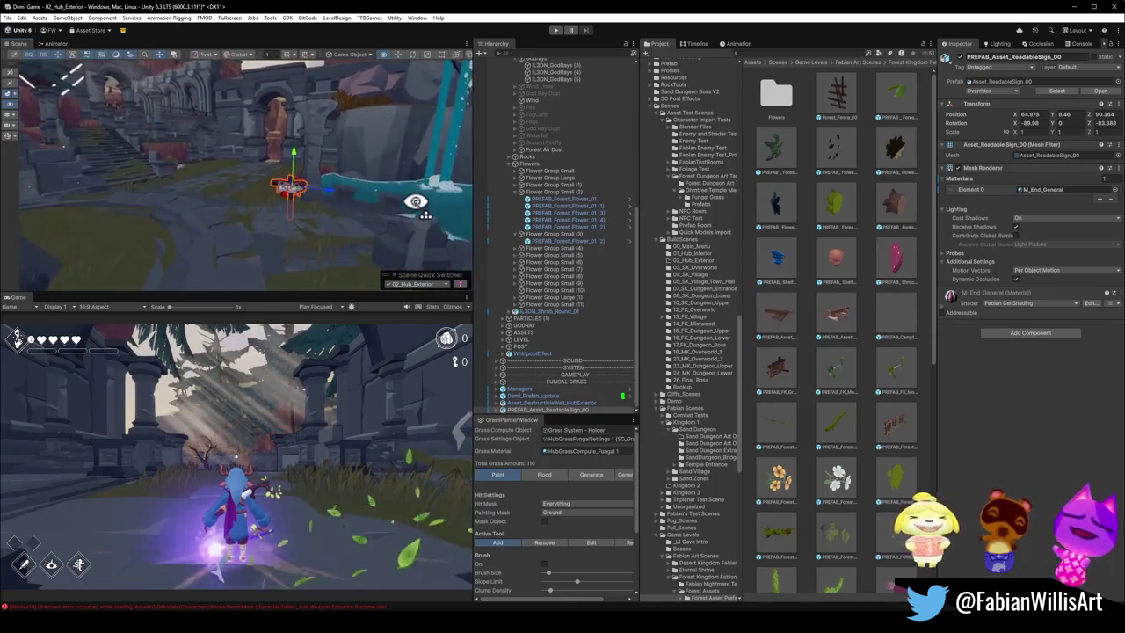
right_drag(389, 196, 454, 208)
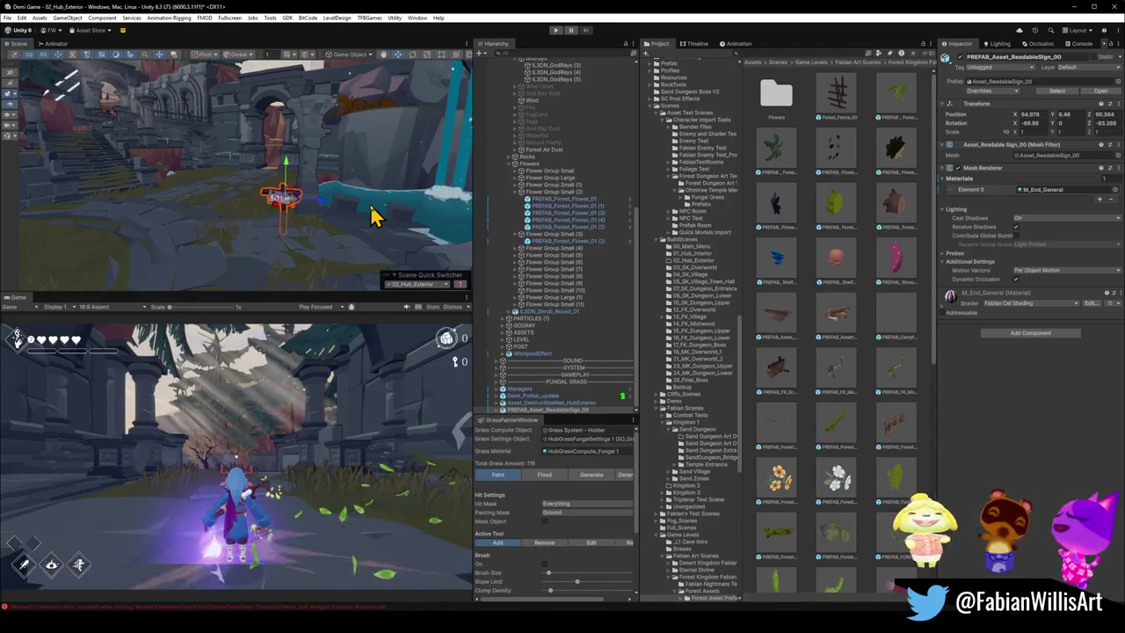
mouse_move(372, 217)
right_down()
mouse_move(297, 213)
mouse_move(309, 216)
right_up()
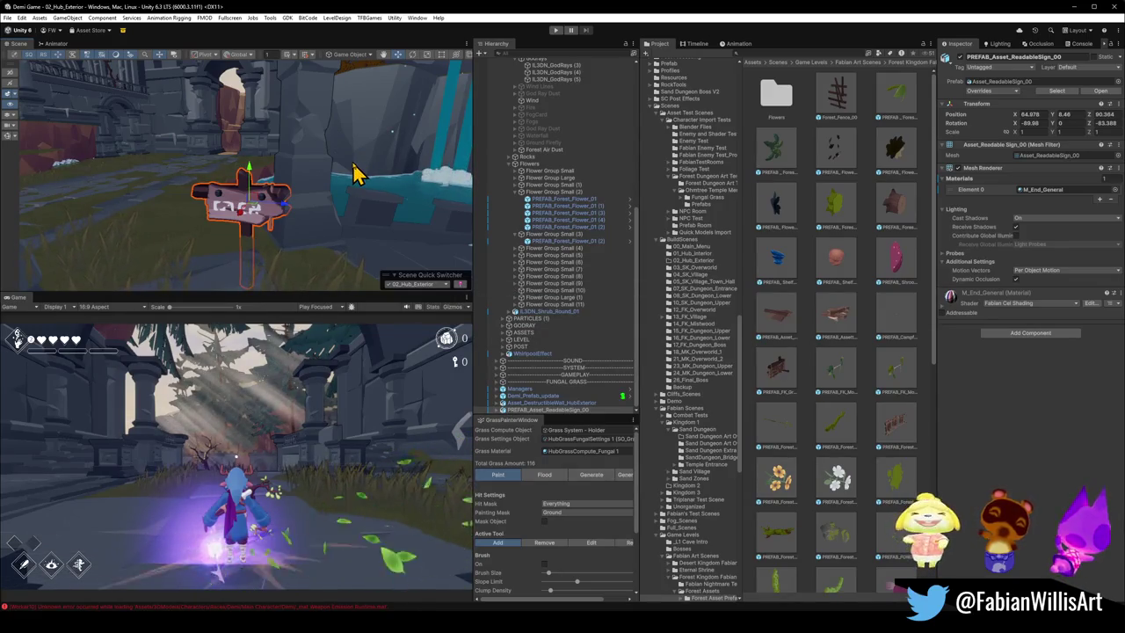
right_drag(307, 185, 307, 213)
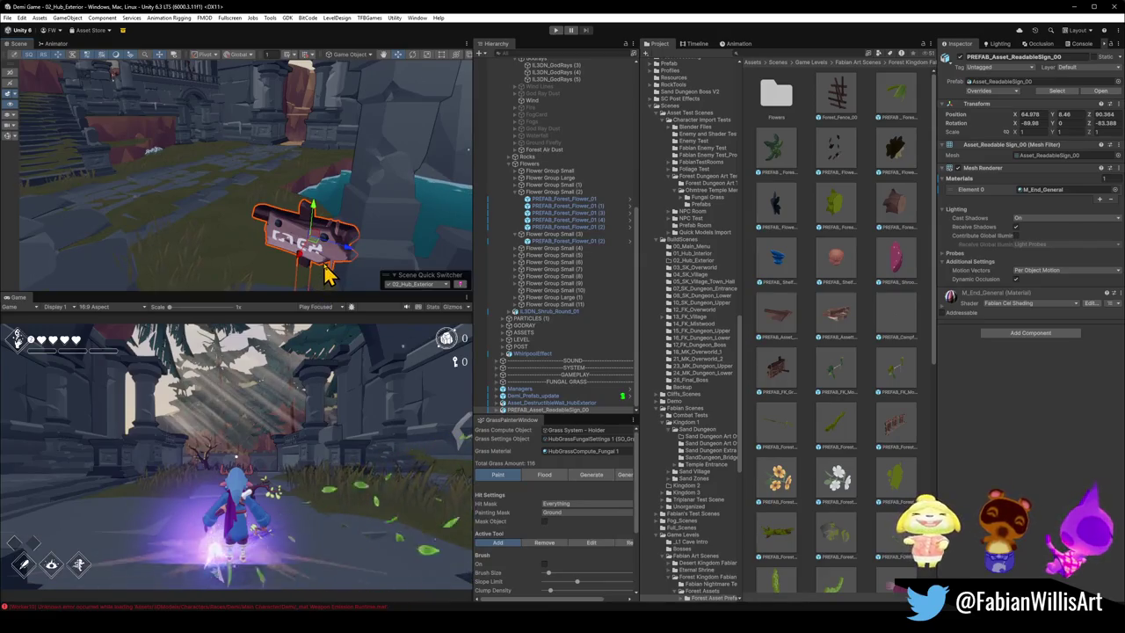
Step: Group the readable sign under a new empty parent named ReadableSigns and expand it
click(528, 403)
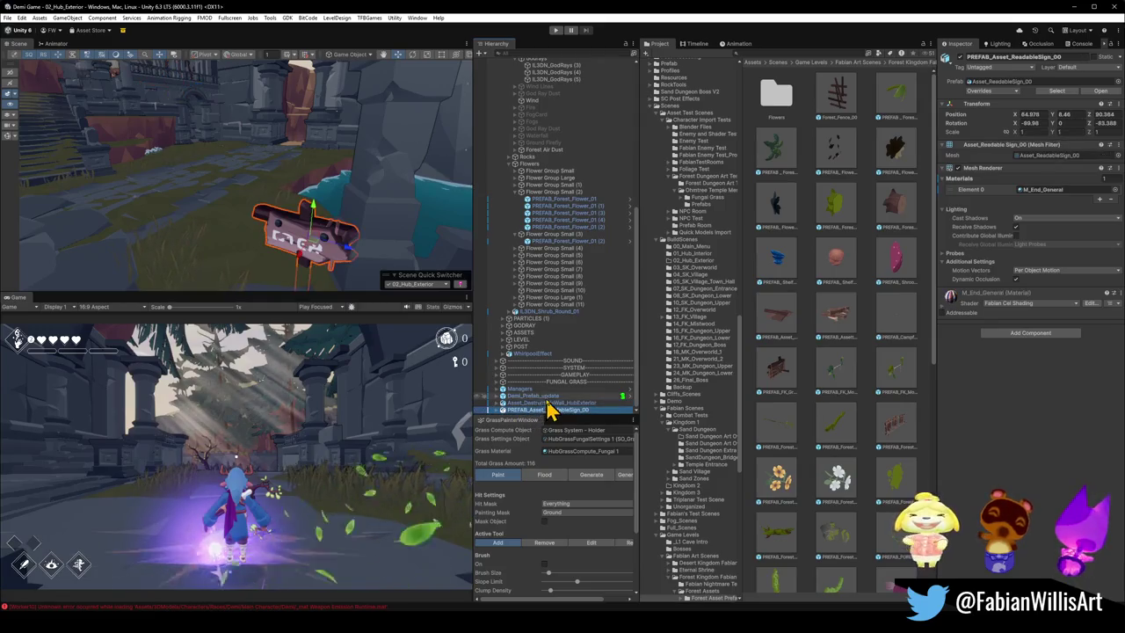
key(ctrl+shift+n)
text(ReadableSigns)
key(Return)
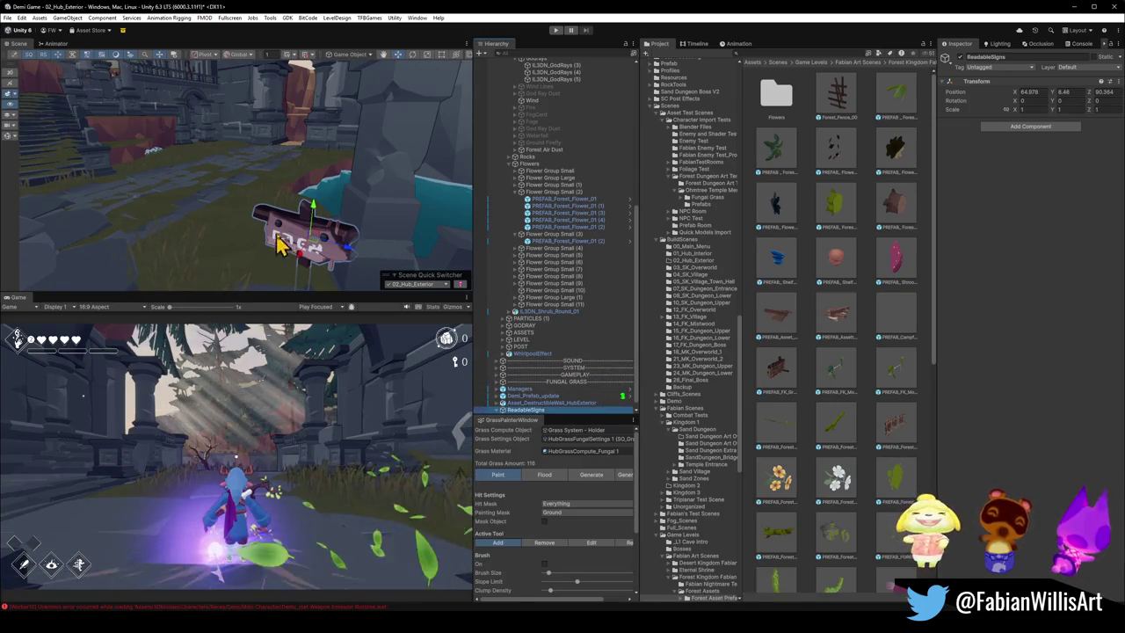
click(496, 410)
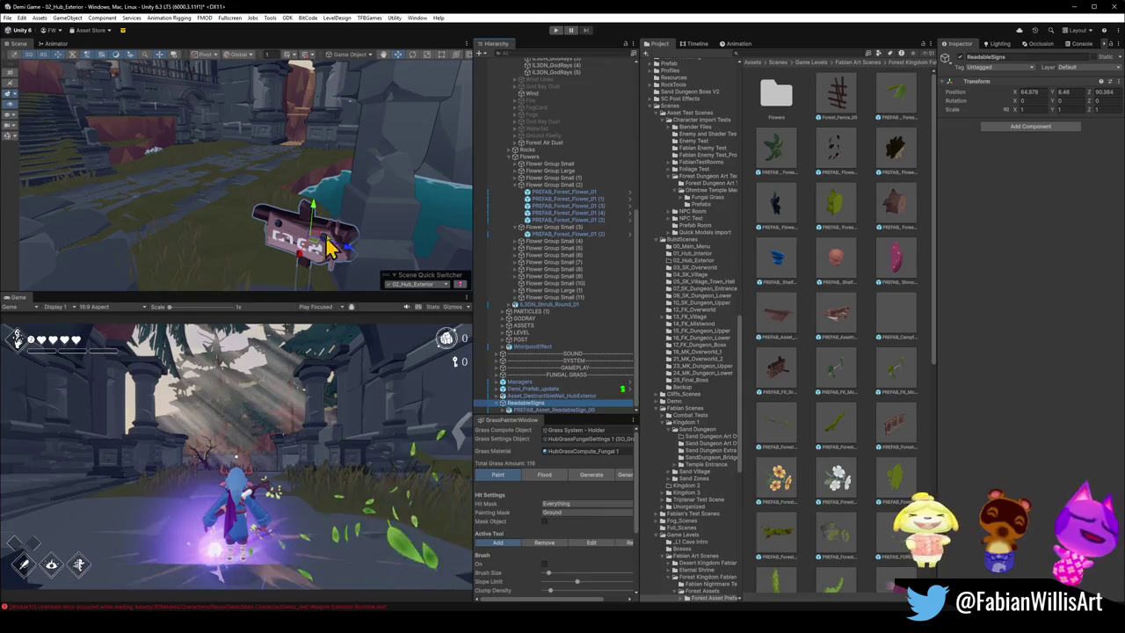
mouse_move(361, 235)
right_down()
mouse_move(252, 191)
mouse_move(246, 201)
right_up()
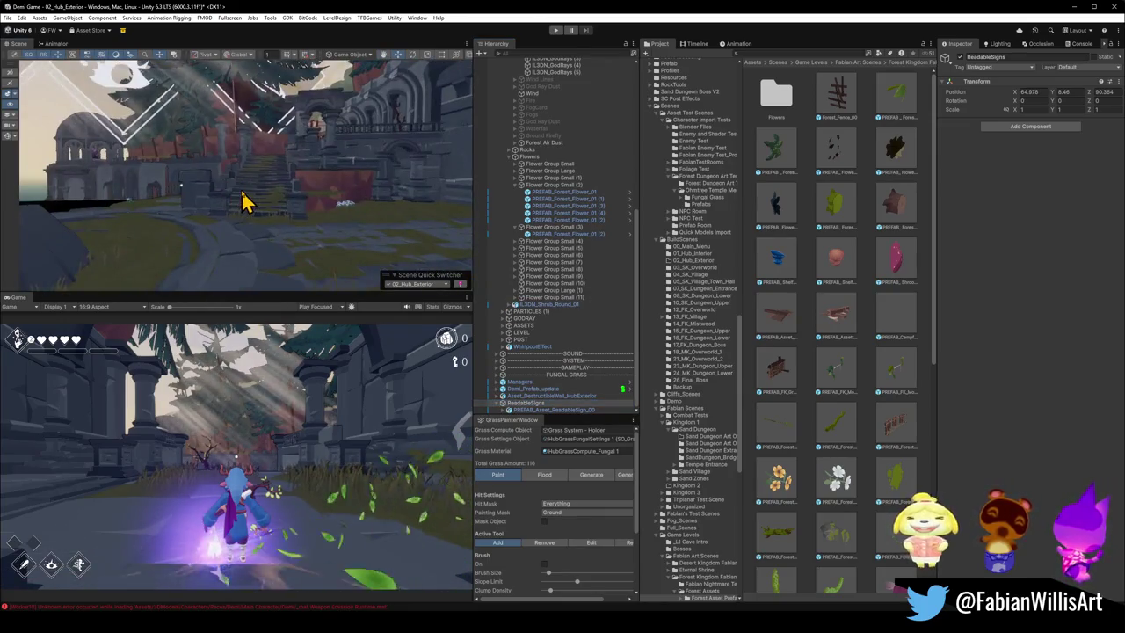
Step: Check the scene list without switching, then search the Project for 'anima'
click(442, 286)
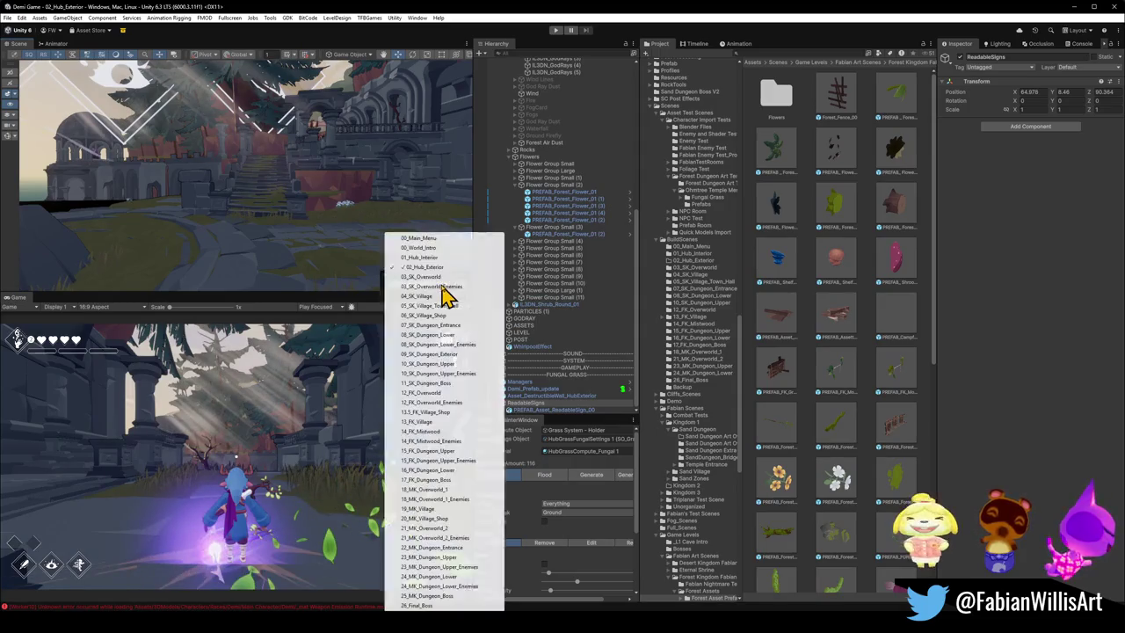
click(444, 280)
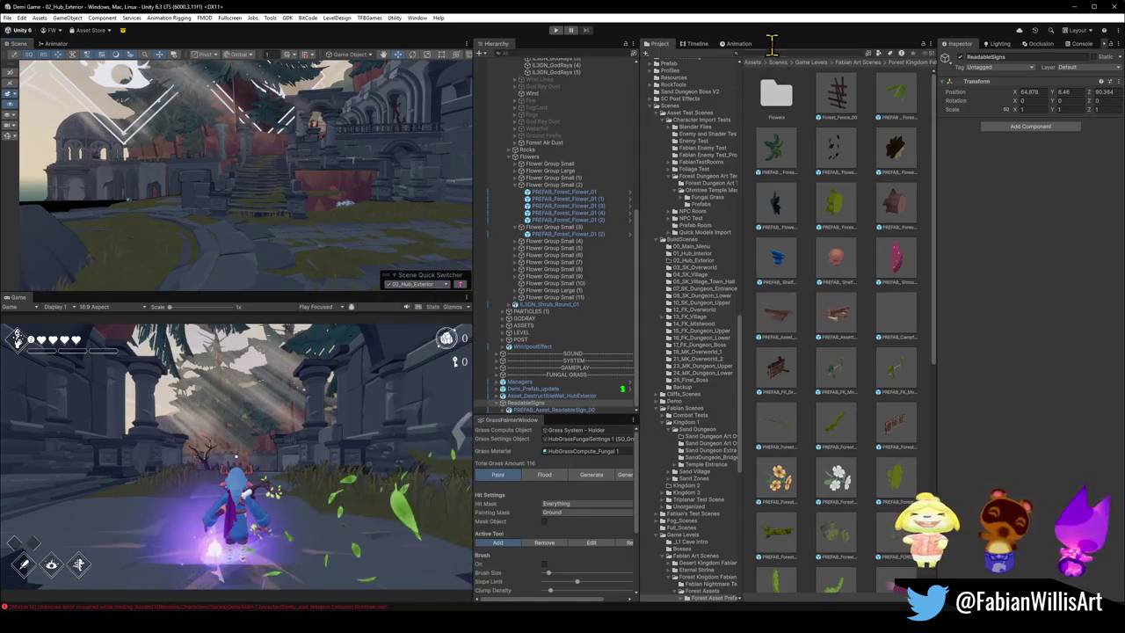
click(778, 54)
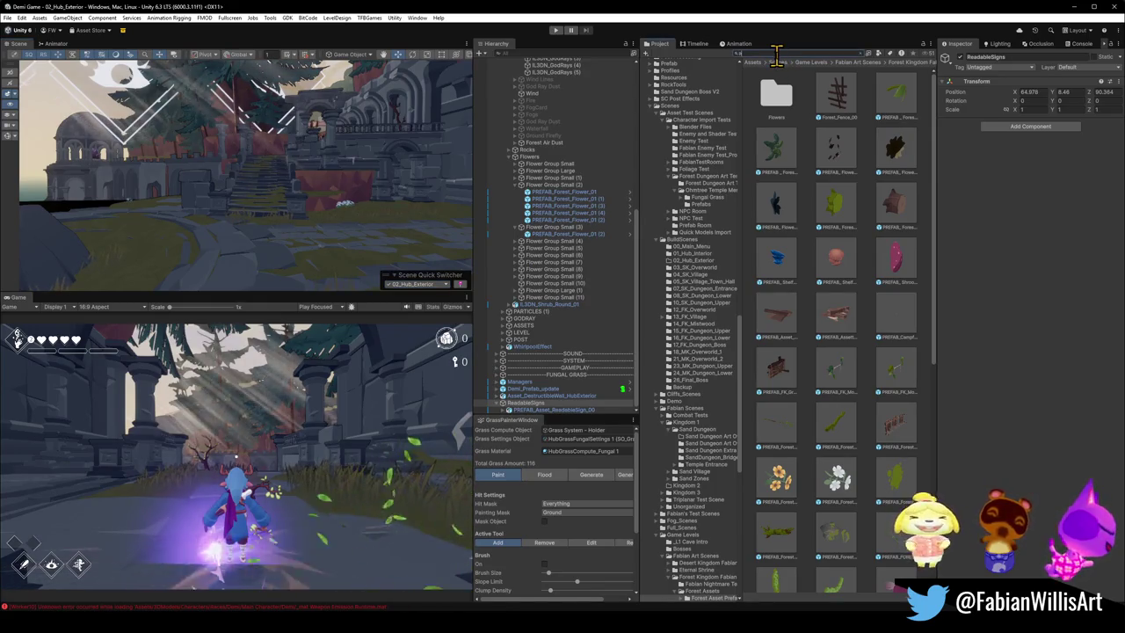
text(anima)
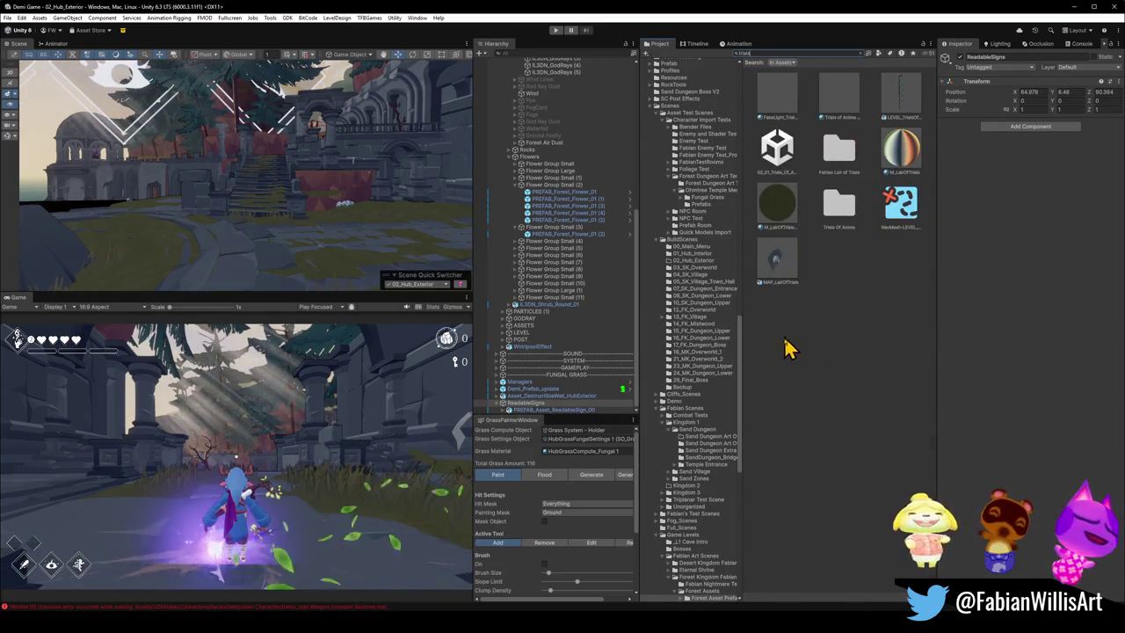
Step: Open the 02_01_Trials_Of_Anima scene from the search results
double_click(791, 154)
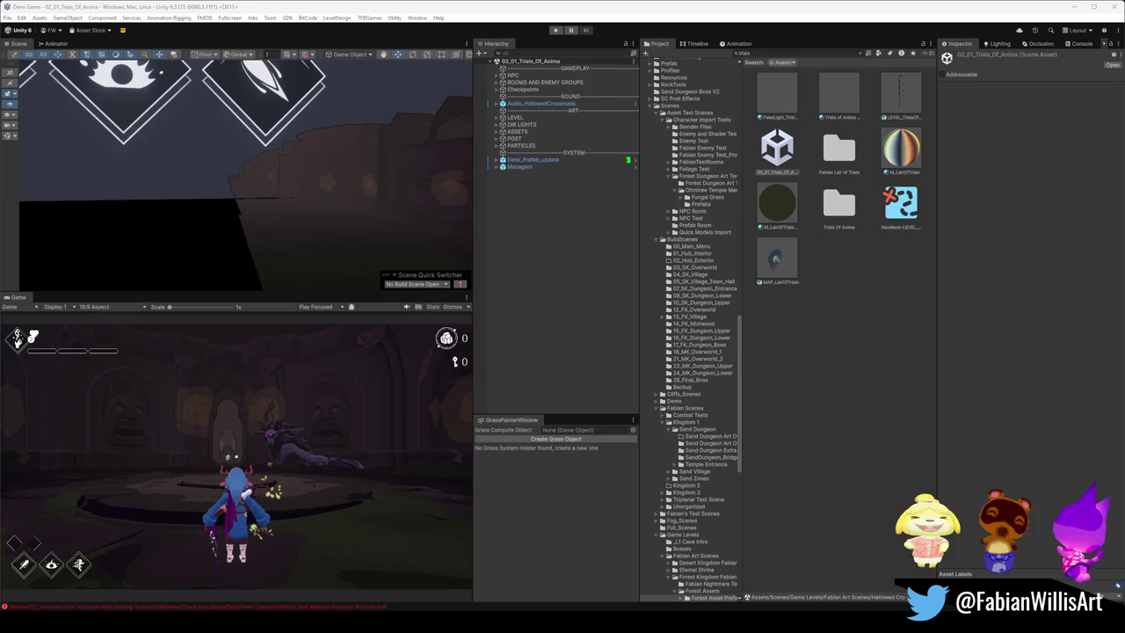
Step: Deselect everything in Unity and bring GitHub Desktop forward to list the changed files
click(791, 413)
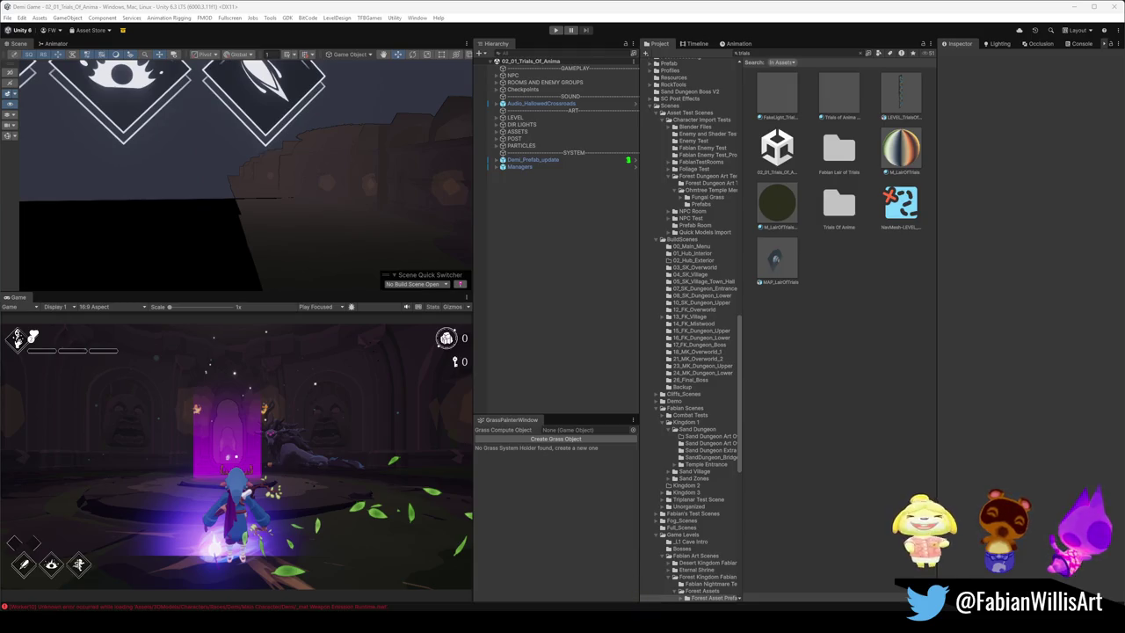
click(645, 608)
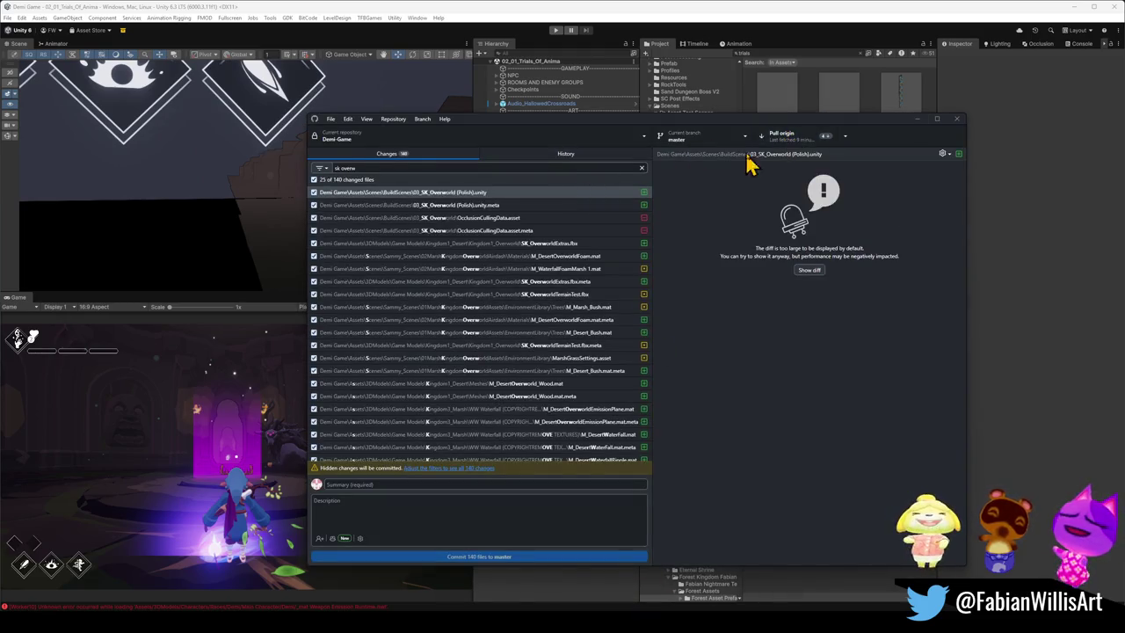
Step: Pull origin and review the Demi Game commit history before returning to Unity
click(777, 140)
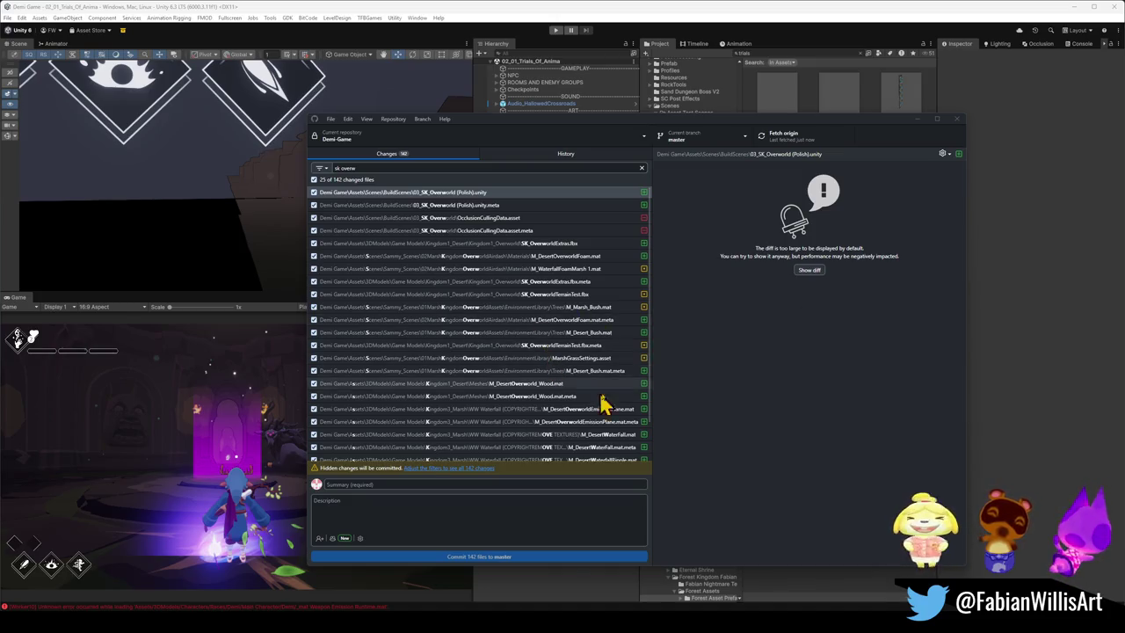
click(558, 155)
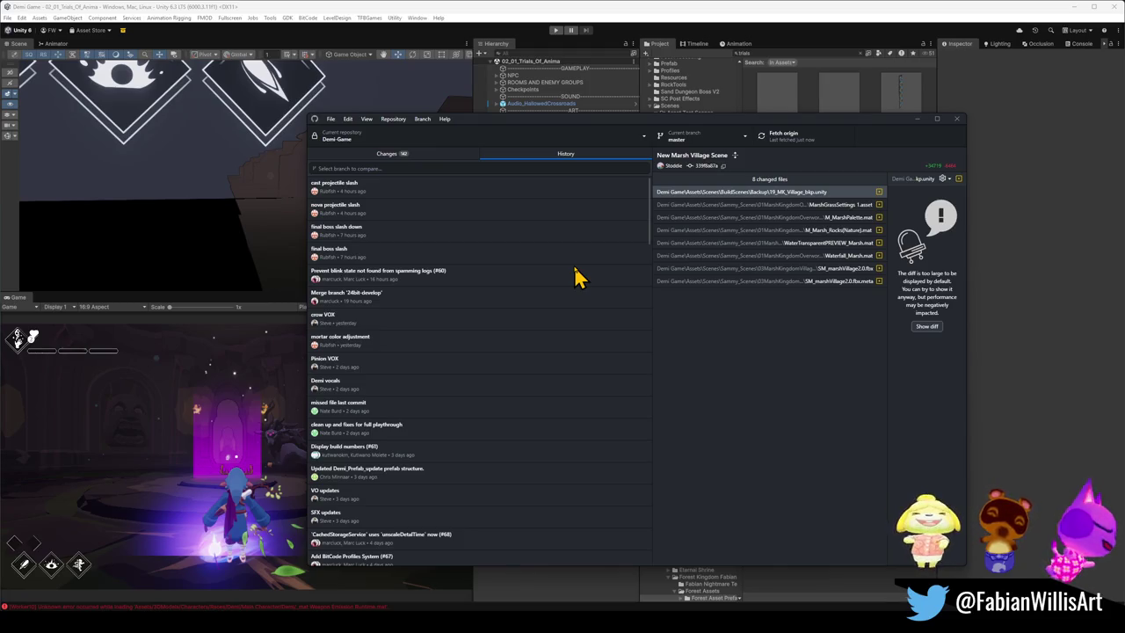
click(1061, 304)
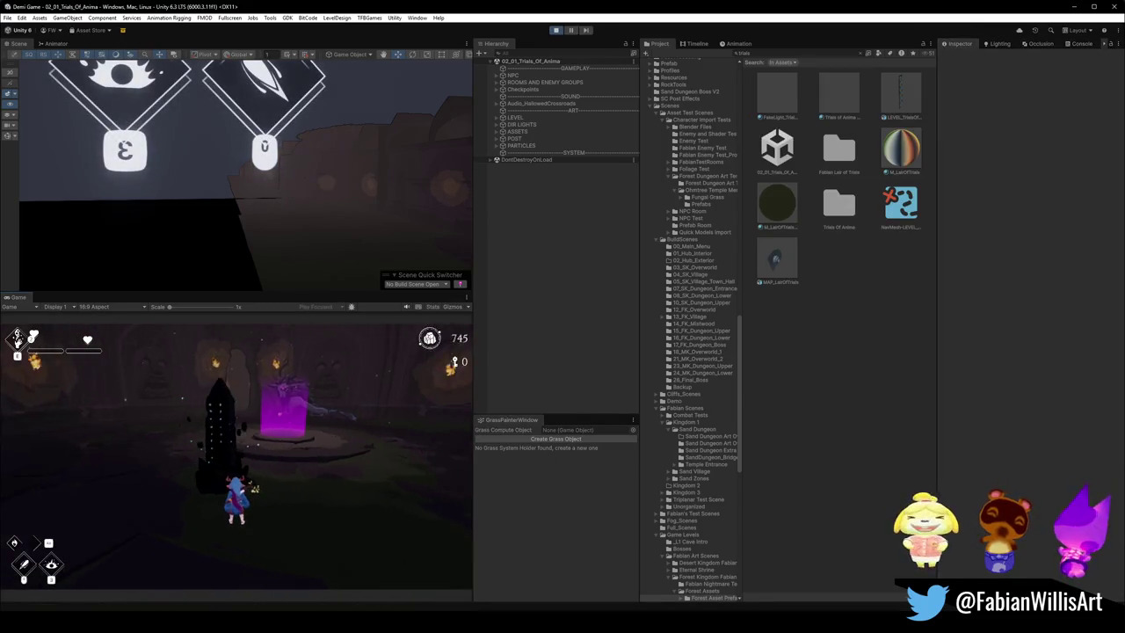
Step: Maximize the Game view with F10 and run Demi past the portal to the rune stone
key(F10)
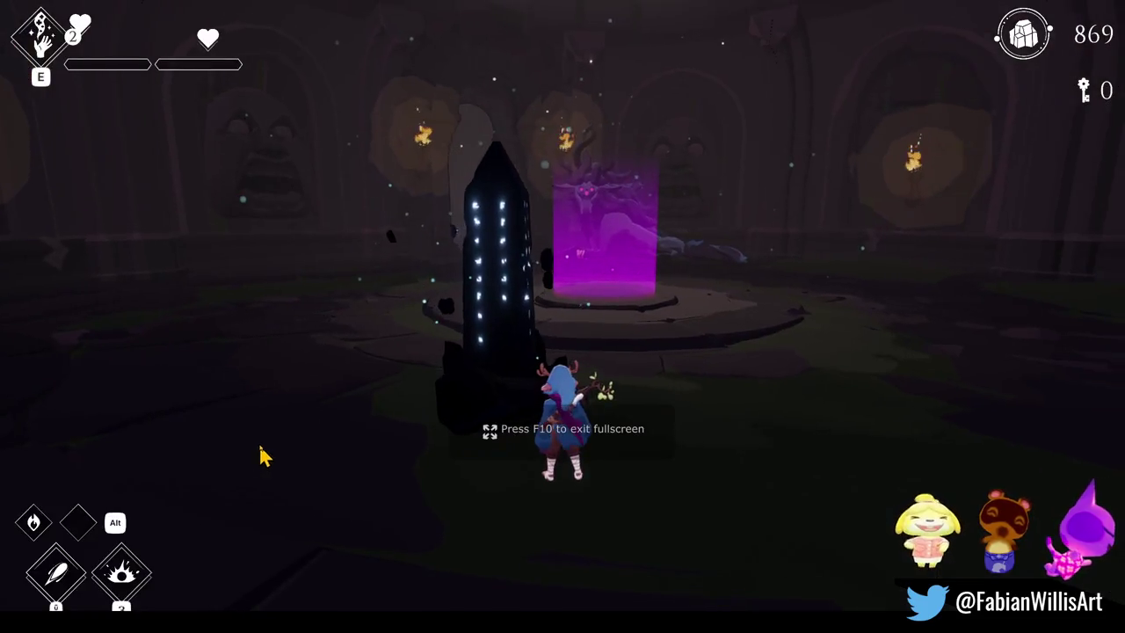
key(w)
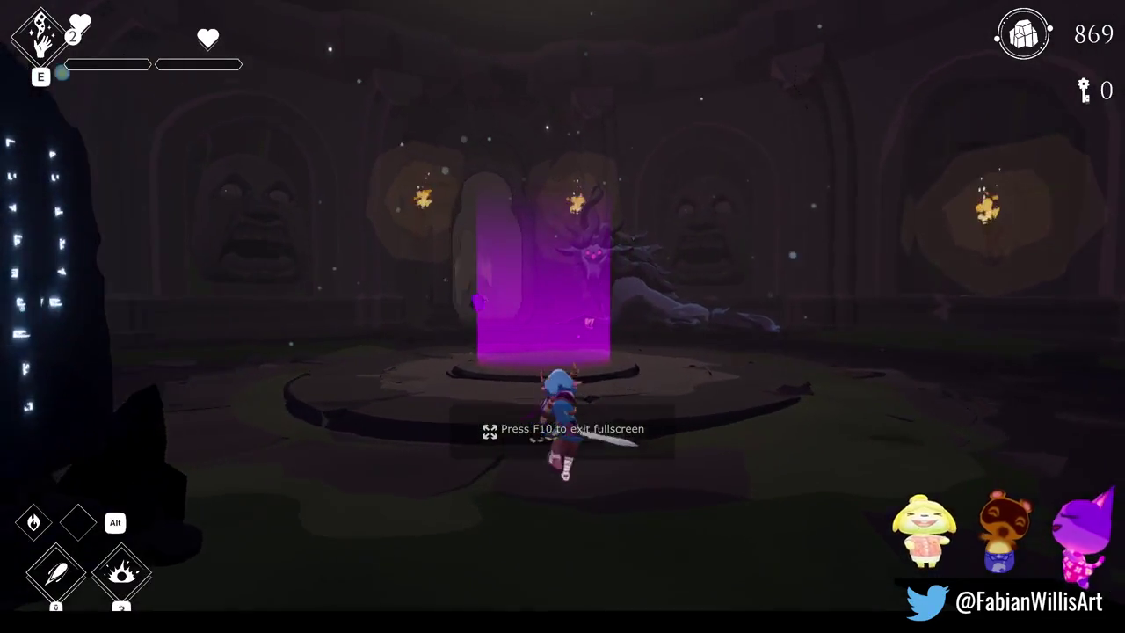
click(565, 327)
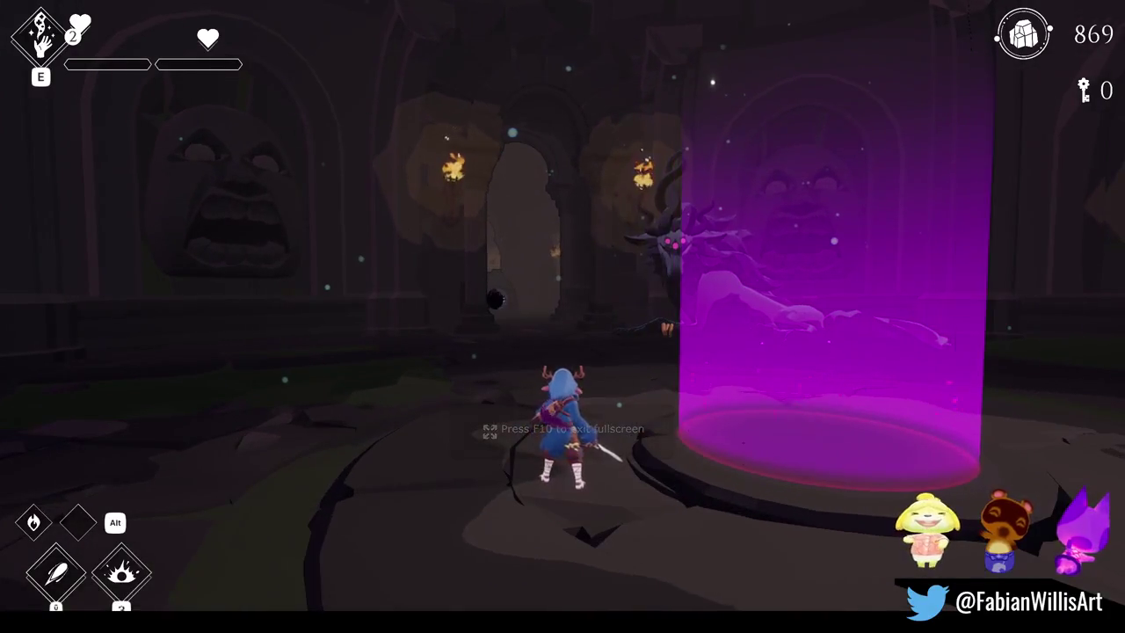
key(w)
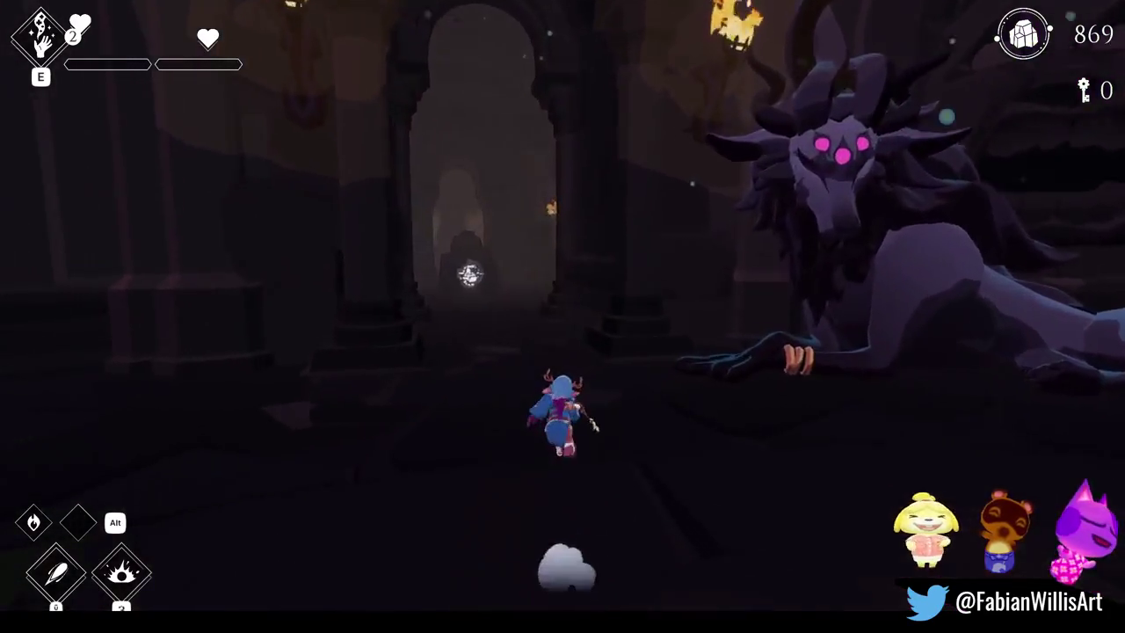
key(w)
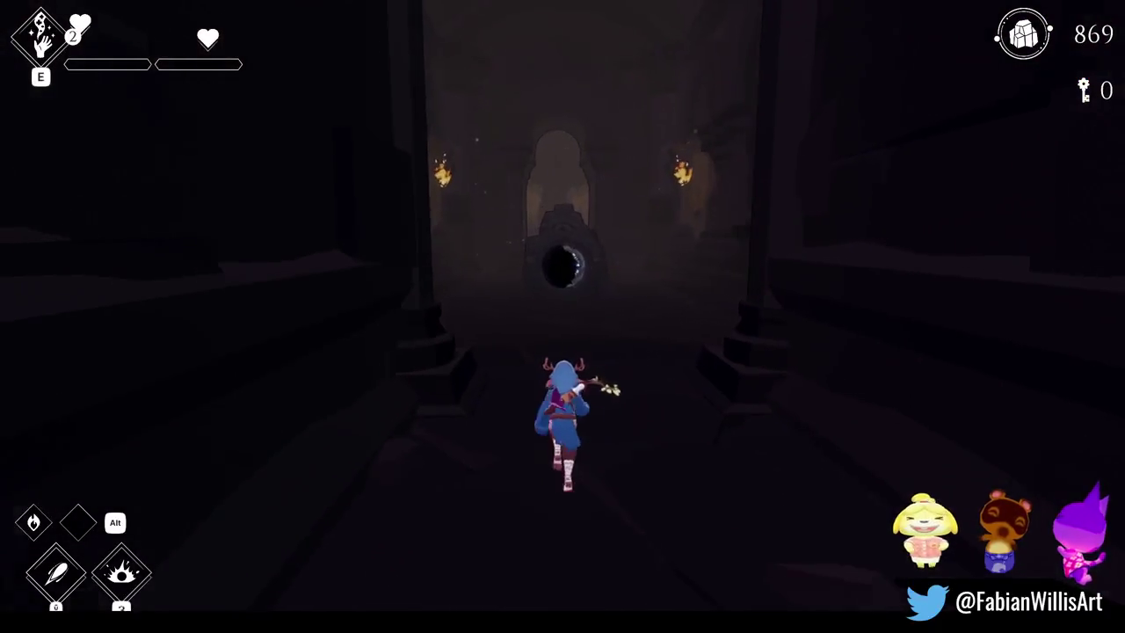
key(w)
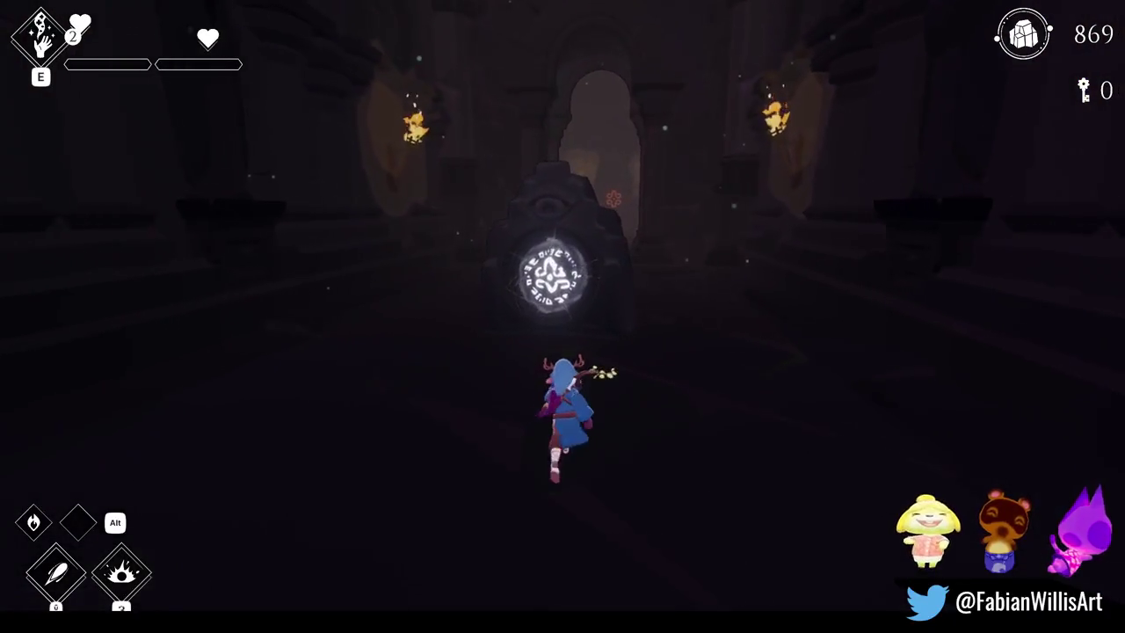
key(w)
key(d)
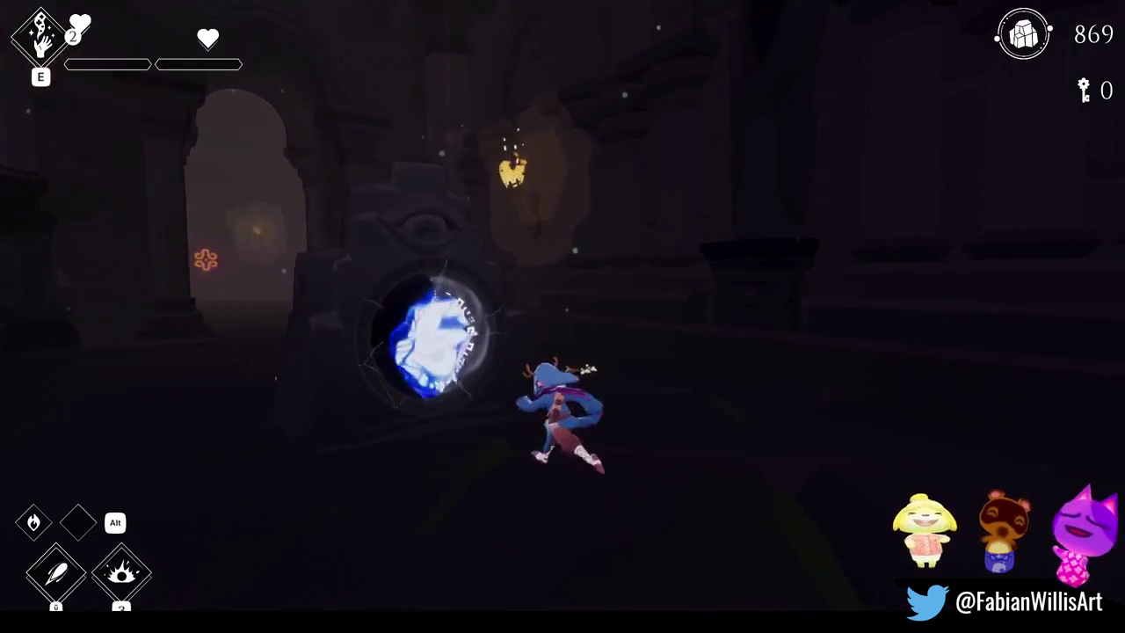
key(w)
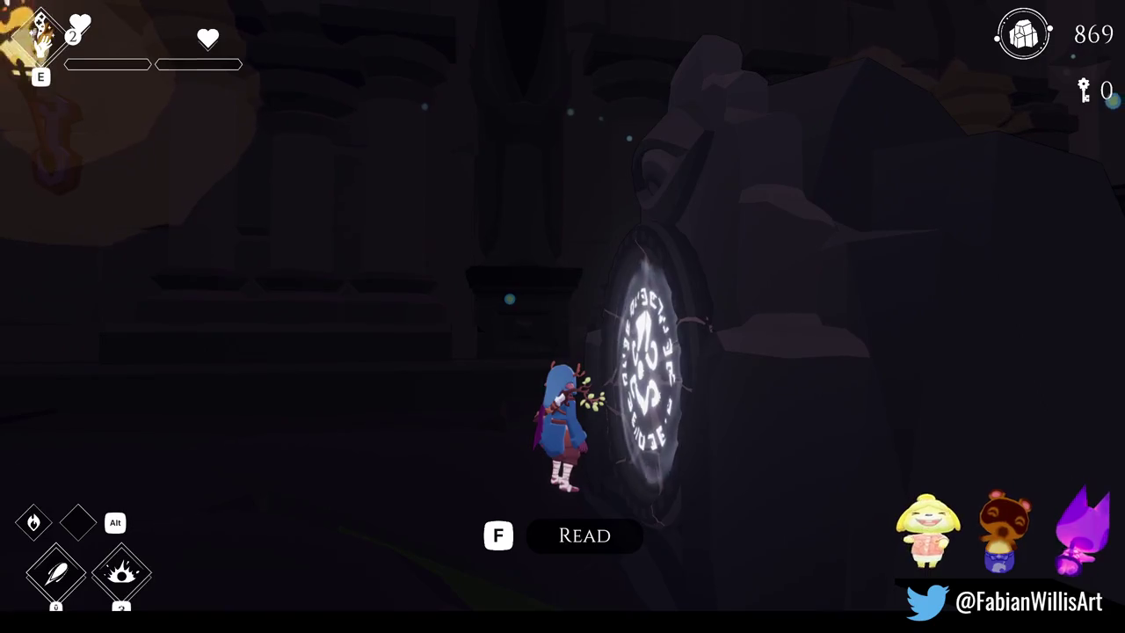
Step: Read the rune tablet inscription, then leap onto the horned beast and test sword slashes
key(f)
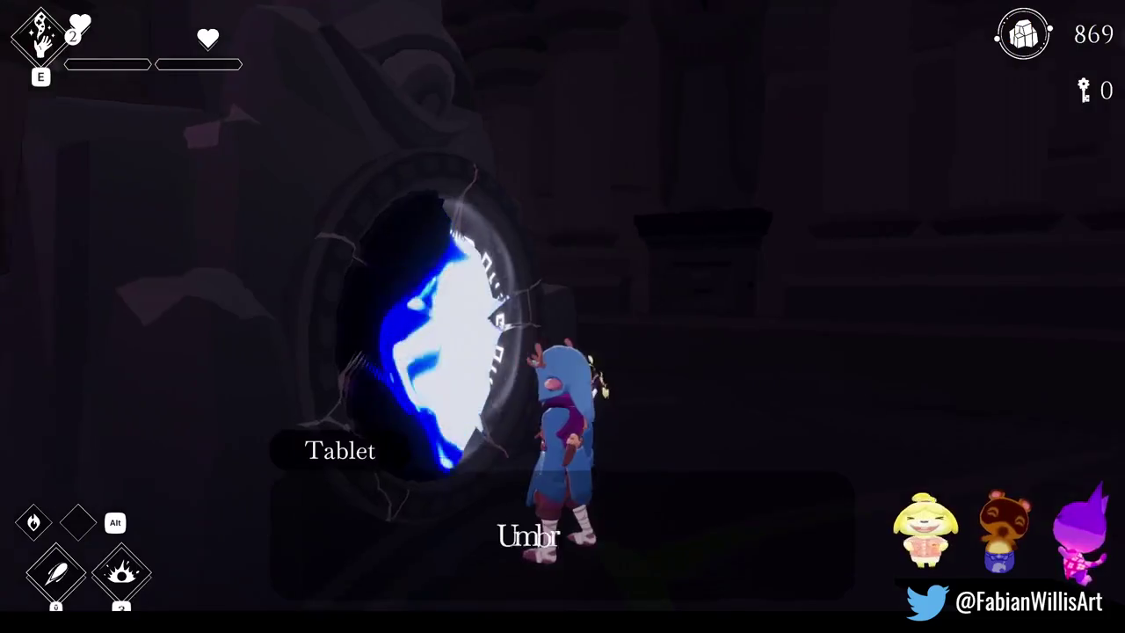
key(d)
key(space)
key(w)
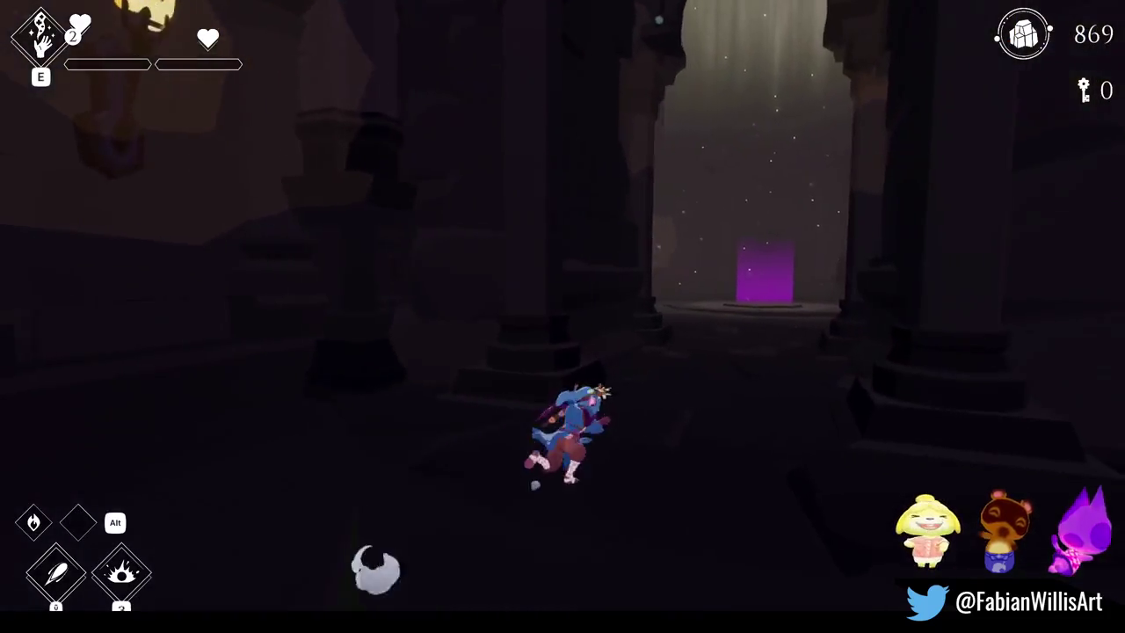
key(a)
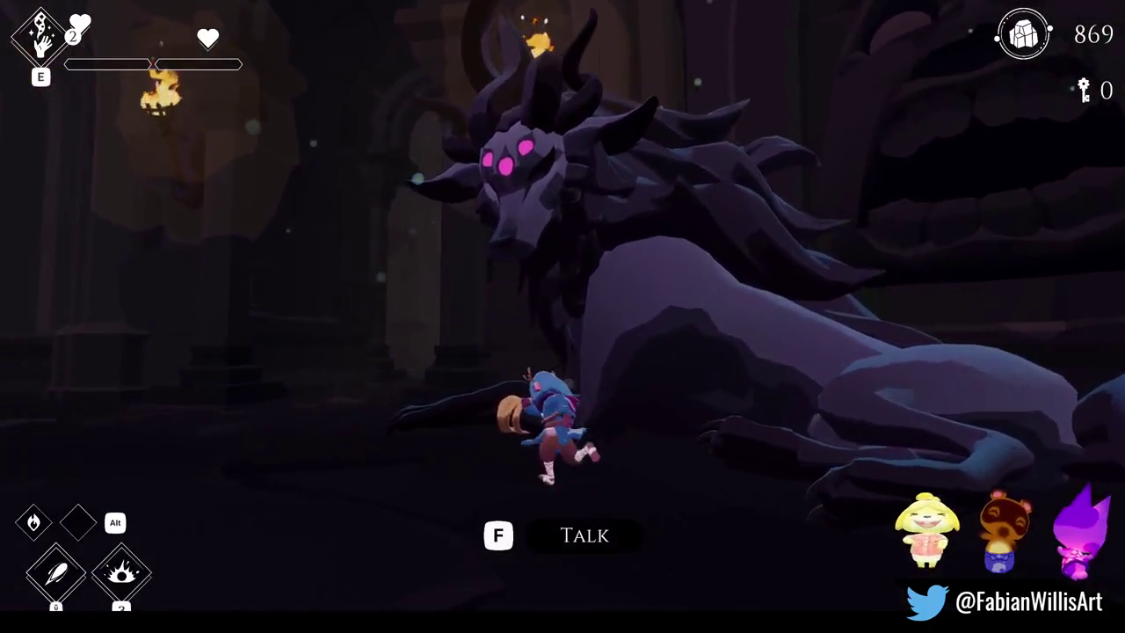
key(space)
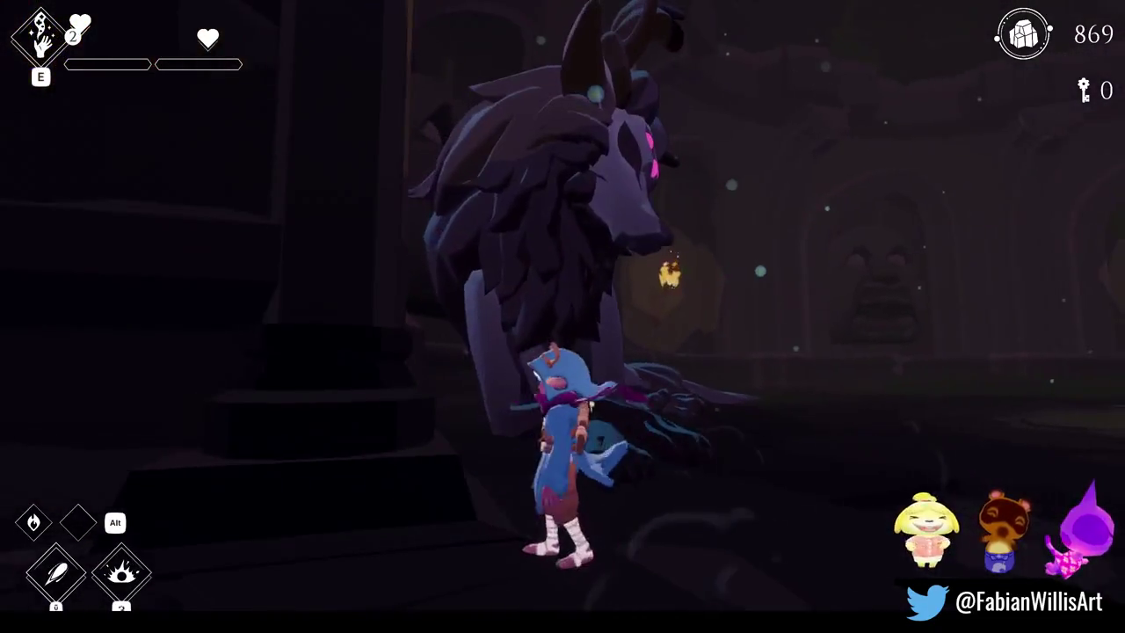
key(d)
key(j)
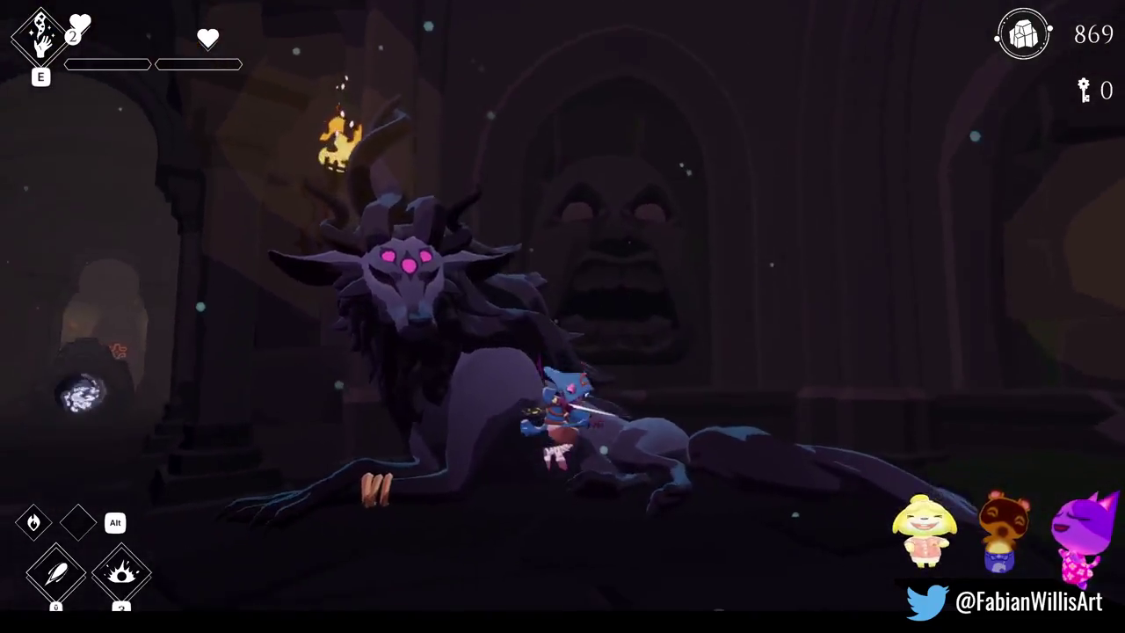
key(j)
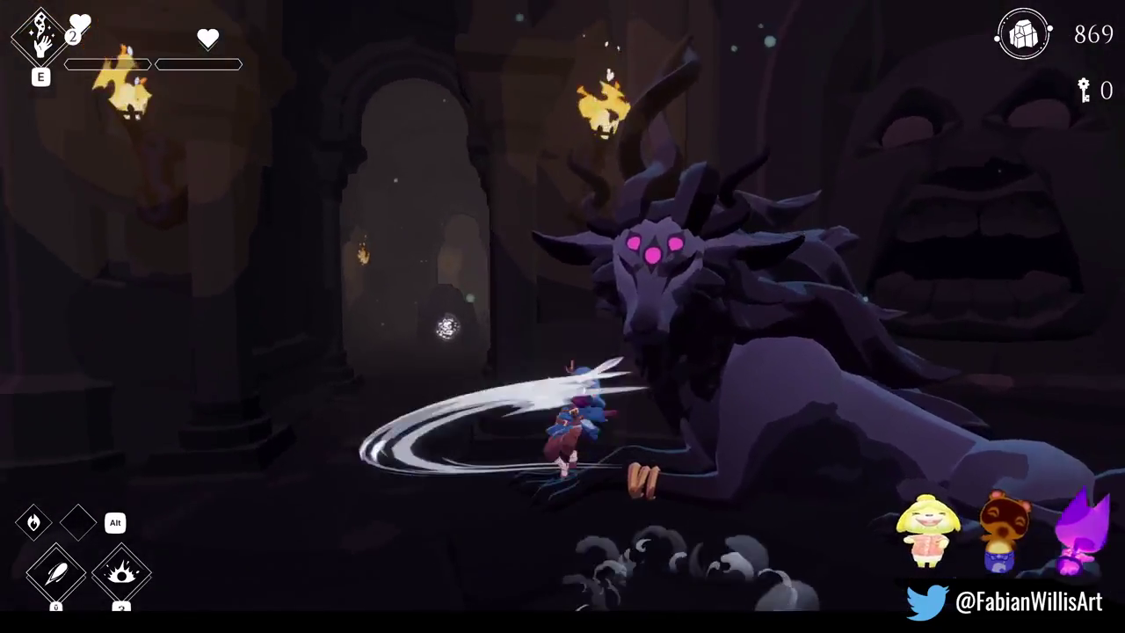
key(j)
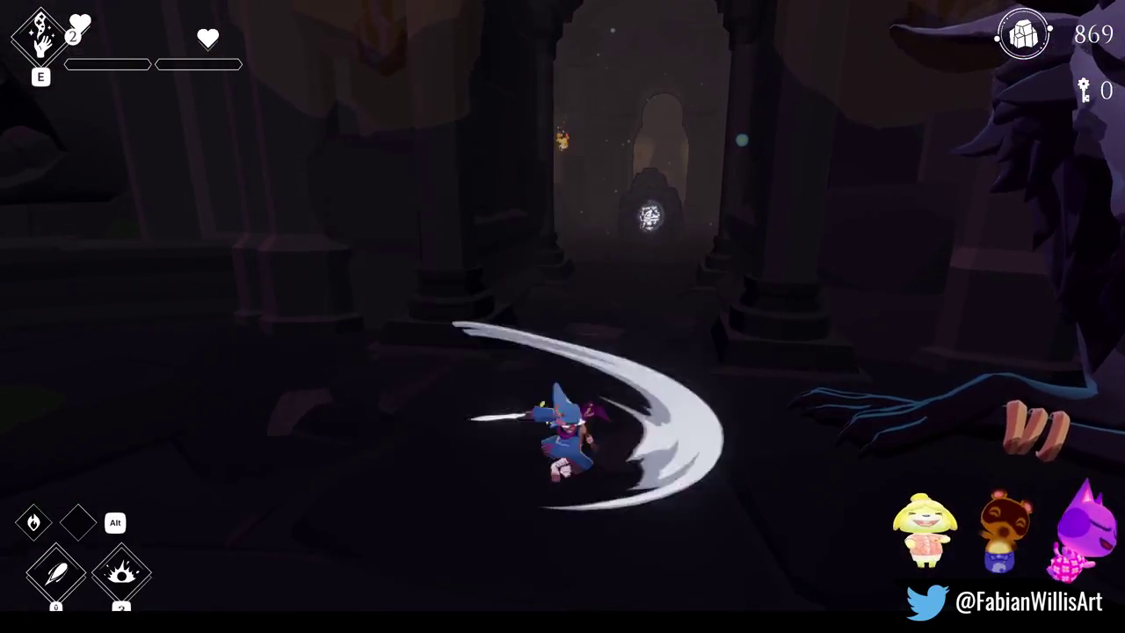
key(j)
key(j)
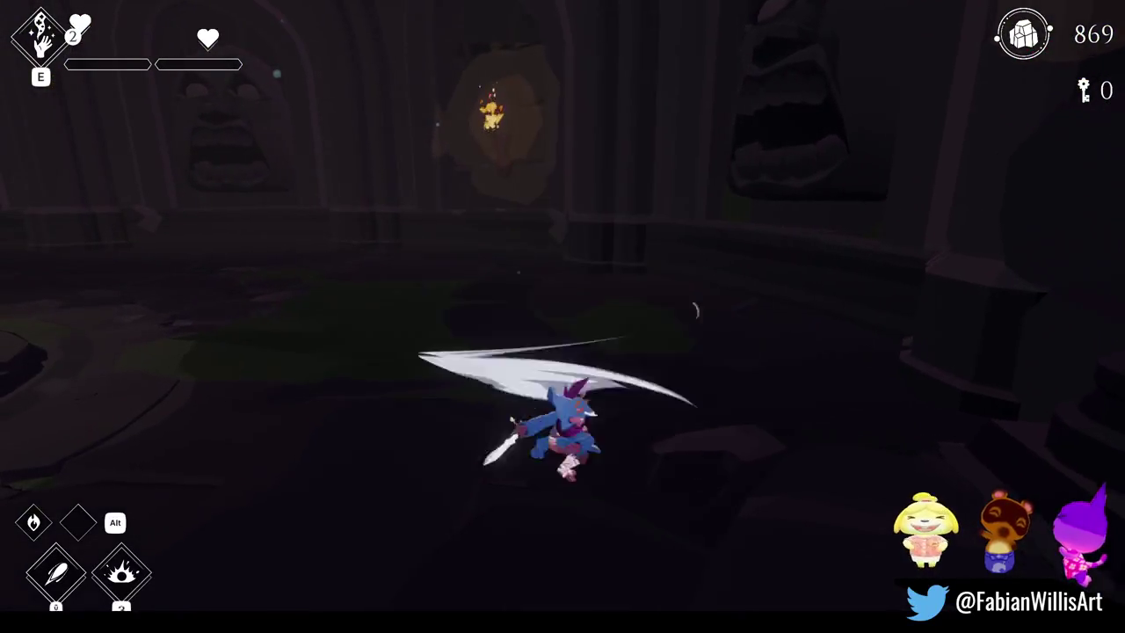
key(j)
key(j)
key(j)
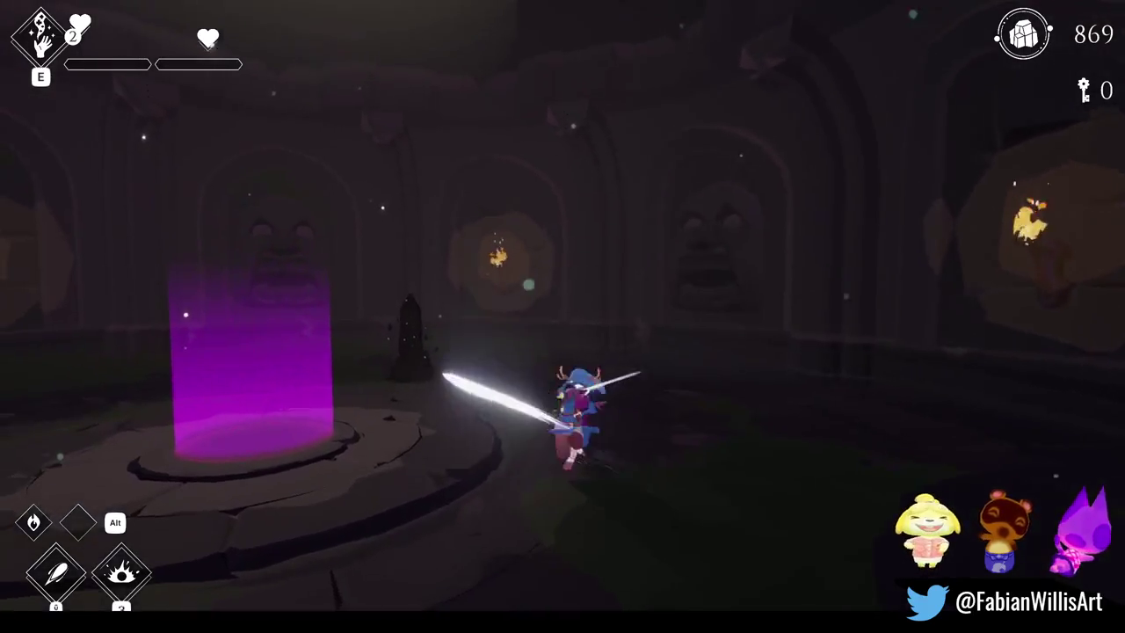
key(j)
key(j)
key(j)
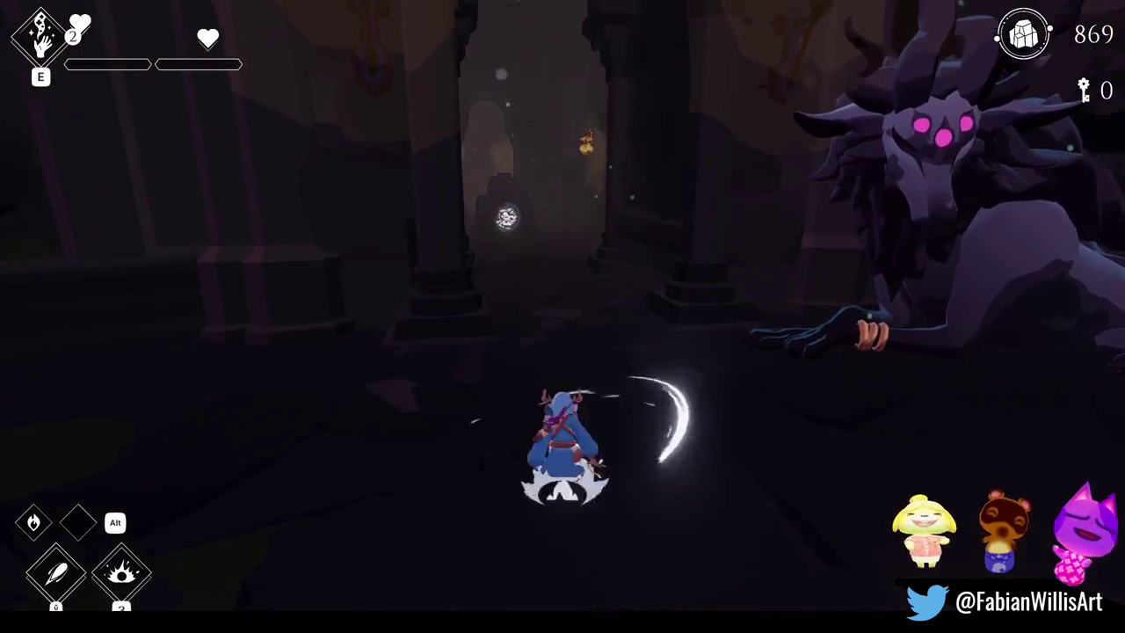
key(j)
key(j)
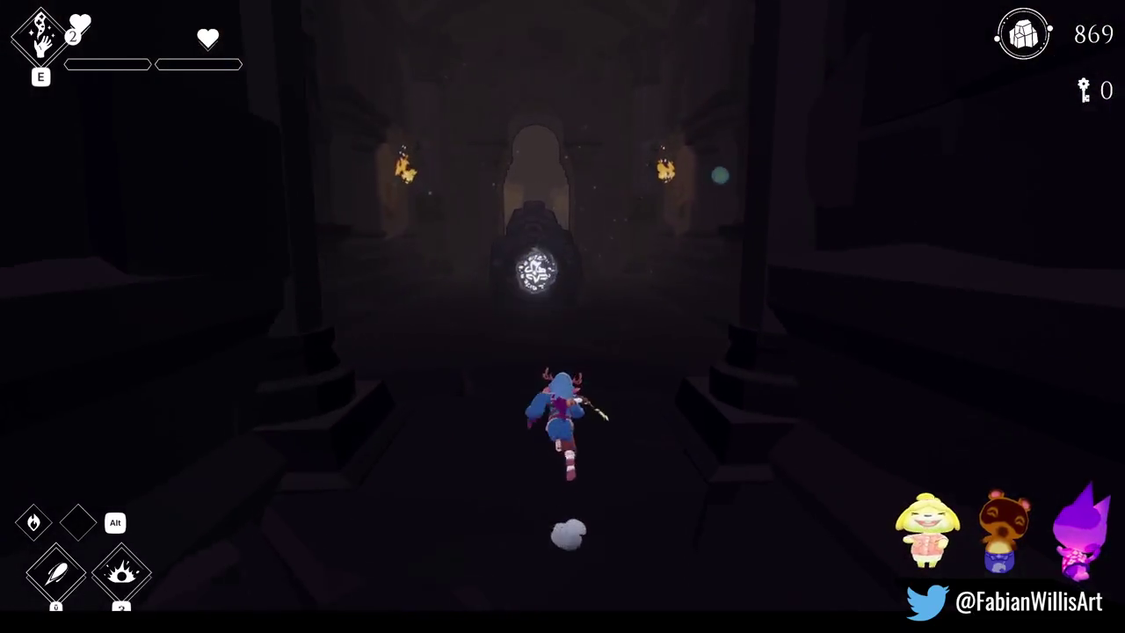
Step: Dash through the corridors into the shrine hall and slash its enemies to collect currency
key(w)
key(space)
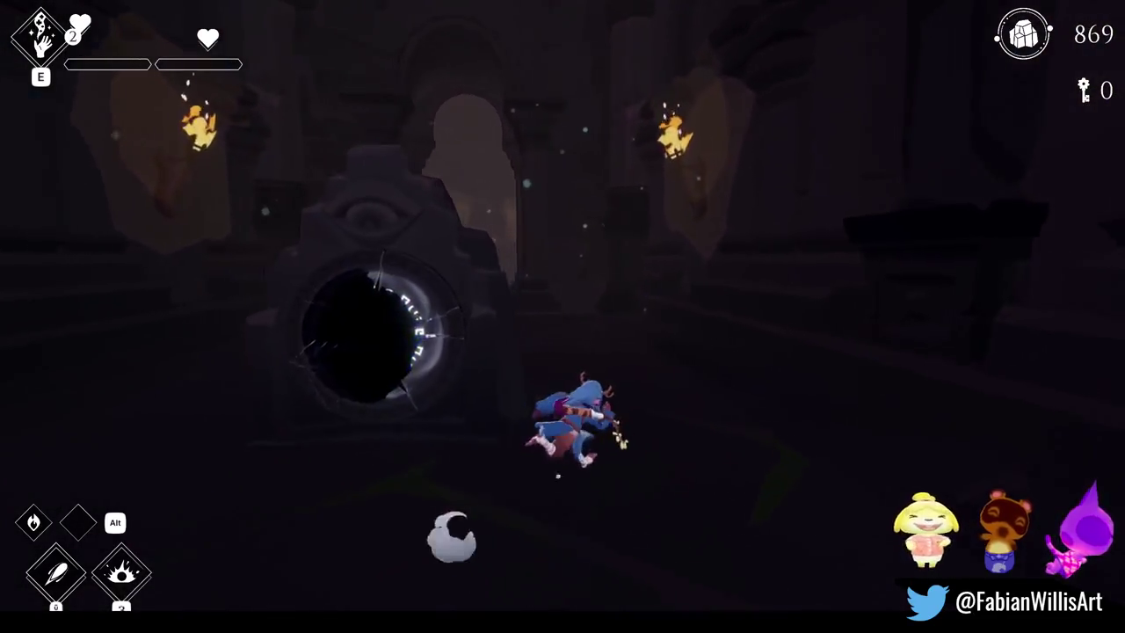
key(space)
key(w)
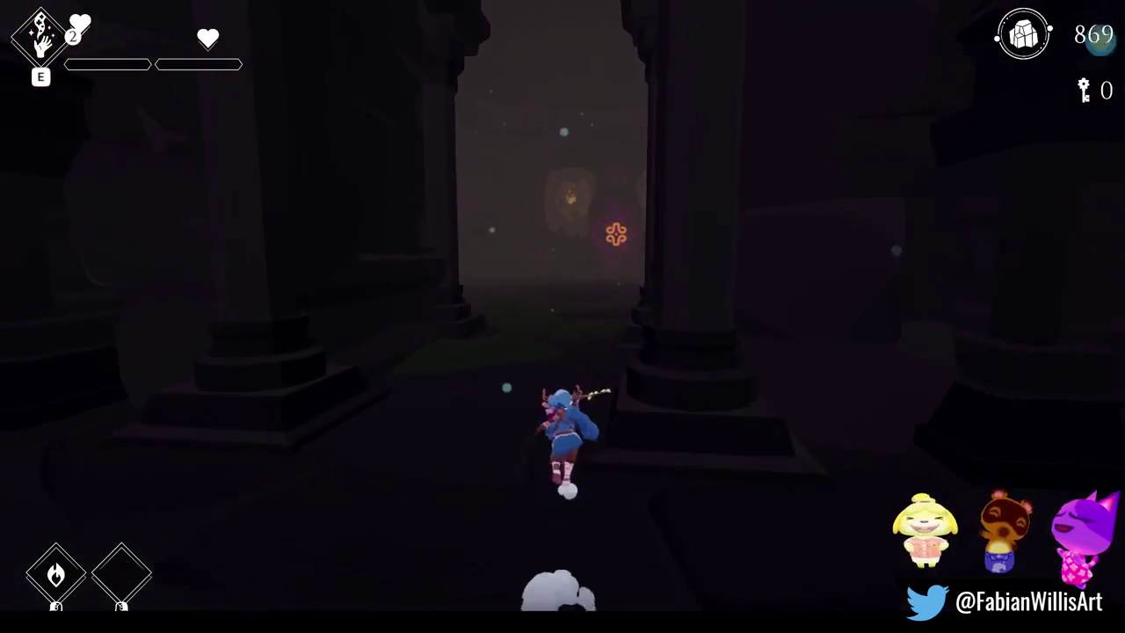
key(w)
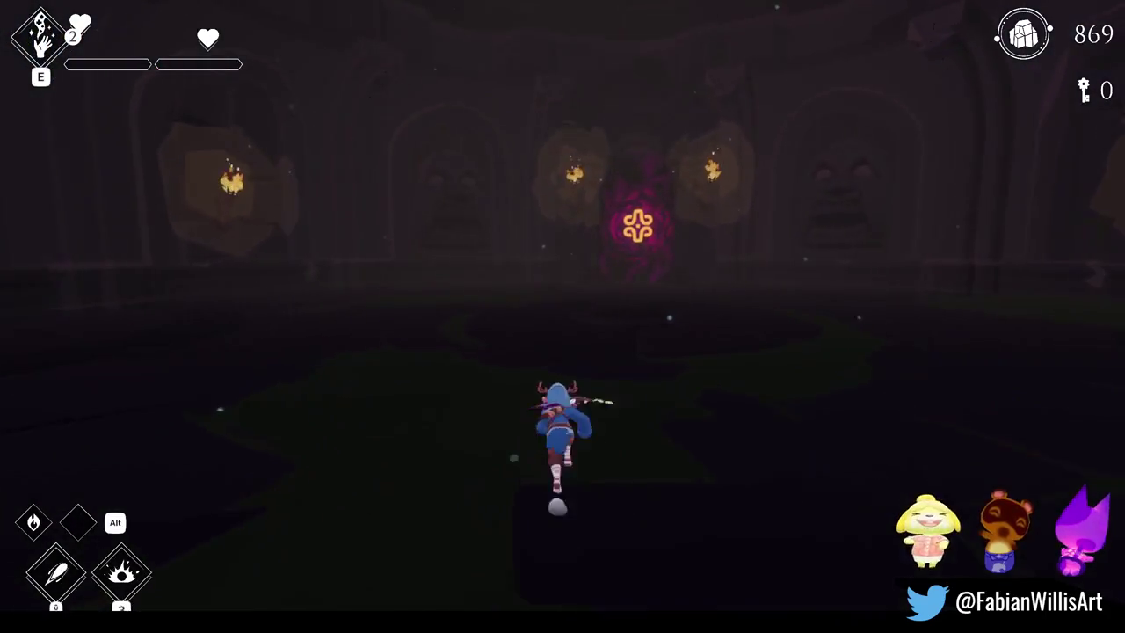
key(j)
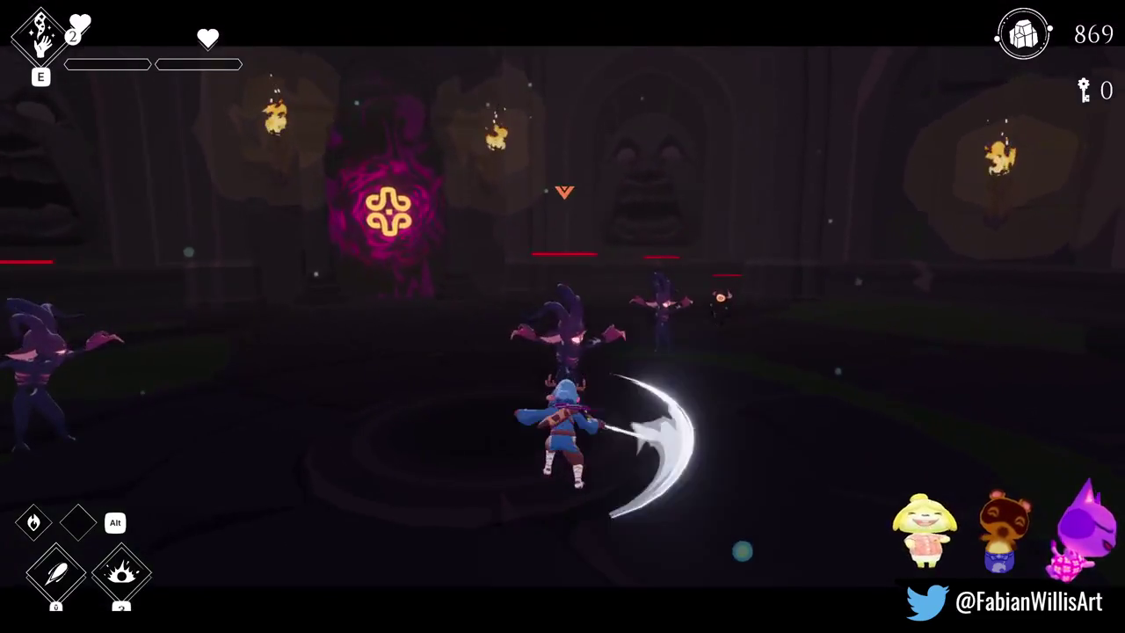
key(j)
key(j)
key(j)
key(space)
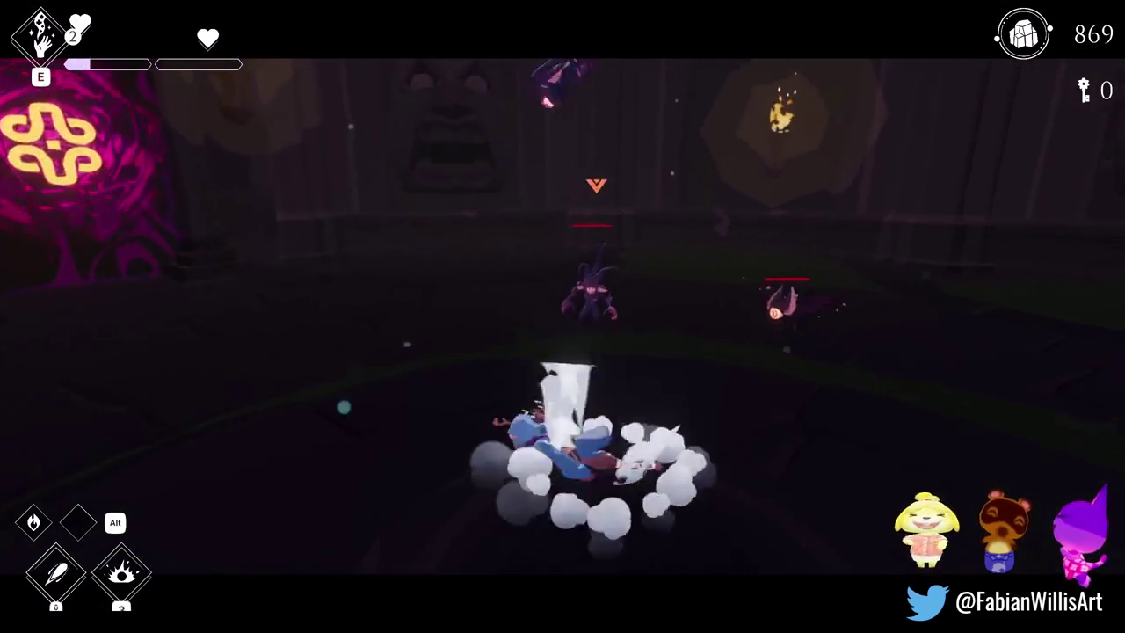
key(j)
key(j)
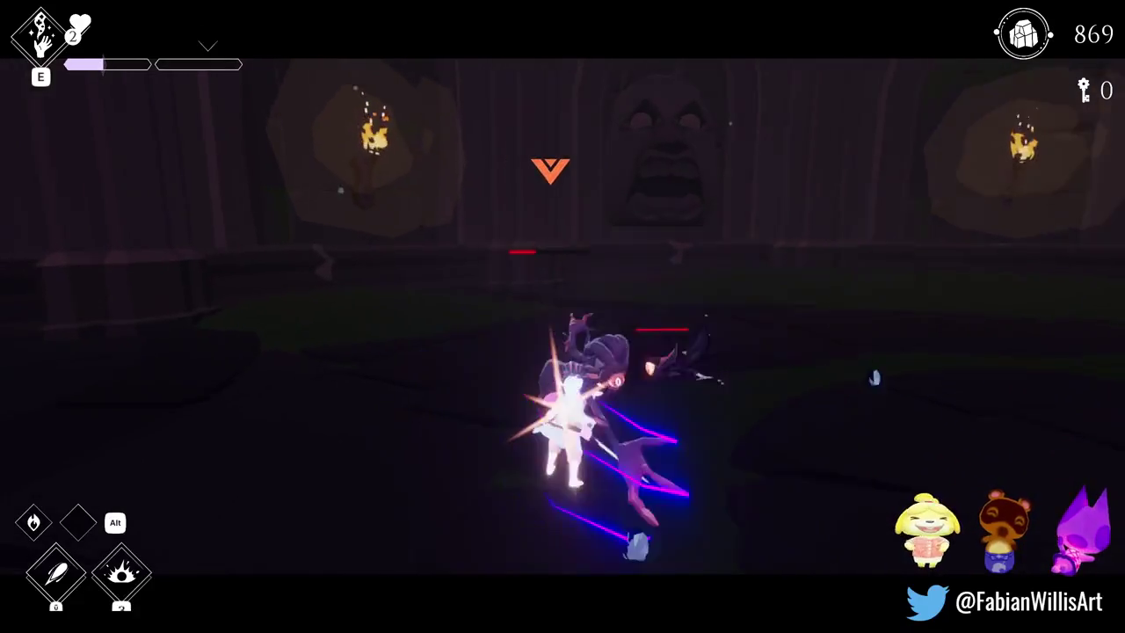
key(j)
key(j)
key(j)
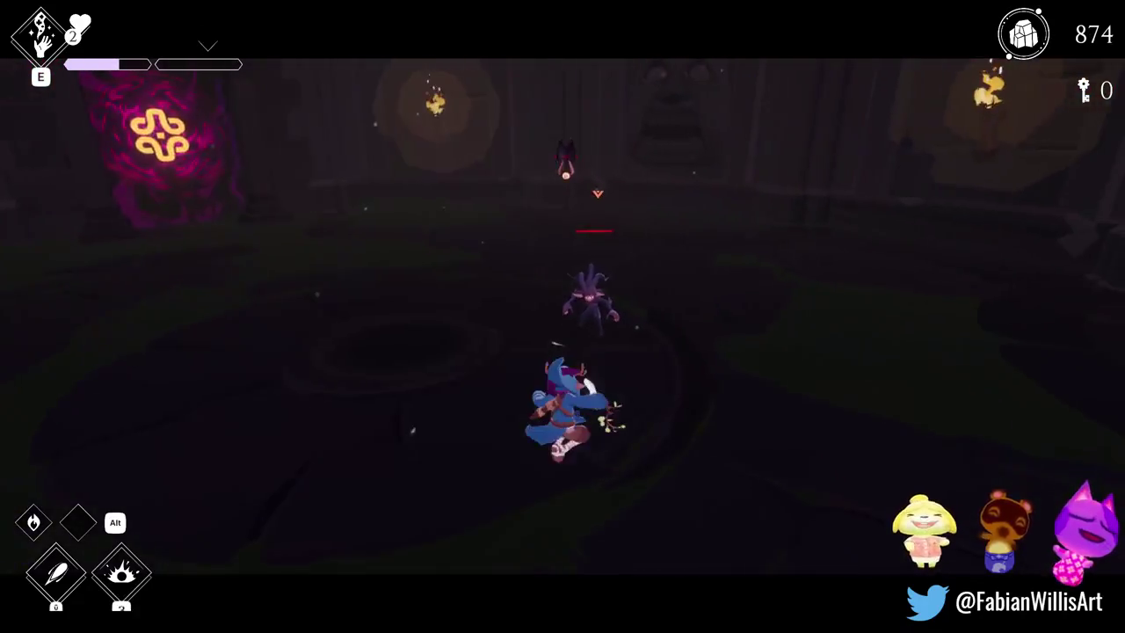
key(space)
key(j)
key(space)
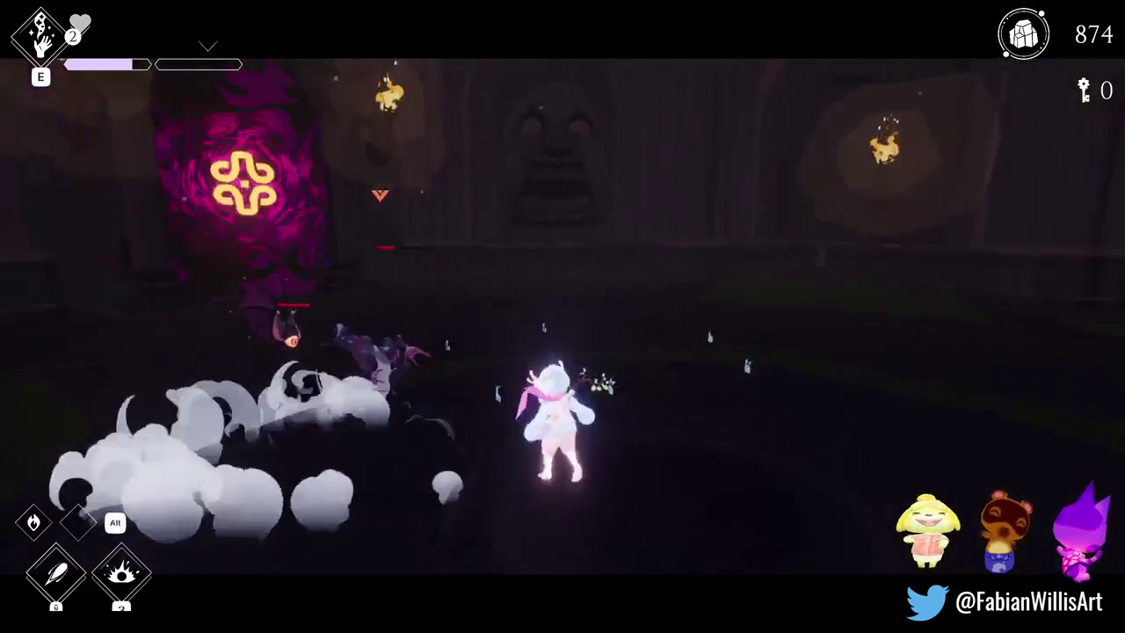
key(j)
key(j)
key(space)
key(j)
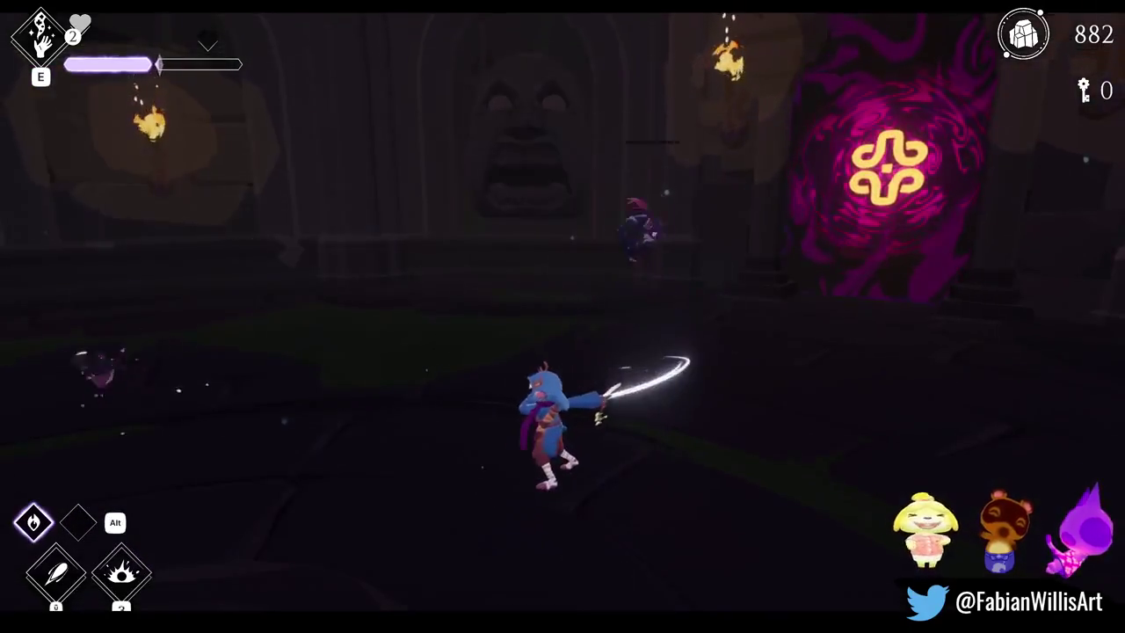
key(space)
key(space)
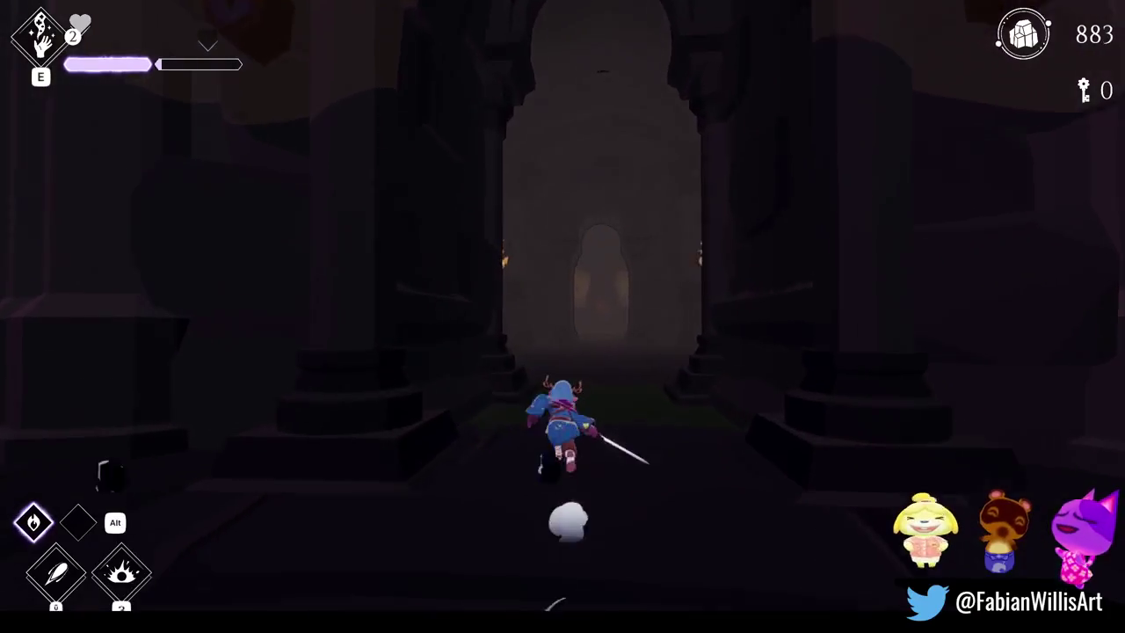
Step: Fight through the next torch-lit hall, chaining slashes and dashes against the enemies
key(space)
key(w)
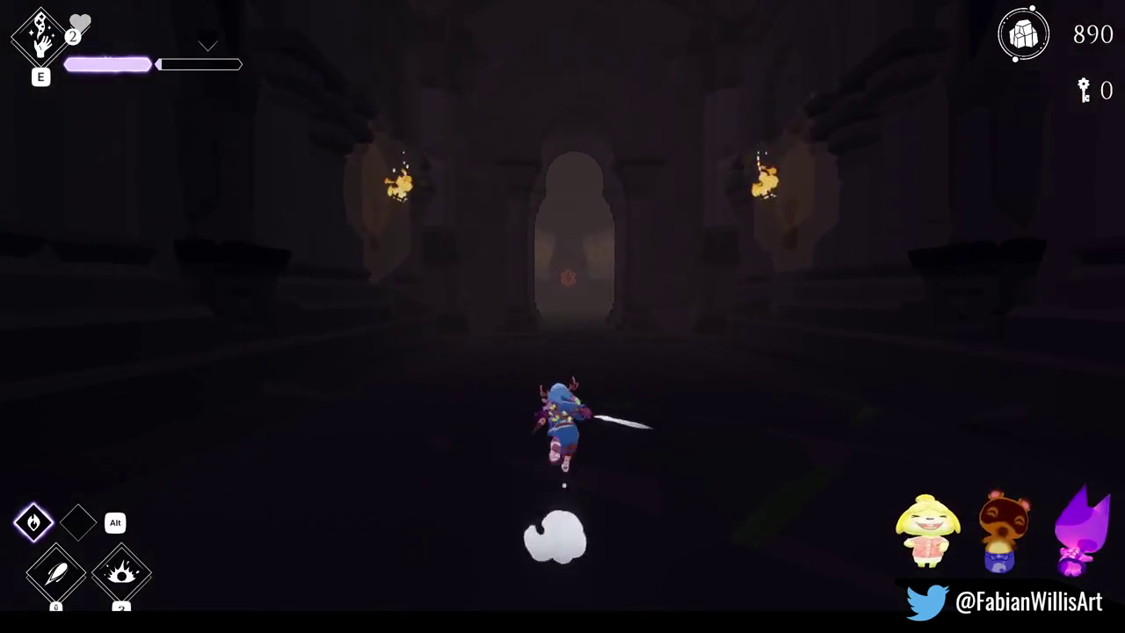
key(j)
key(space)
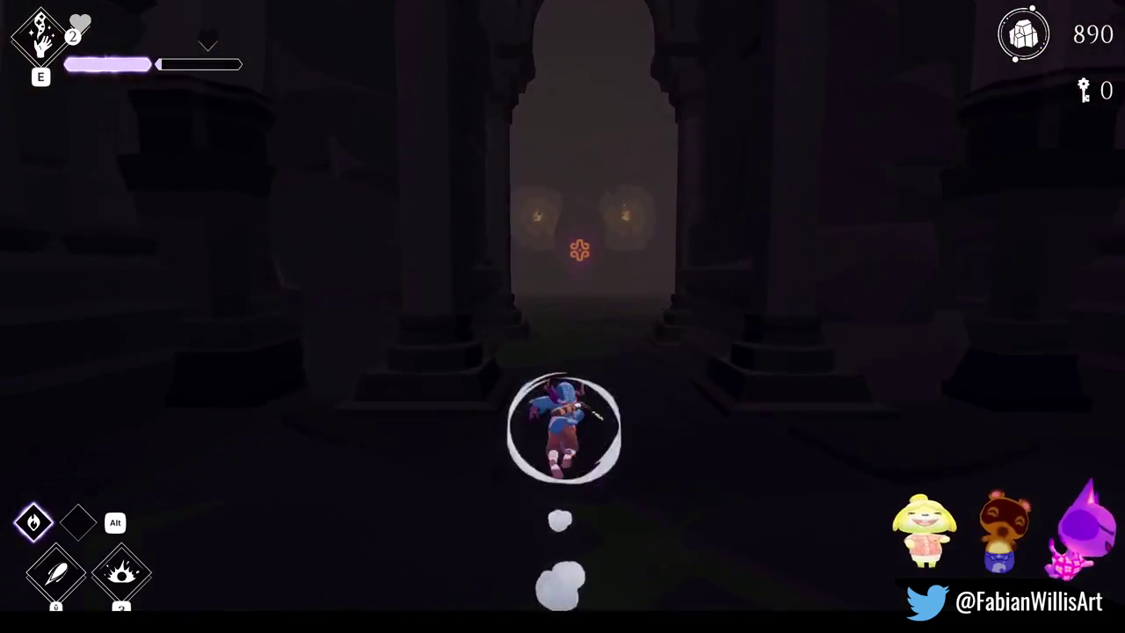
key(w)
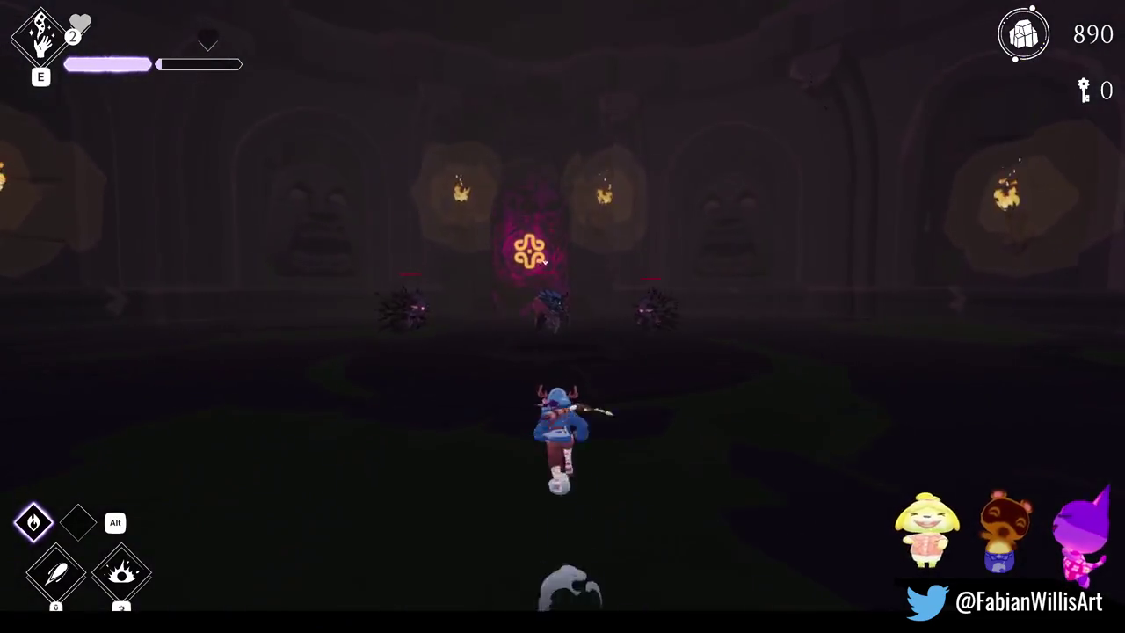
key(j)
key(j)
key(j)
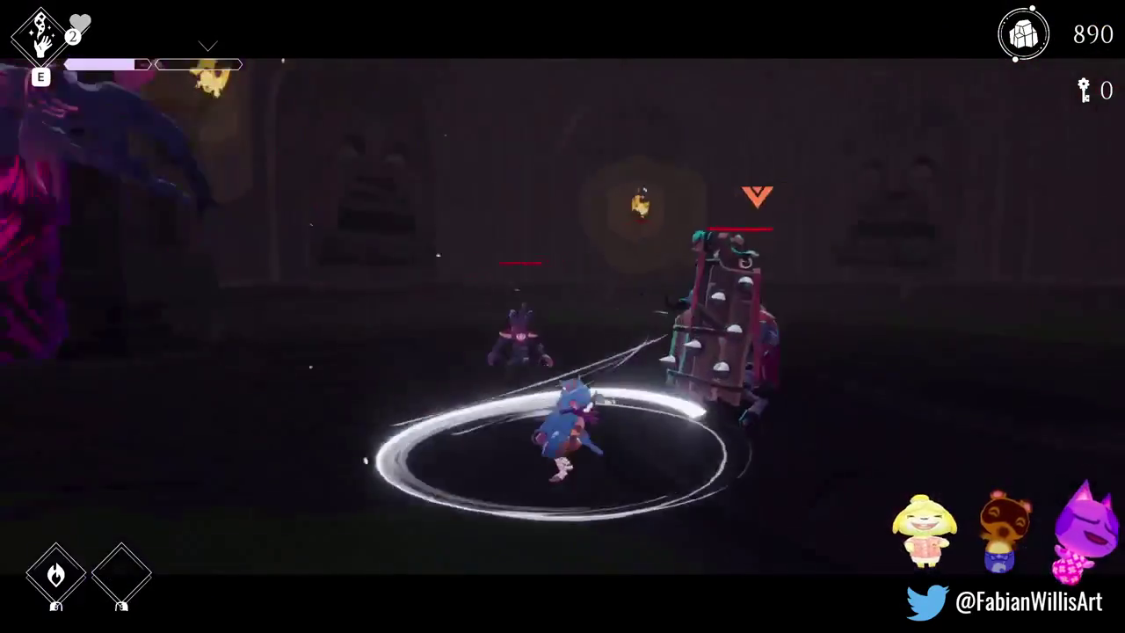
key(j)
key(j)
key(j)
key(j)
key(j)
key(j)
key(j)
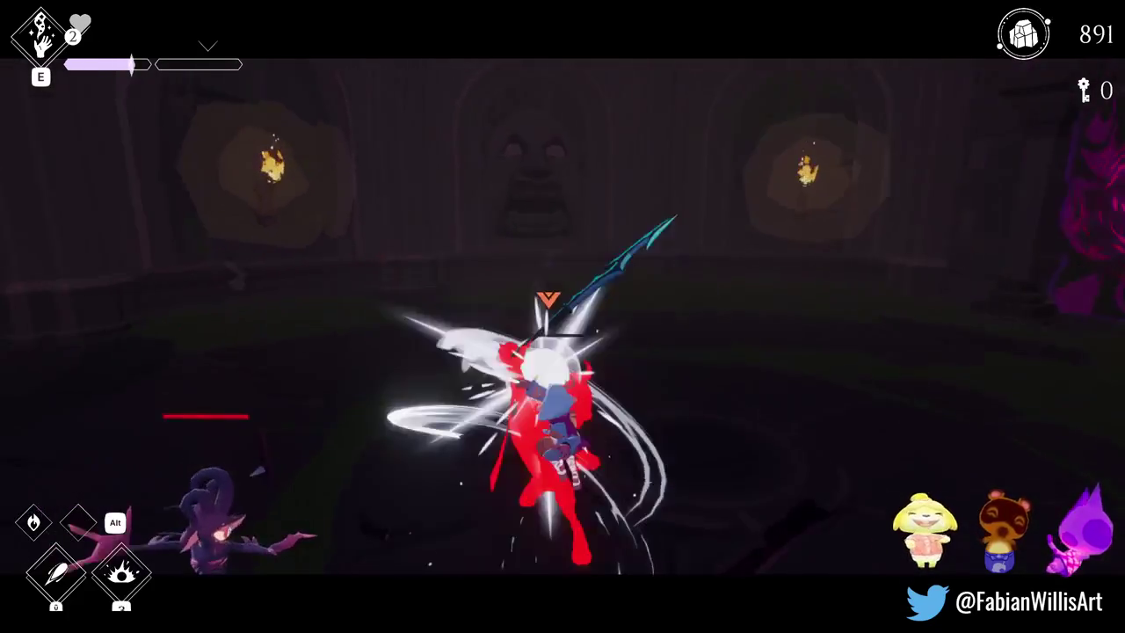
key(j)
key(space)
key(j)
key(j)
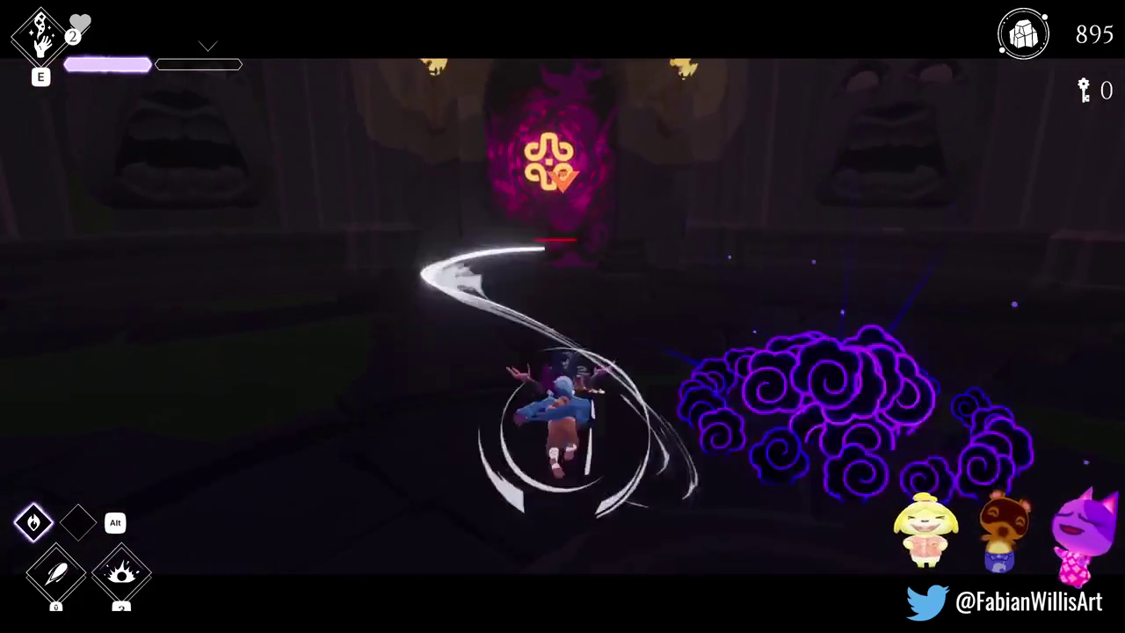
key(space)
key(j)
key(j)
key(j)
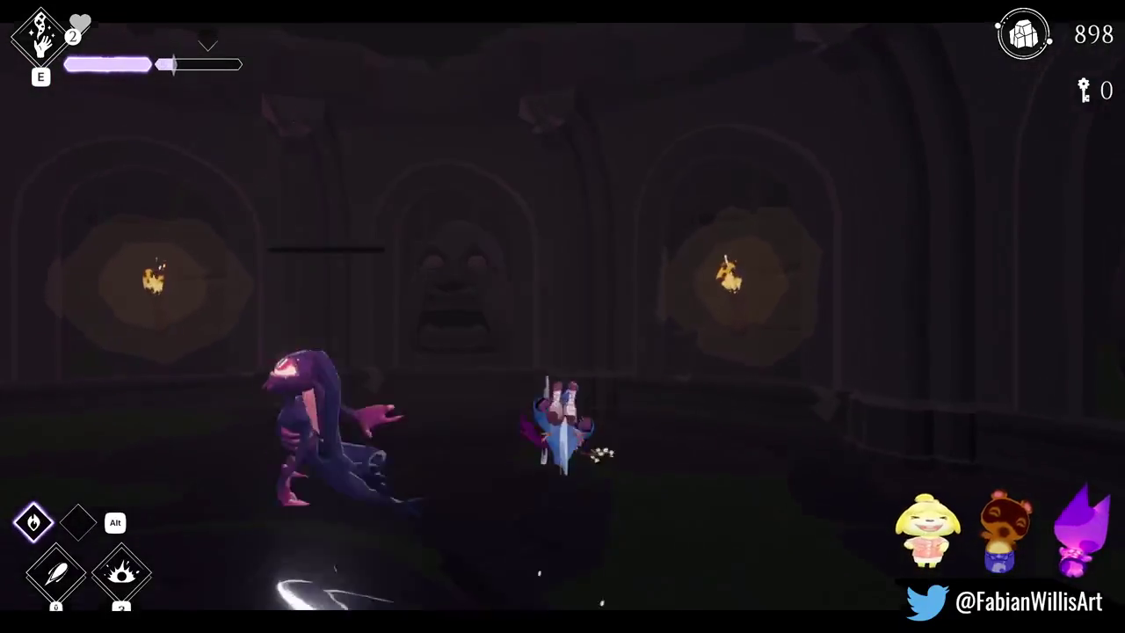
key(j)
key(space)
Step: Run into the dark corridor and glowing-door room, using fire and sweeping slashes, reaching 934 gems
key(w)
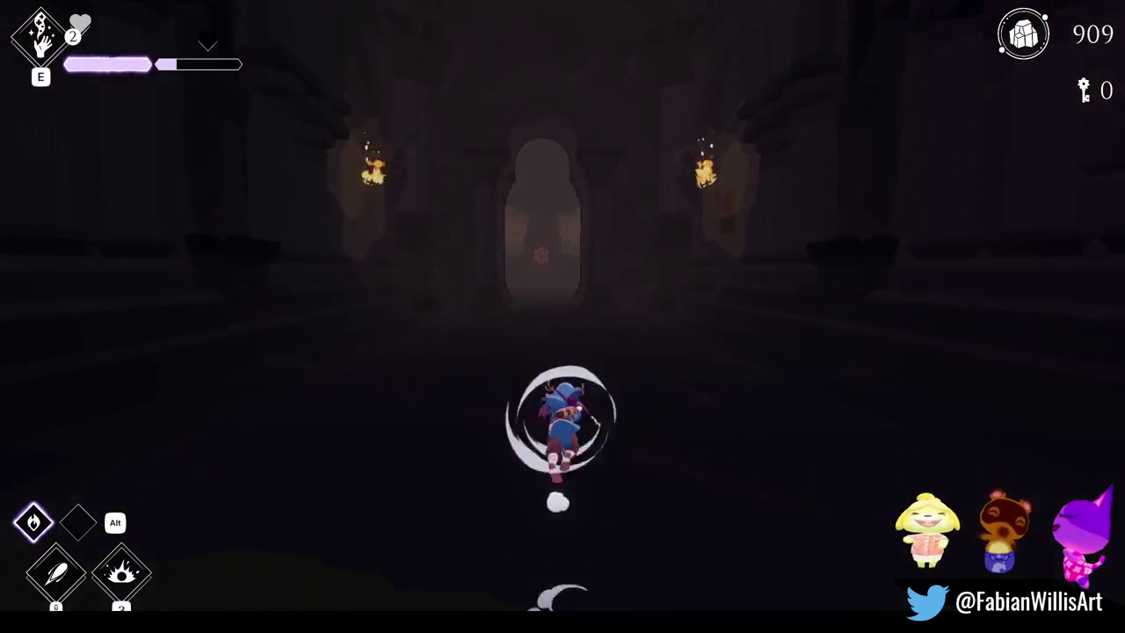
key(space)
key(space)
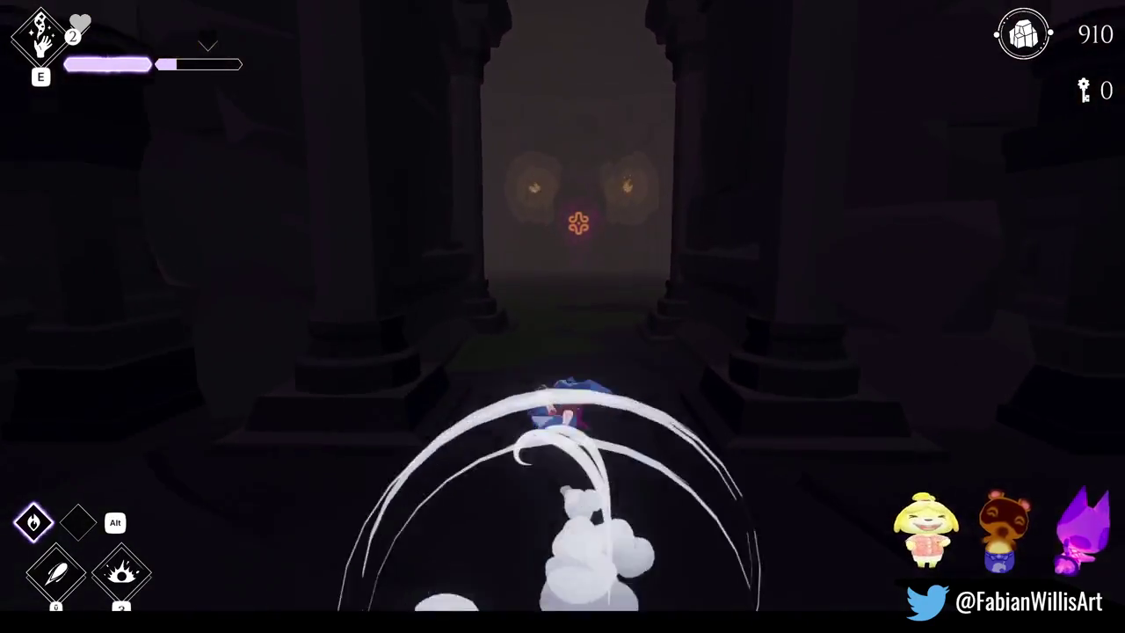
key(w)
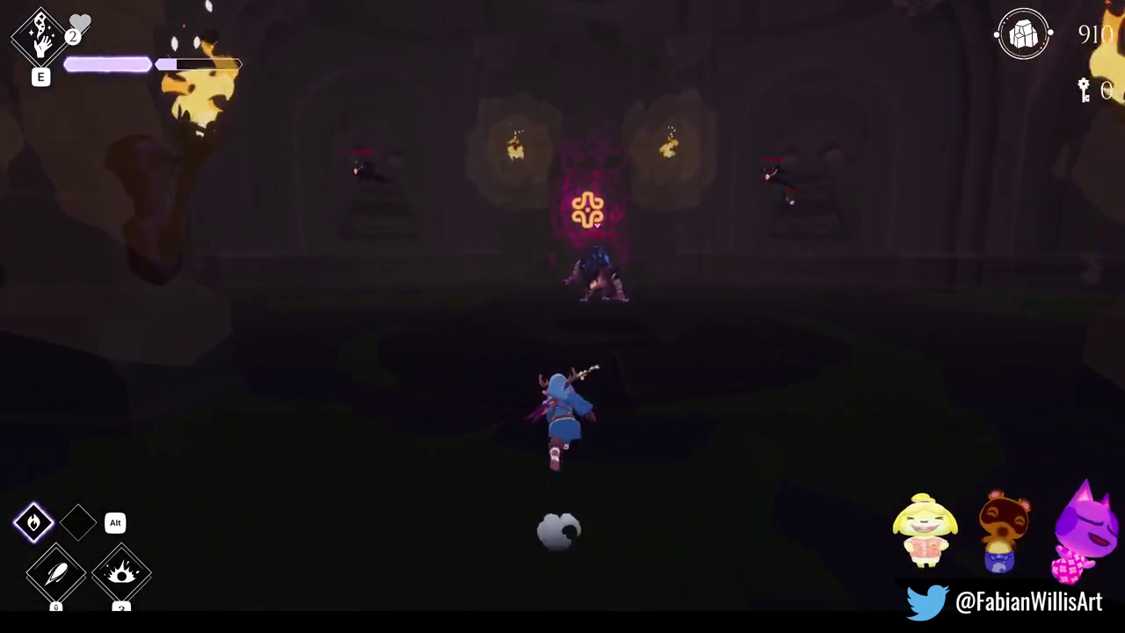
key(e)
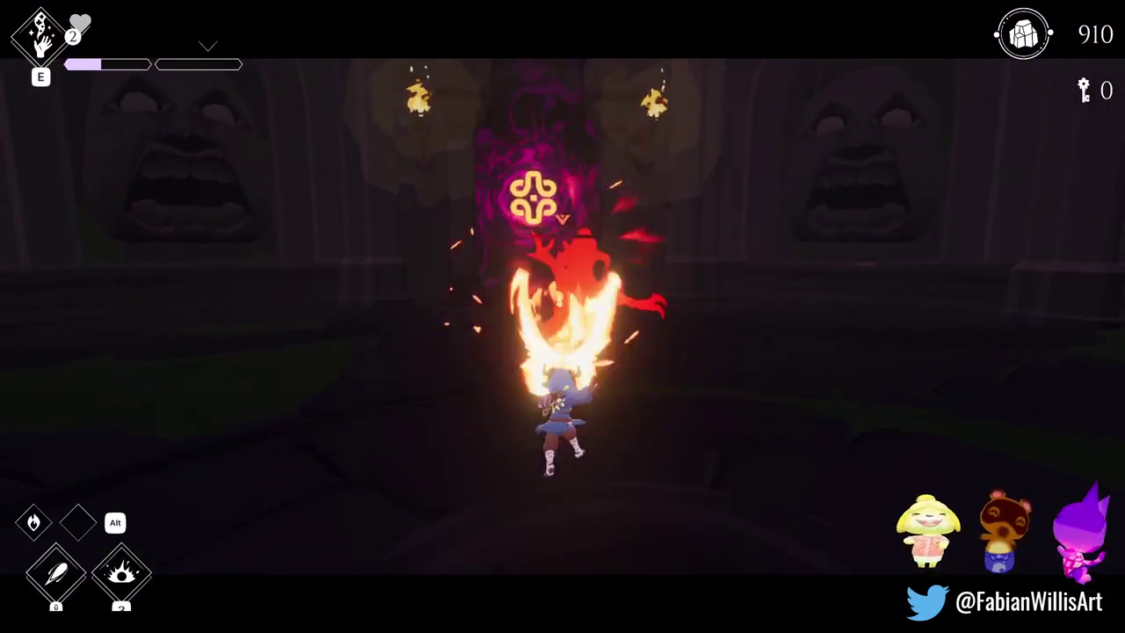
key(w)
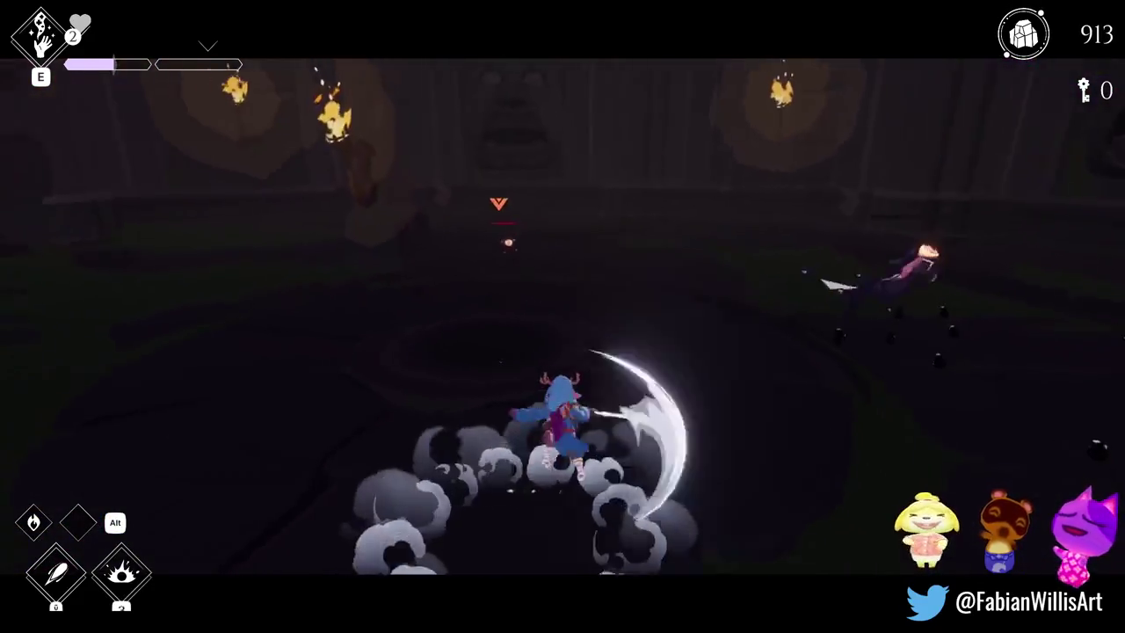
click(562, 404)
click(562, 413)
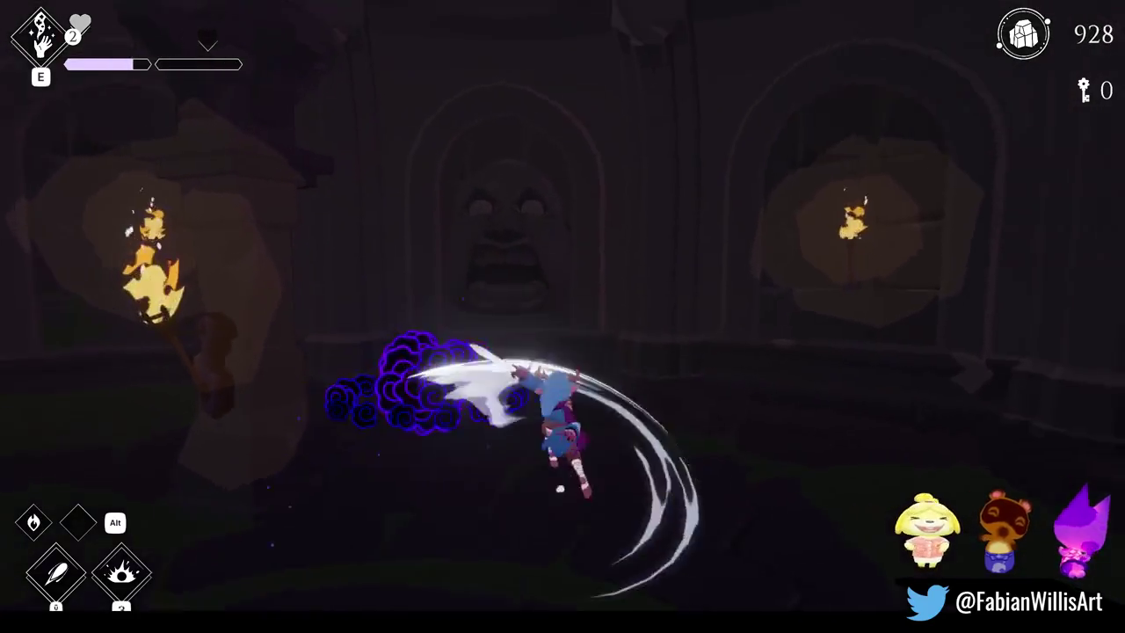
Step: Run through the corridor into the torch-lit arena and slash the nearest dark creature
key(w)
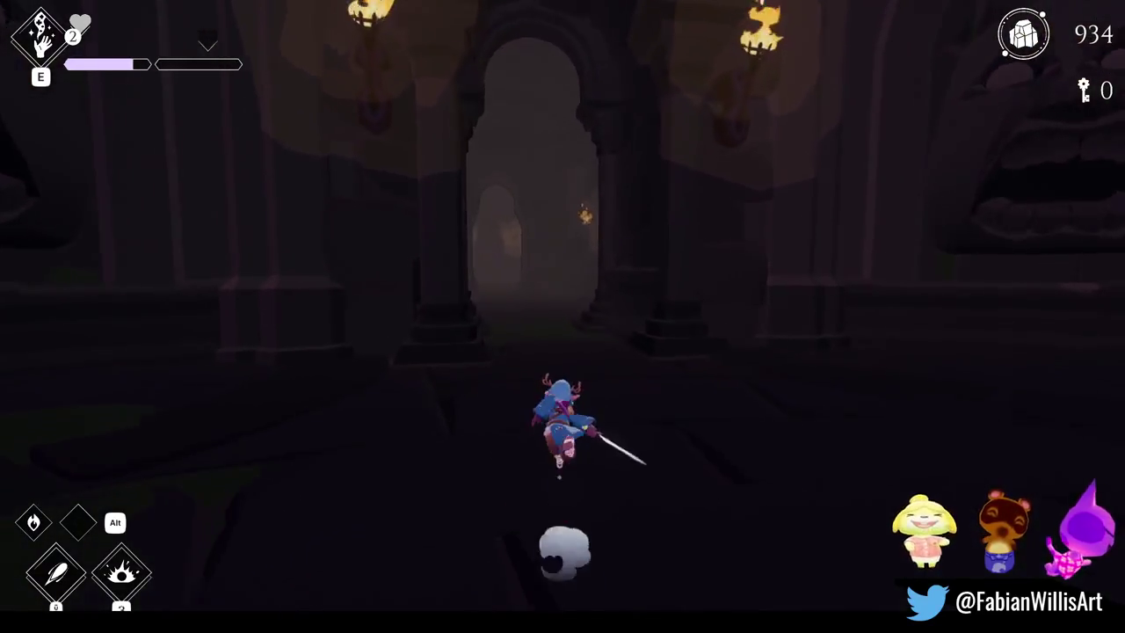
key(w)
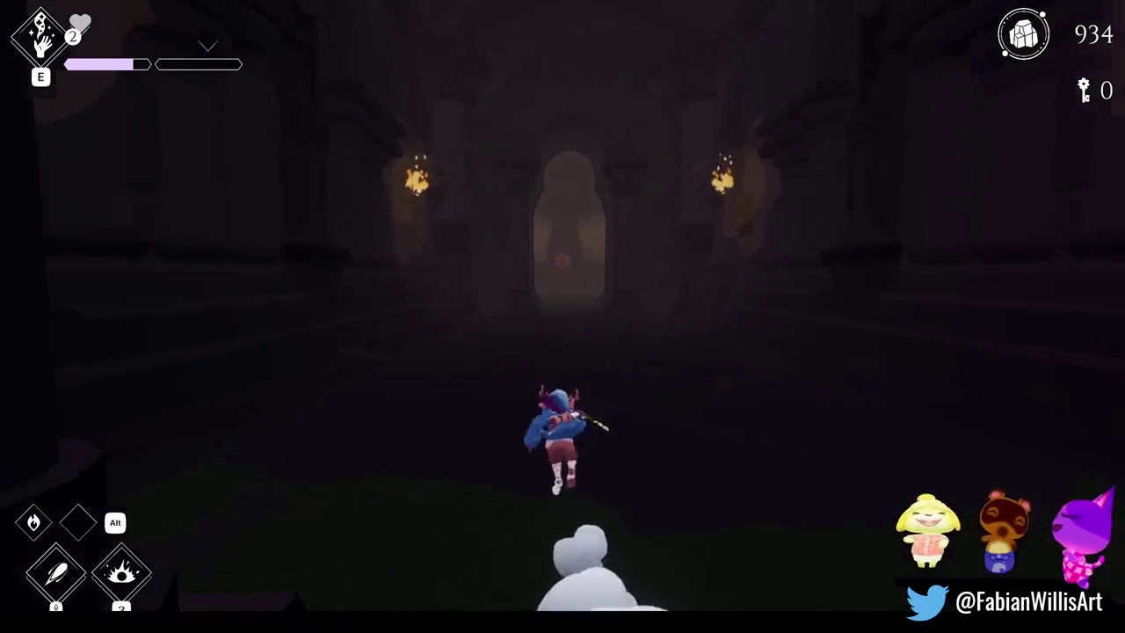
key(space)
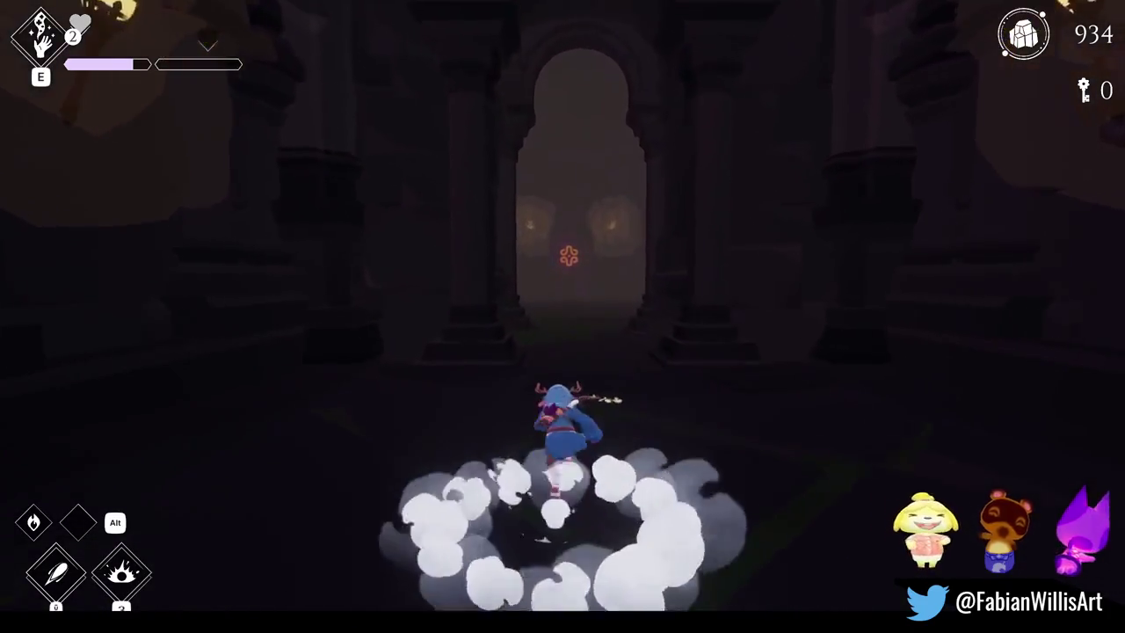
click(562, 413)
key(w)
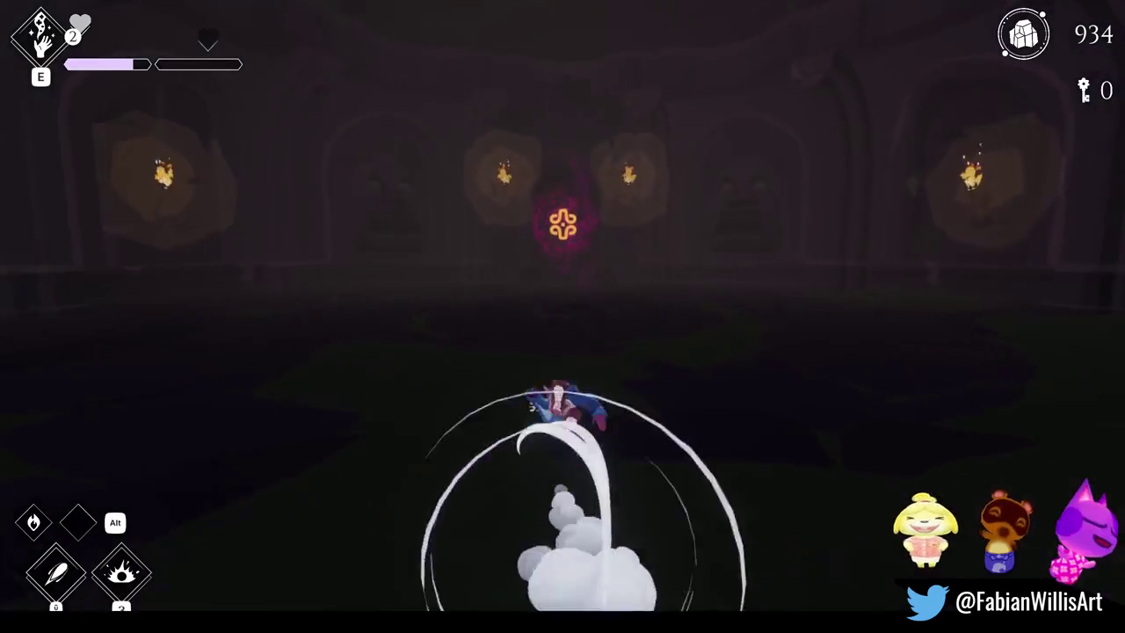
key(w)
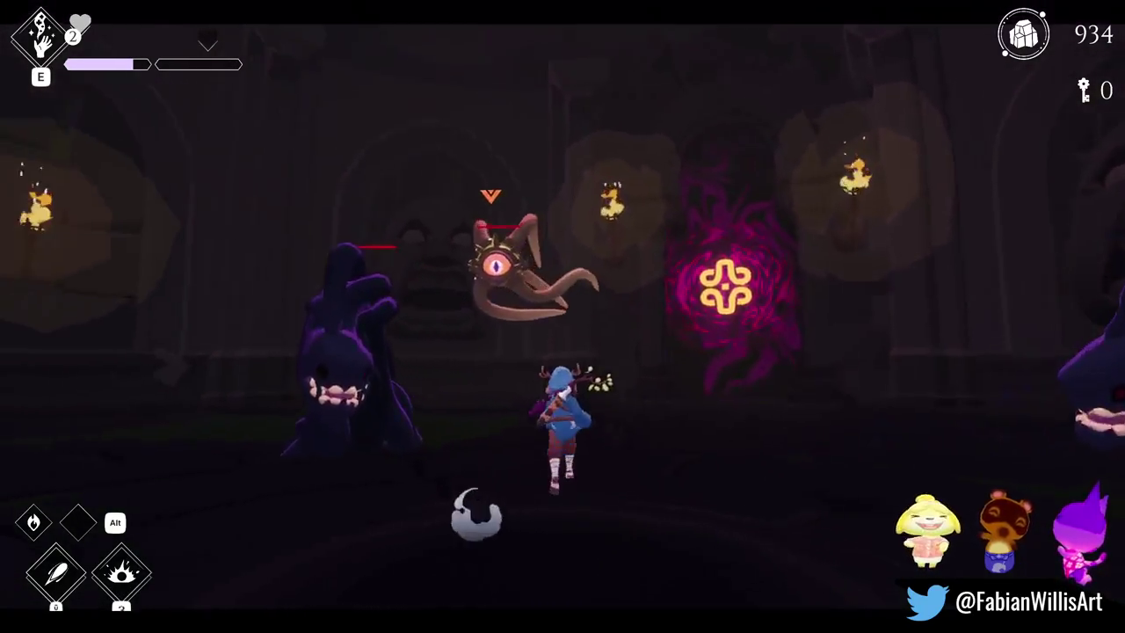
click(562, 413)
click(562, 414)
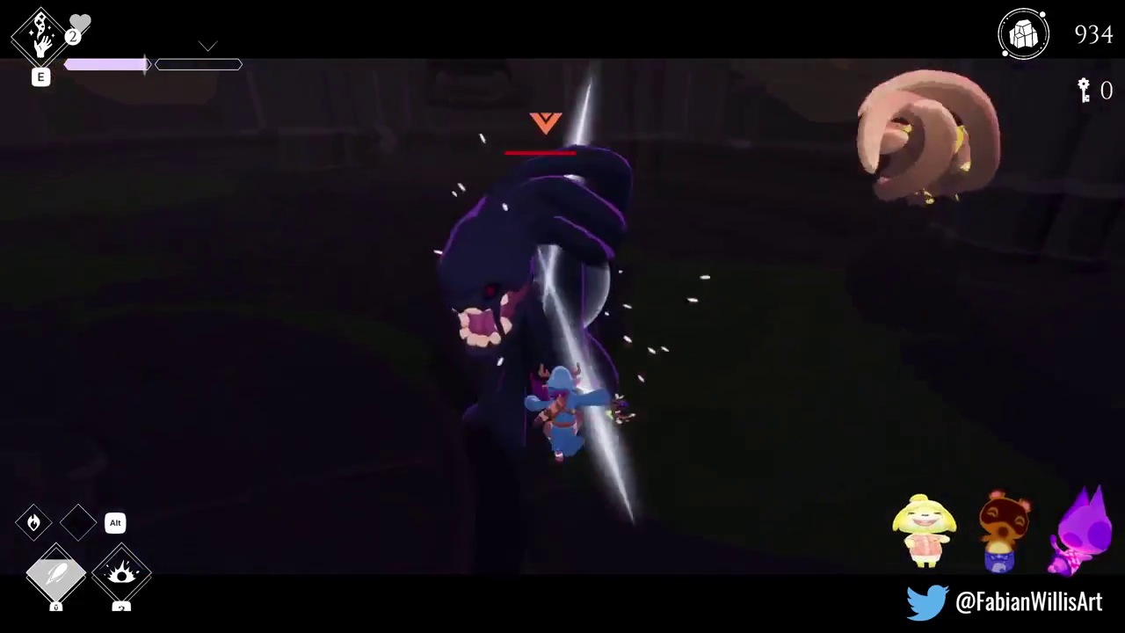
click(562, 413)
click(562, 413)
click(563, 413)
key(space)
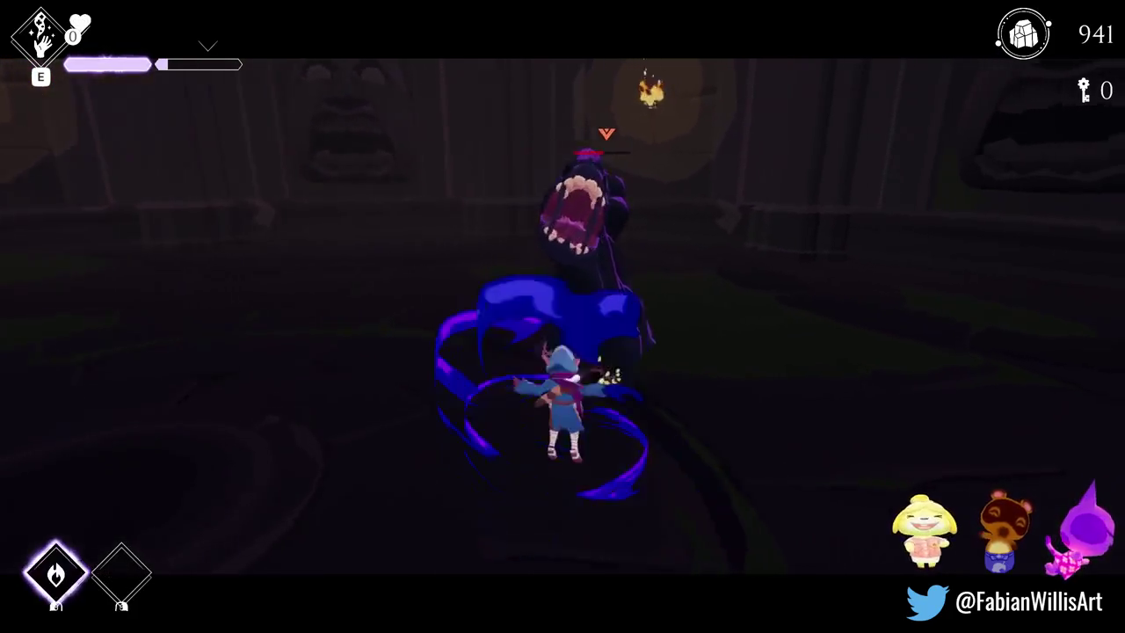
Step: Cast a fire burst, dodge its attacks, and slash the dark creature until it slumps
right_click(562, 413)
key(space)
key(space)
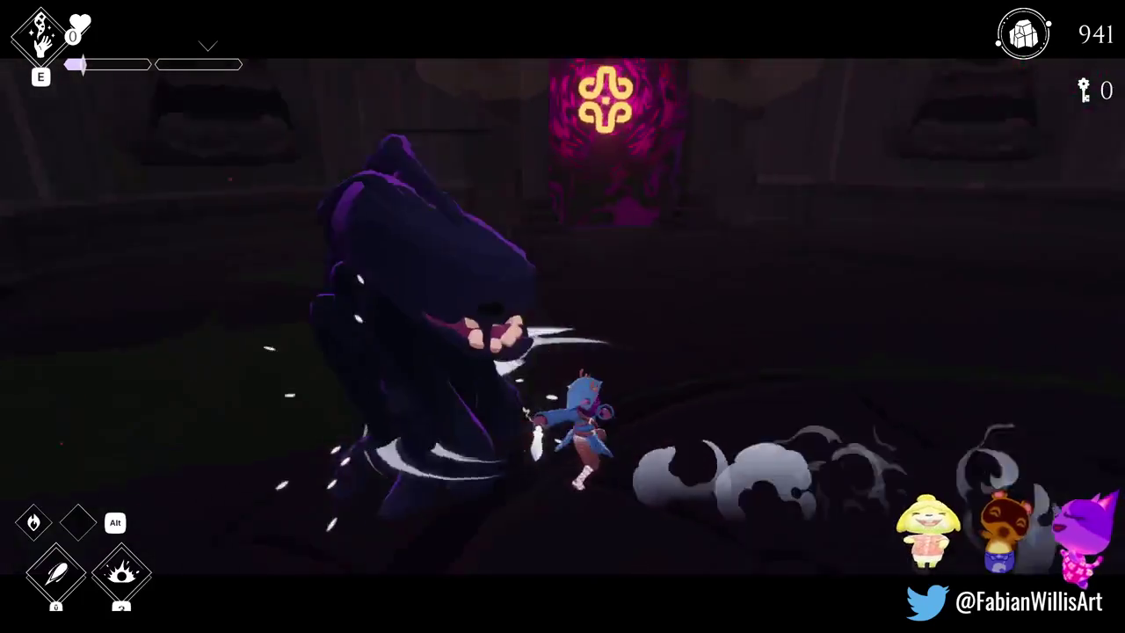
key(space)
click(563, 422)
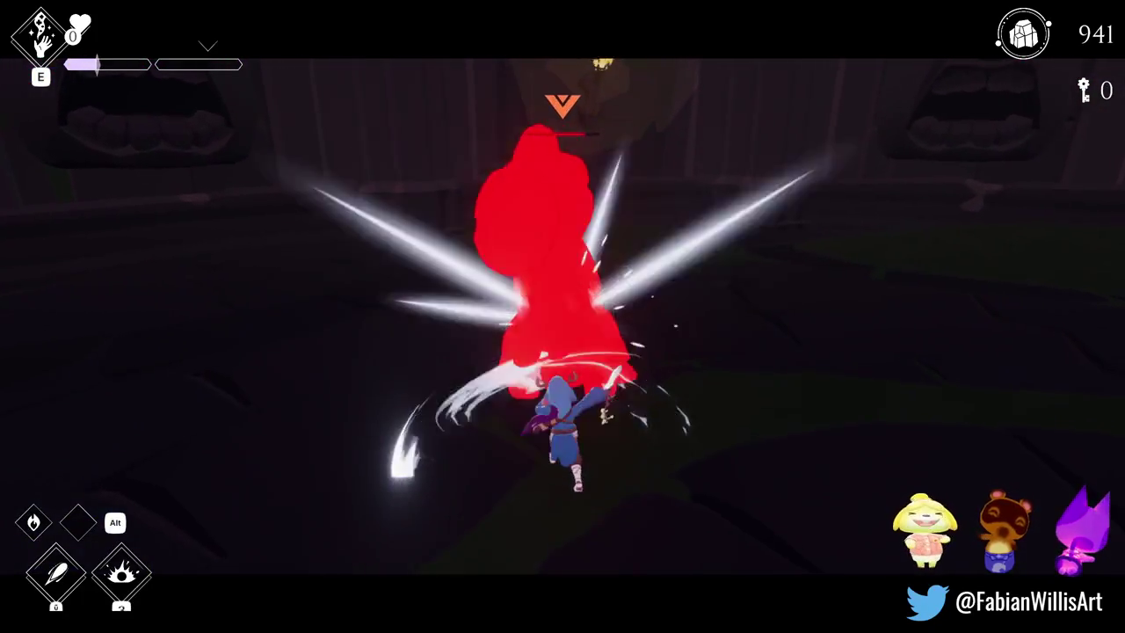
click(563, 413)
click(562, 395)
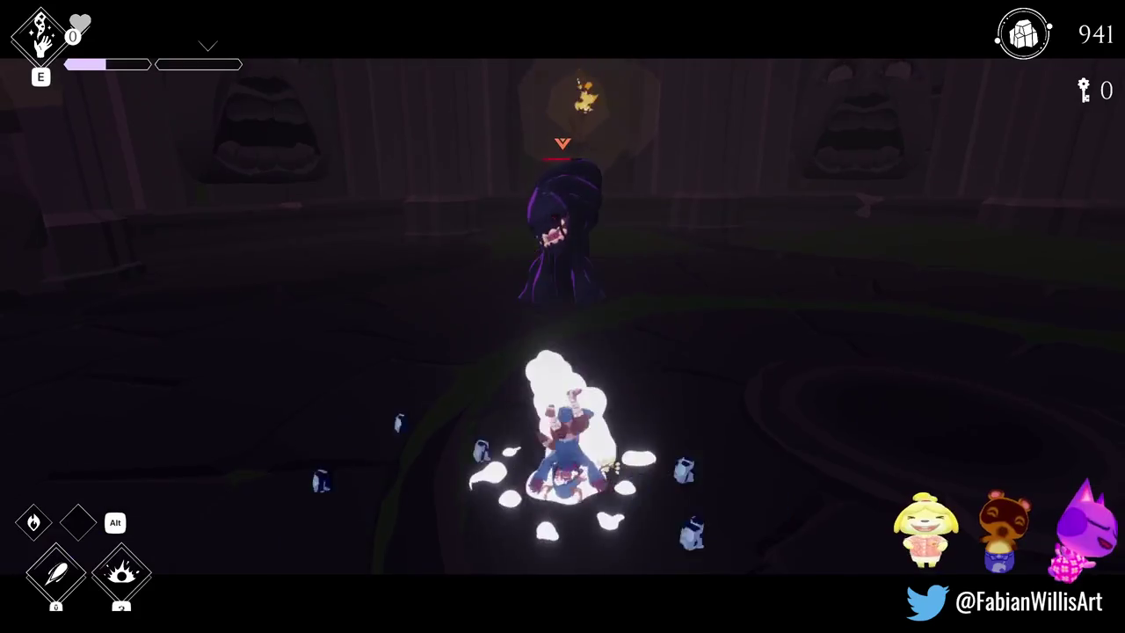
click(563, 413)
click(563, 413)
click(562, 413)
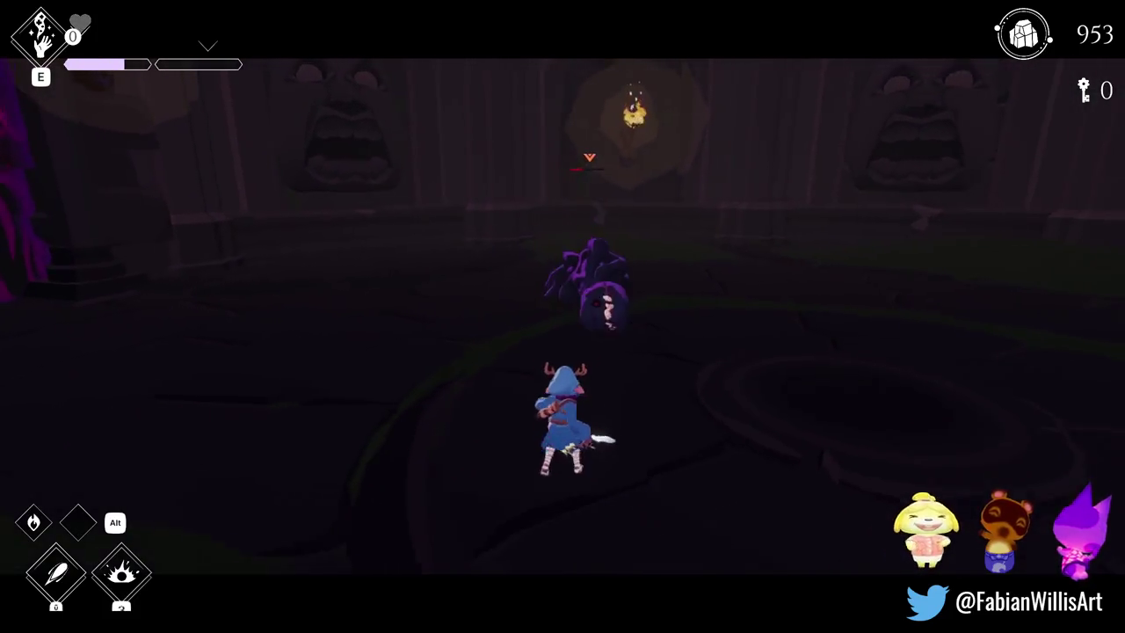
Step: Beat the purple monster, then run through the carved-face hall to engage the axe boss at 965 gems
key(space)
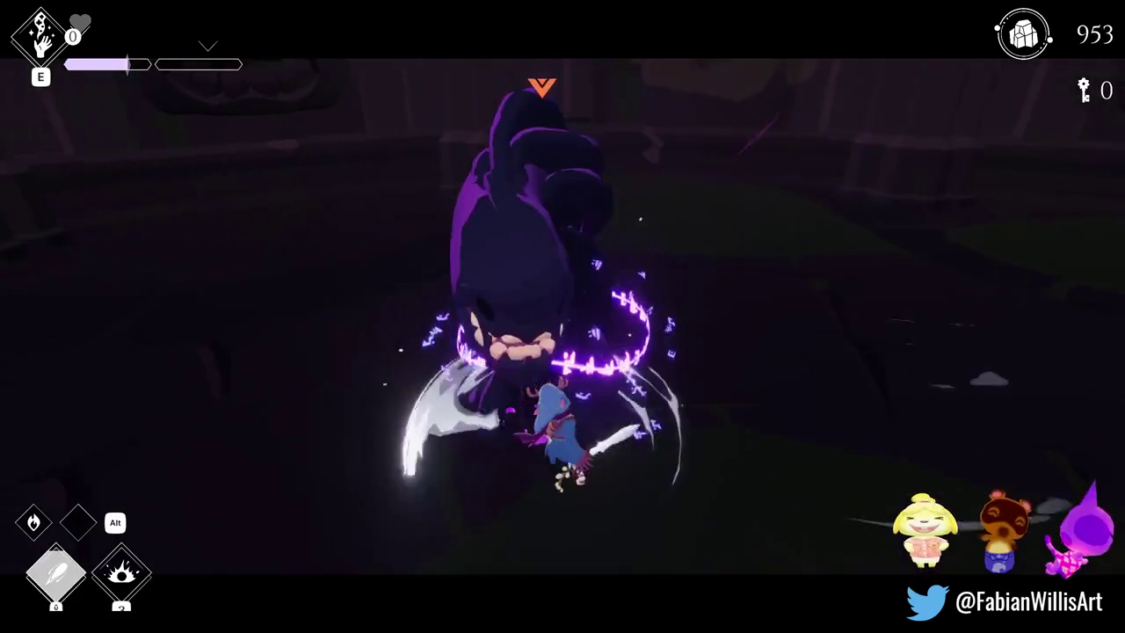
key(space)
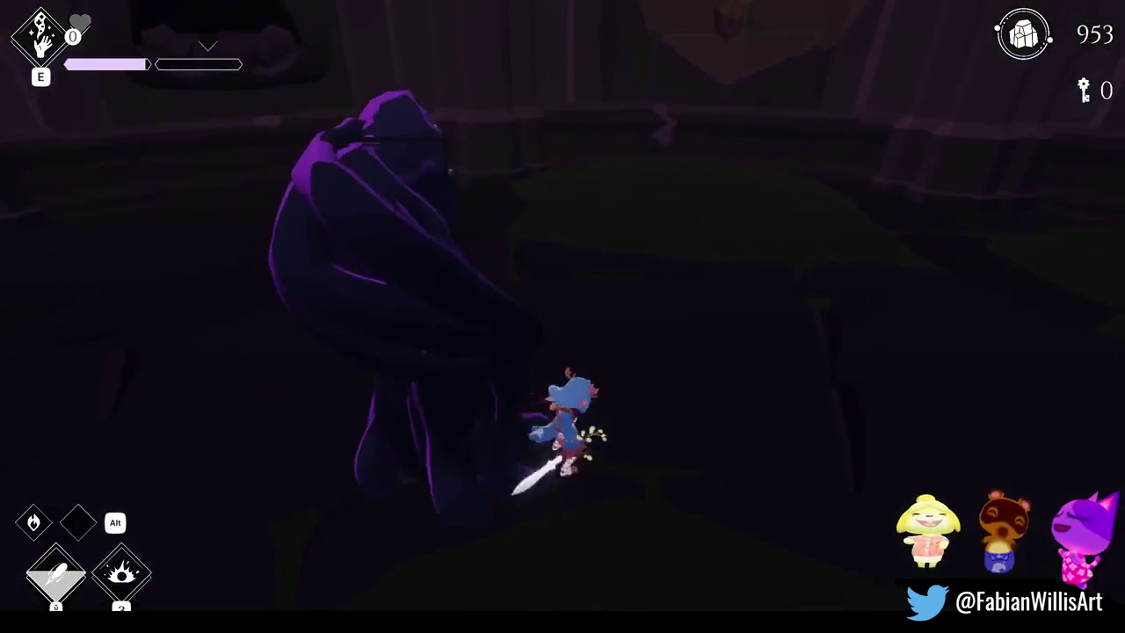
key(space)
key(space)
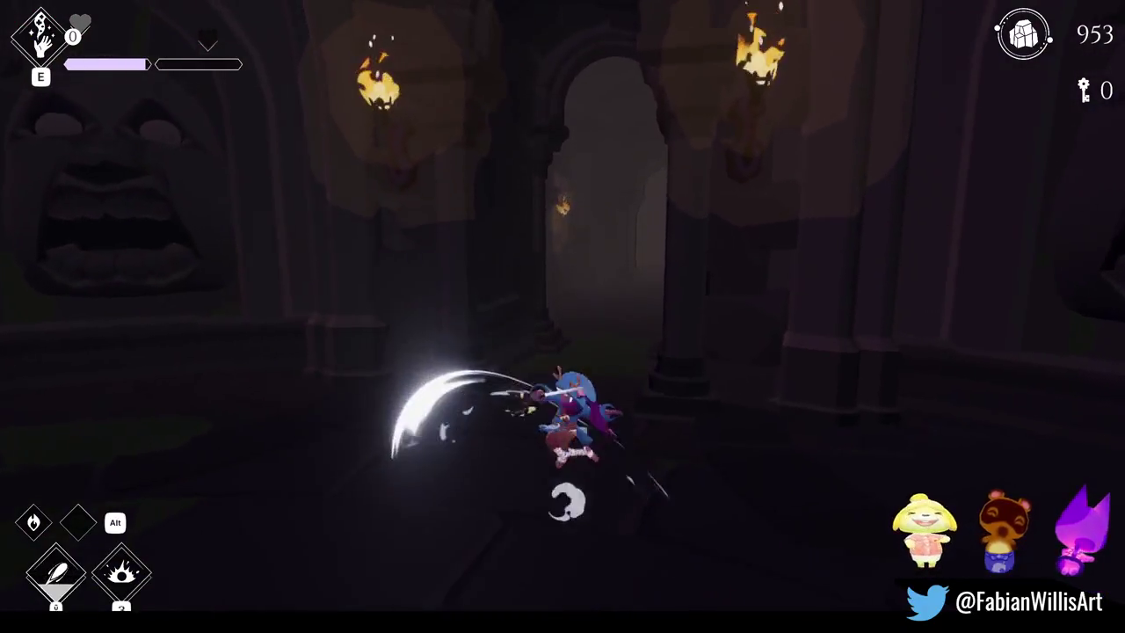
key(space)
key(space)
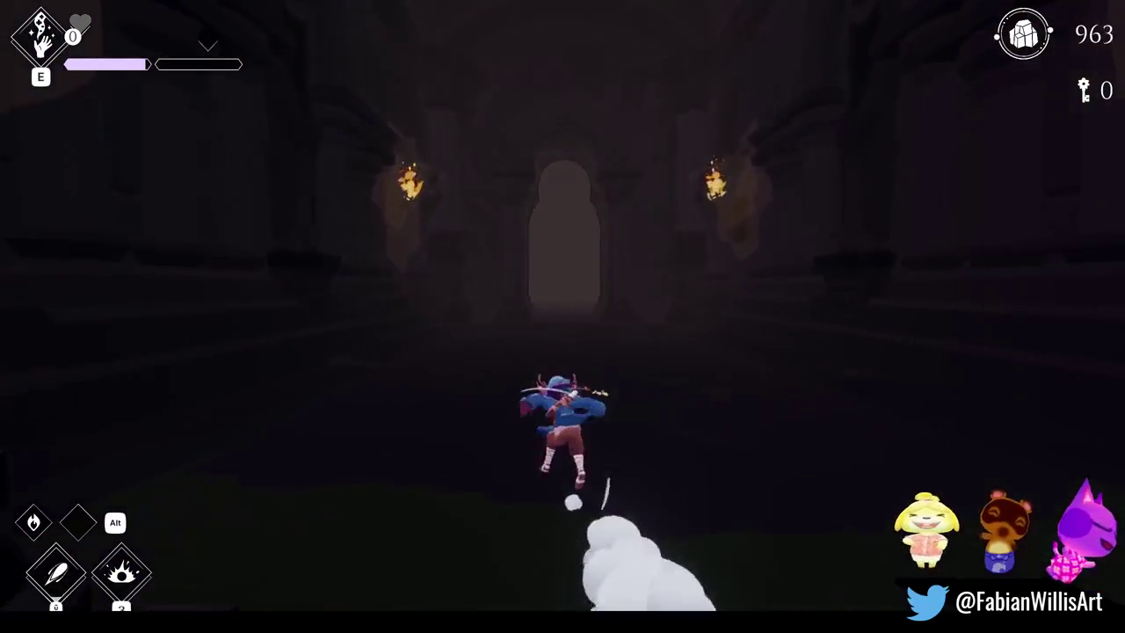
key(space)
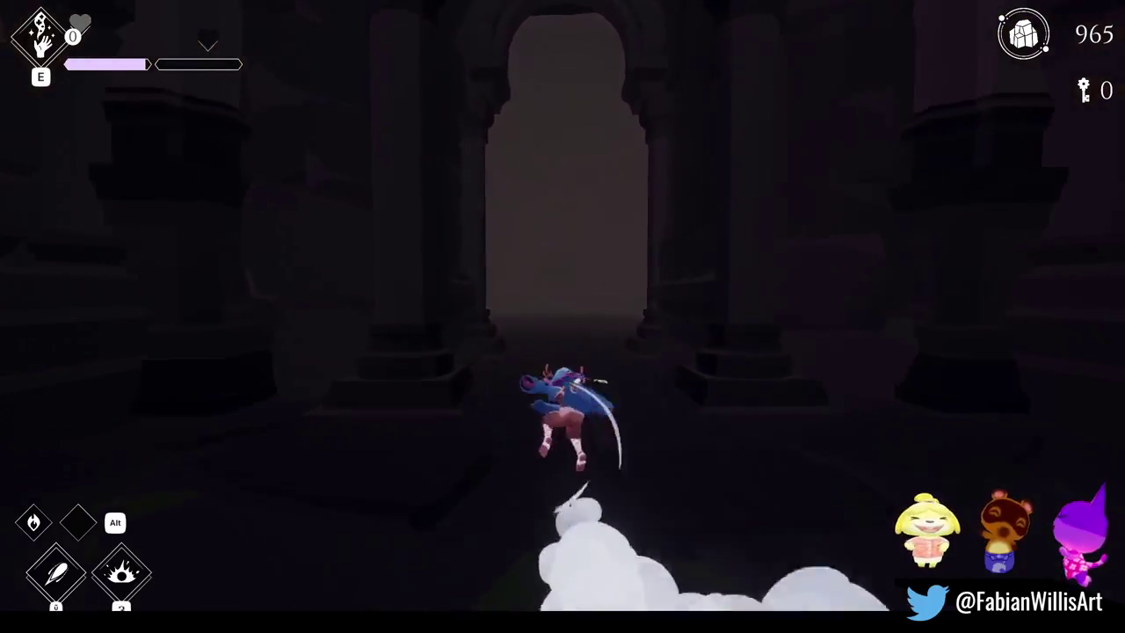
key(space)
key(w)
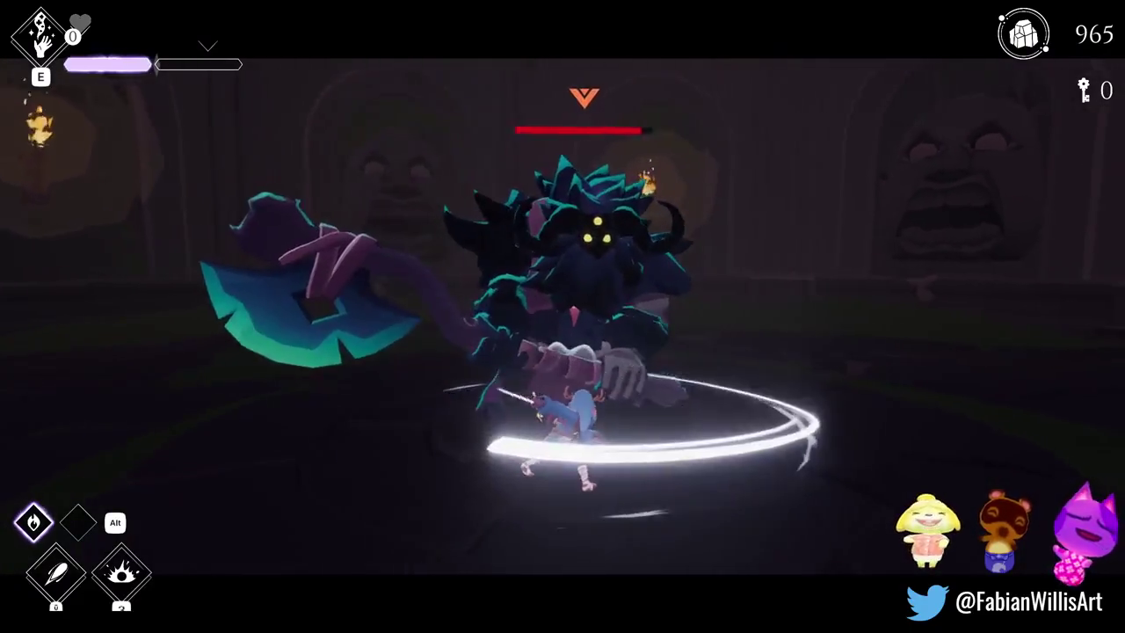
key(space)
key(space)
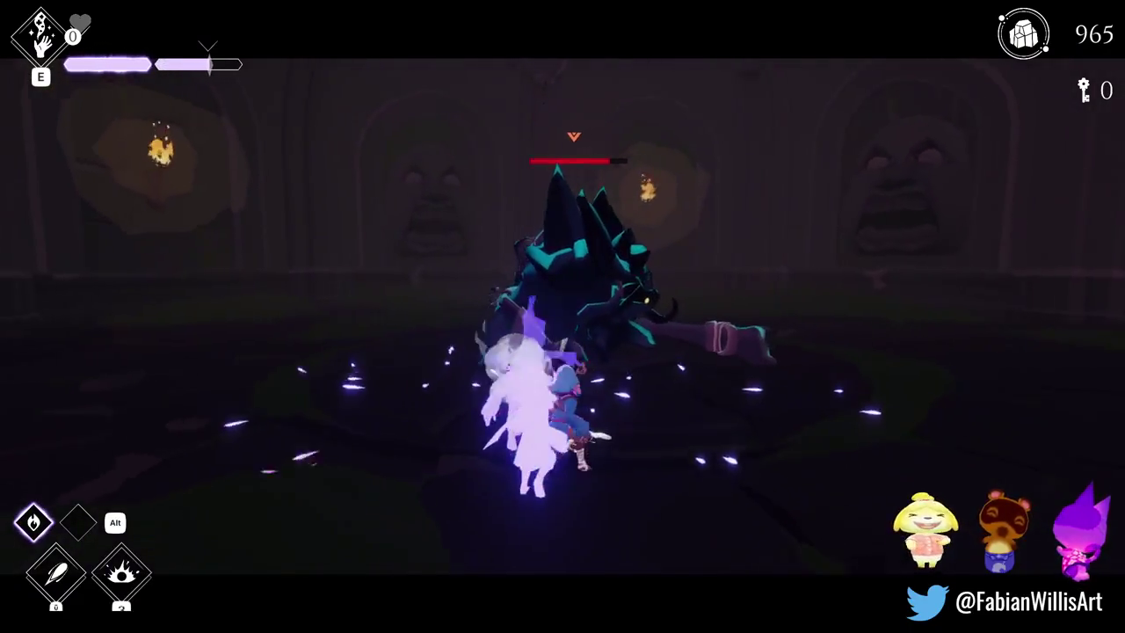
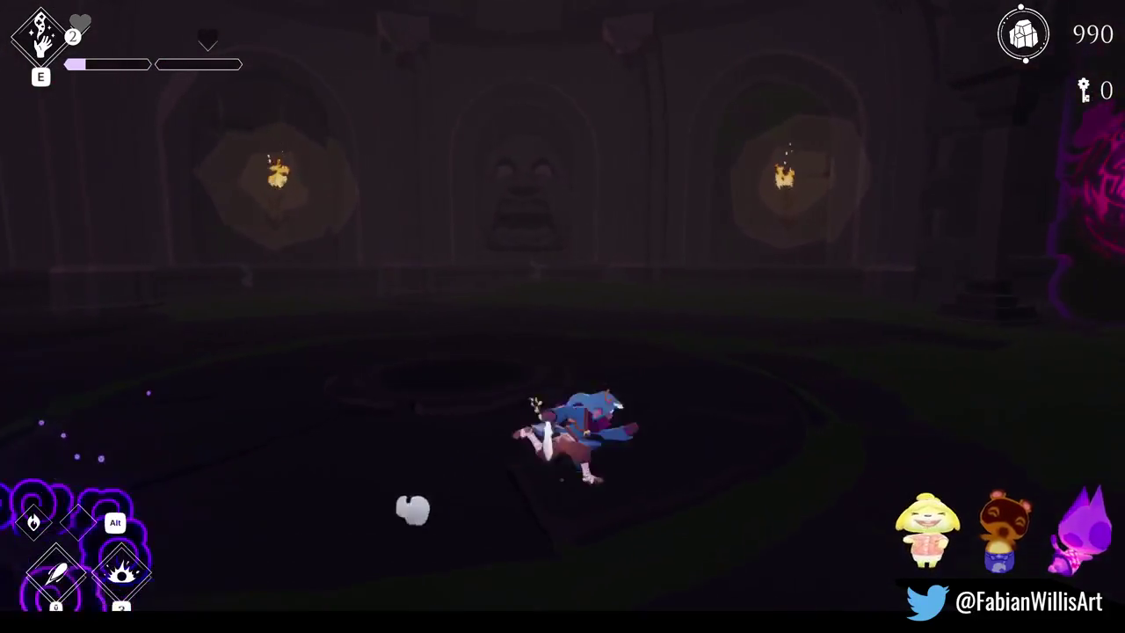
Step: Spawn the large axe-wielding brute at the arena marker from the F1 enemy-spawn list
key(F1)
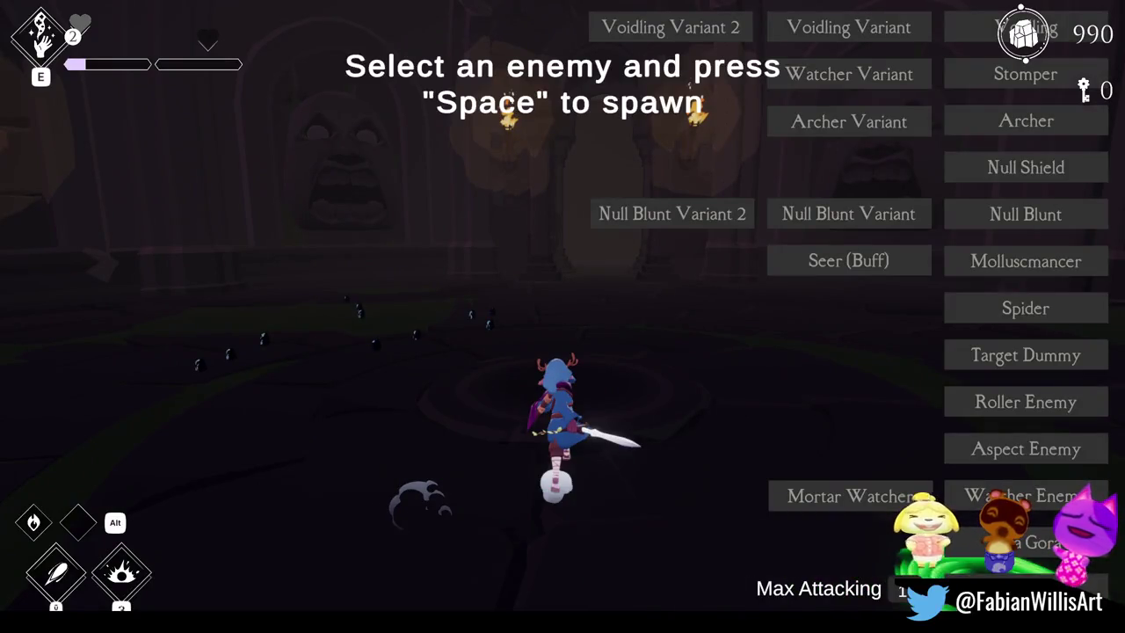
key(space)
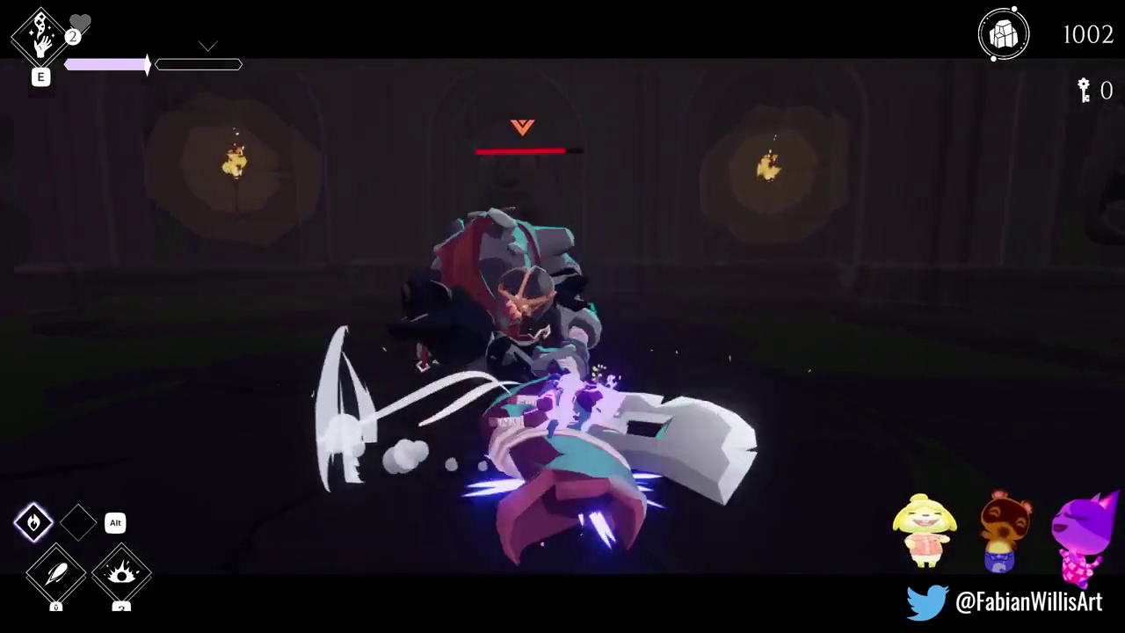
Step: Dash through the brute, hit it with two fire bursts, dodge past it, then pause the game
key(space)
key(q)
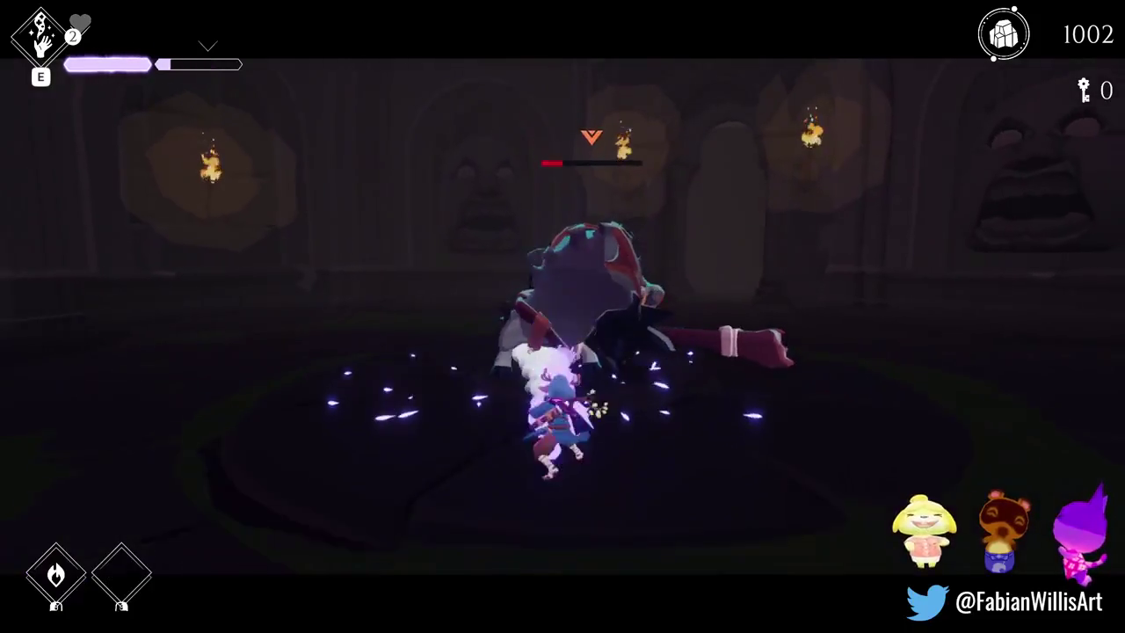
key(q)
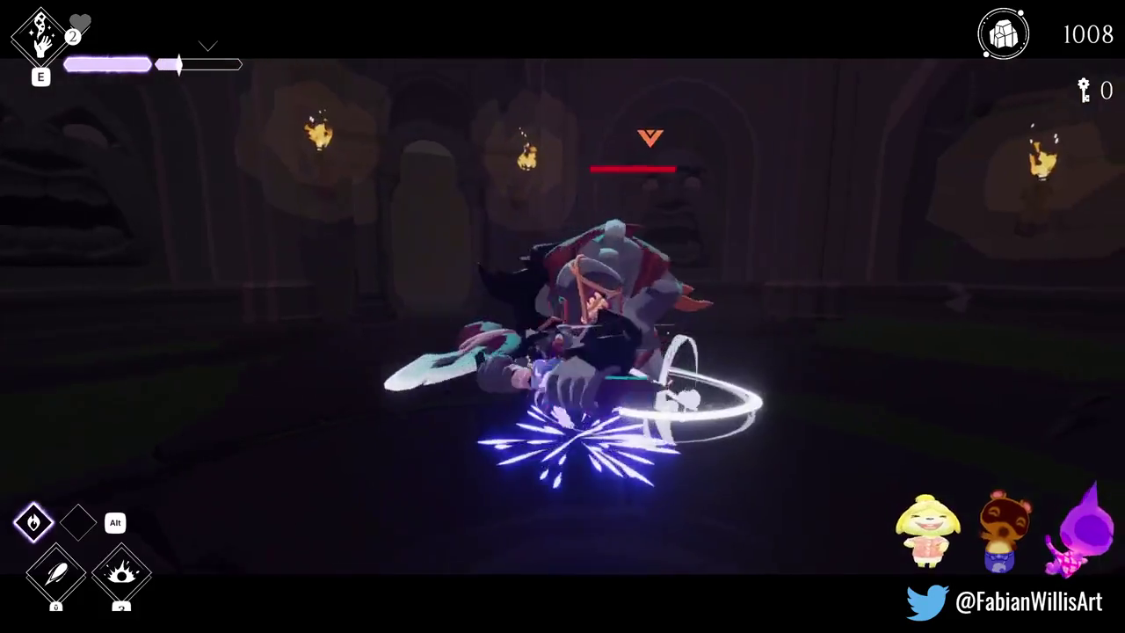
key(space)
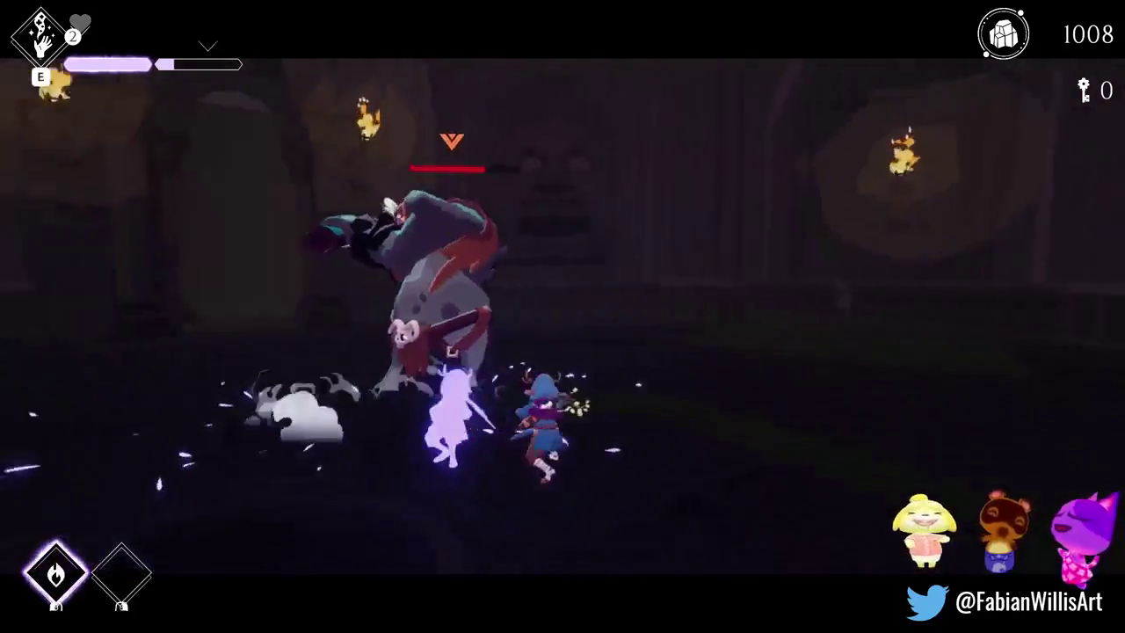
key(space)
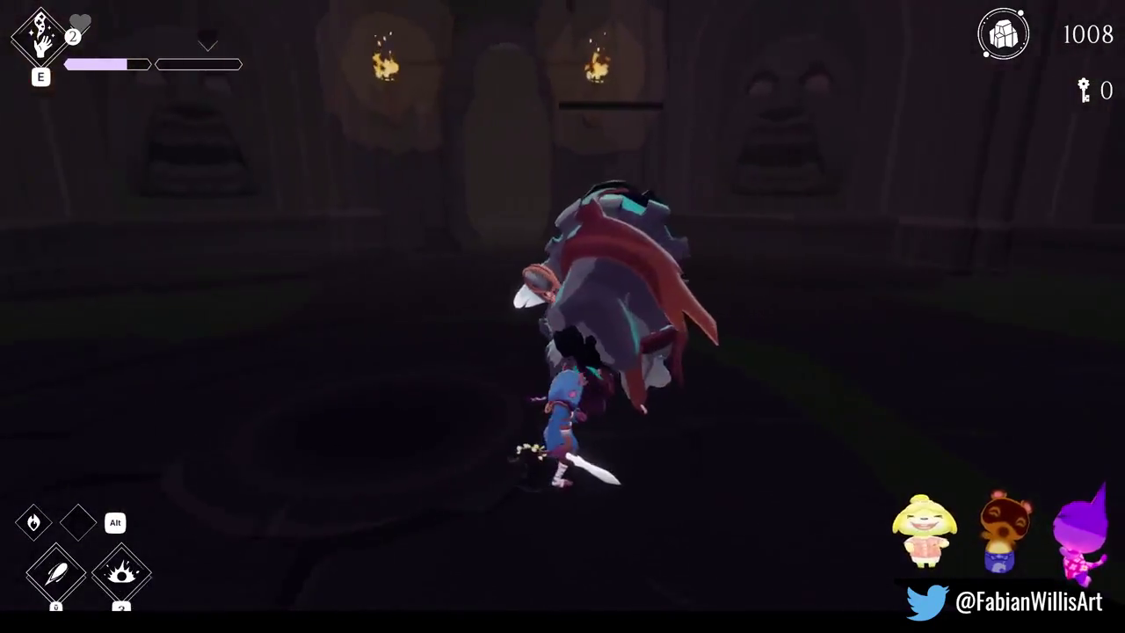
key(Escape)
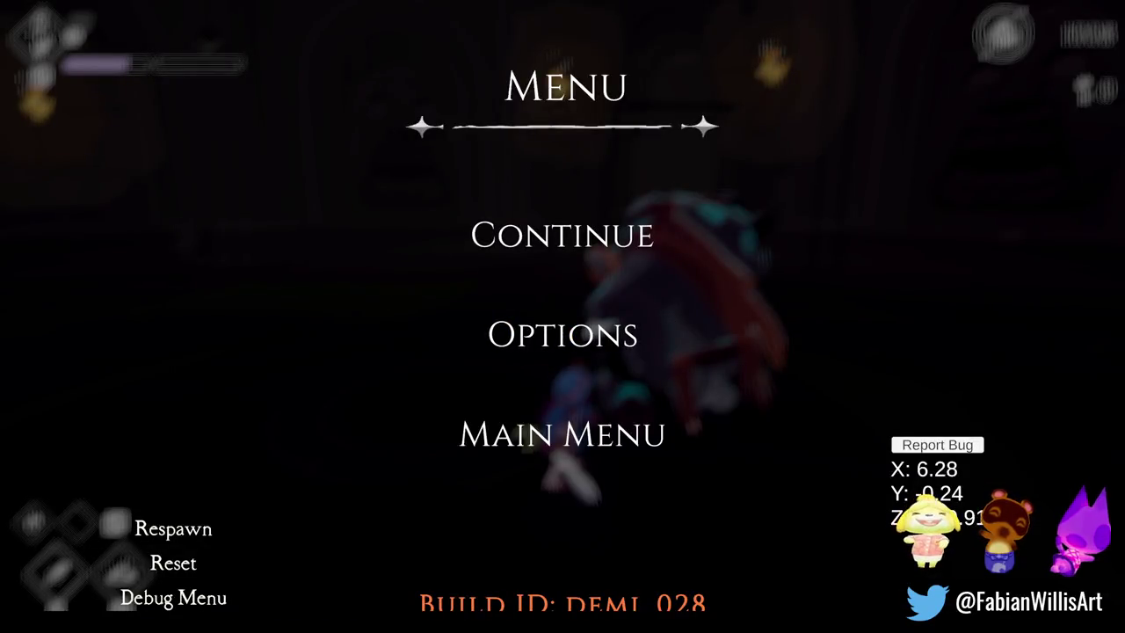
Step: Choose Continue in the pause menu to resume the brute fight
click(543, 235)
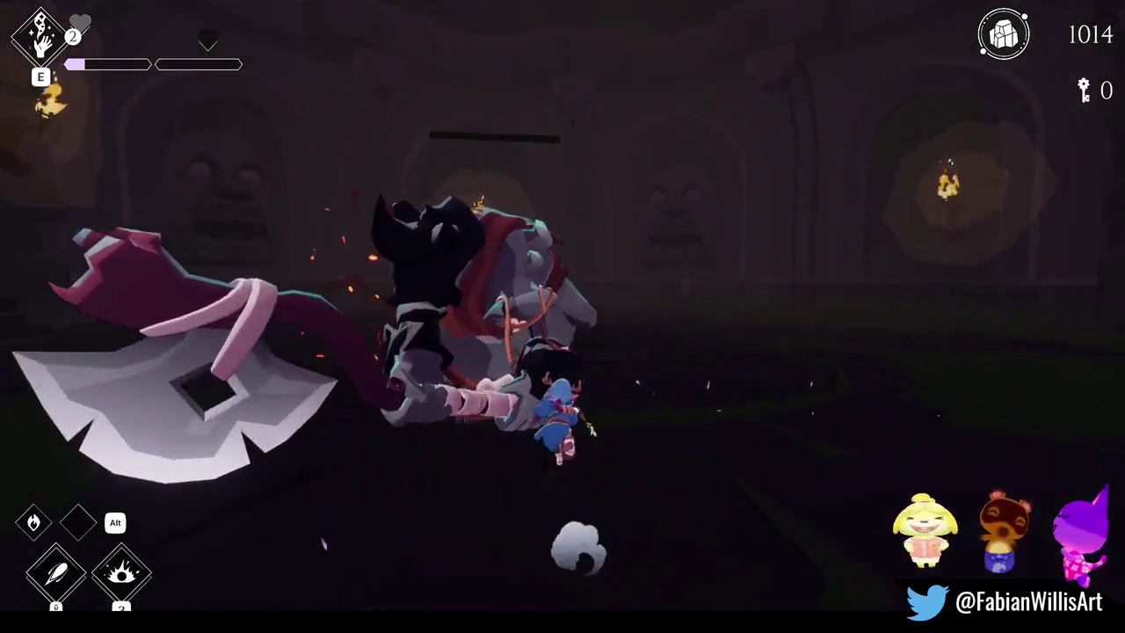
Step: Bring up the enemy-spawn list with F1 as the brute falls
key(F1)
key(F1)
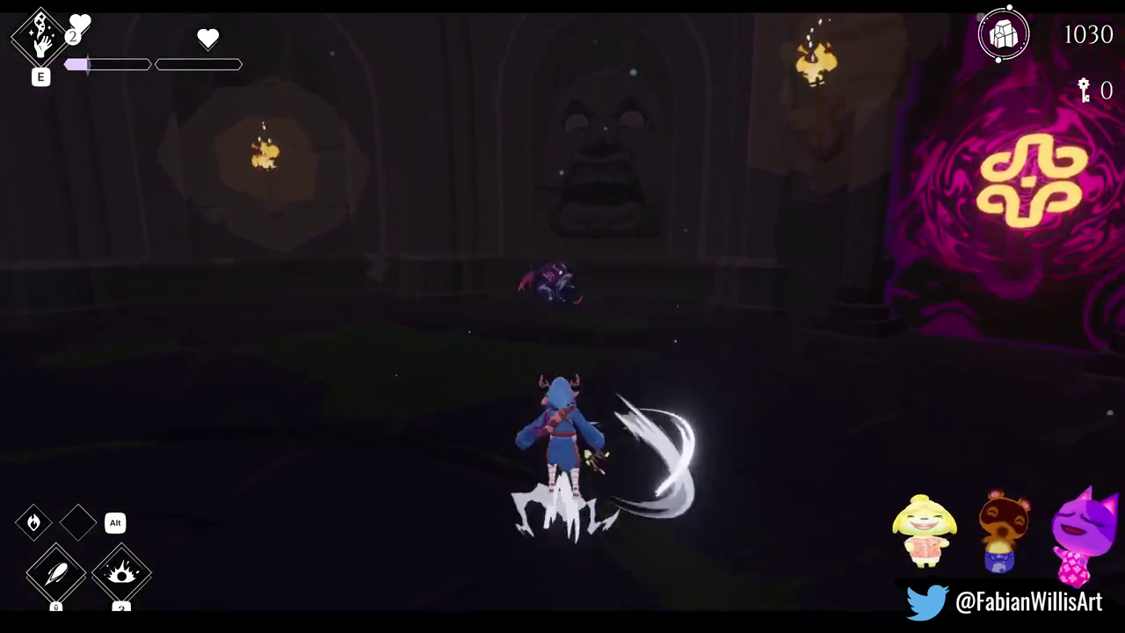
Step: Spawn a second axe boss and fight it with slash combos, fiery attacks and dodging dashes
key(space)
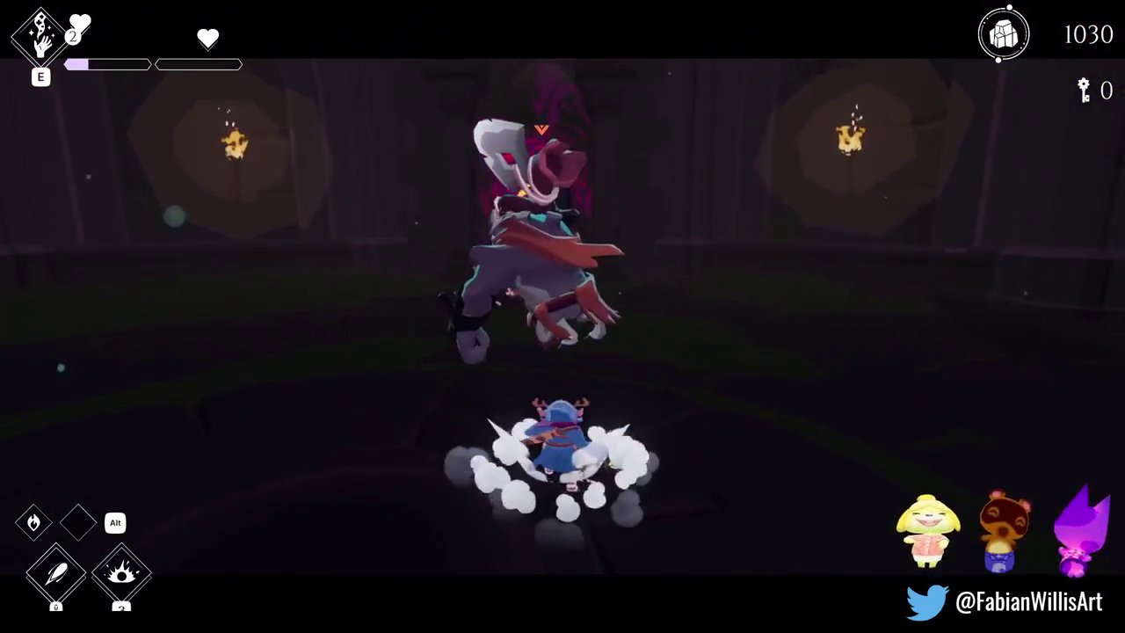
key(w)
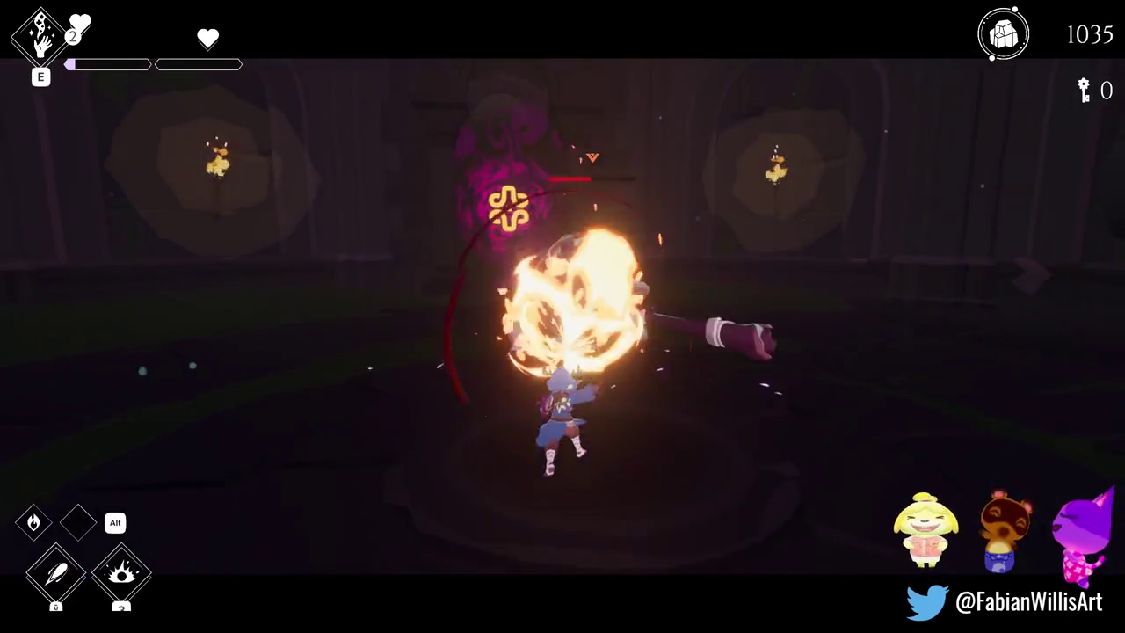
key(w)
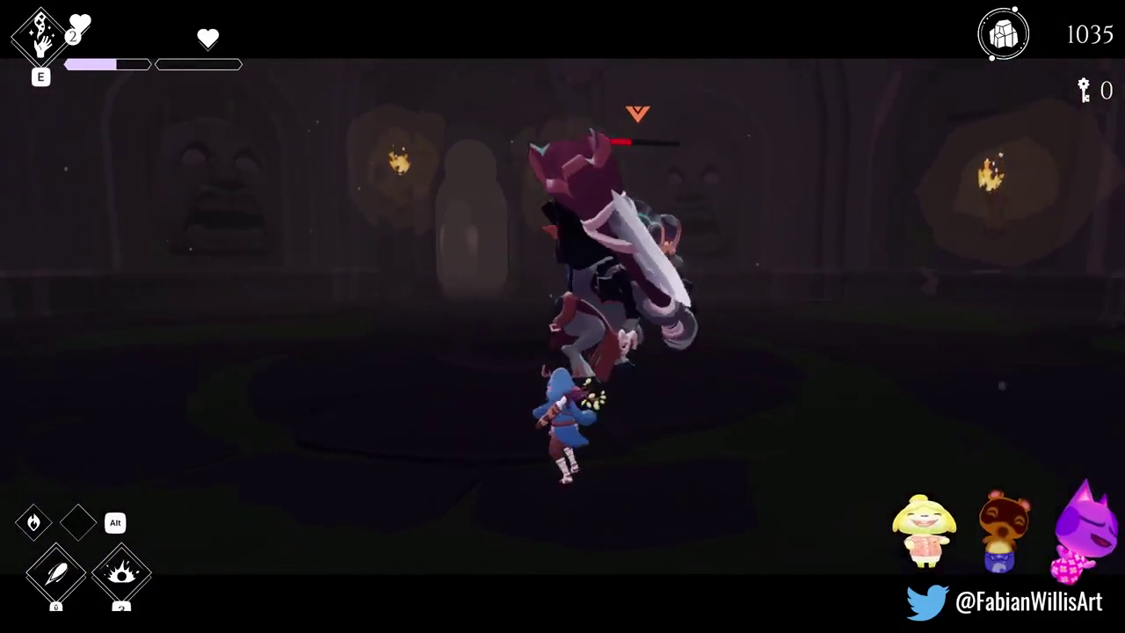
key(q)
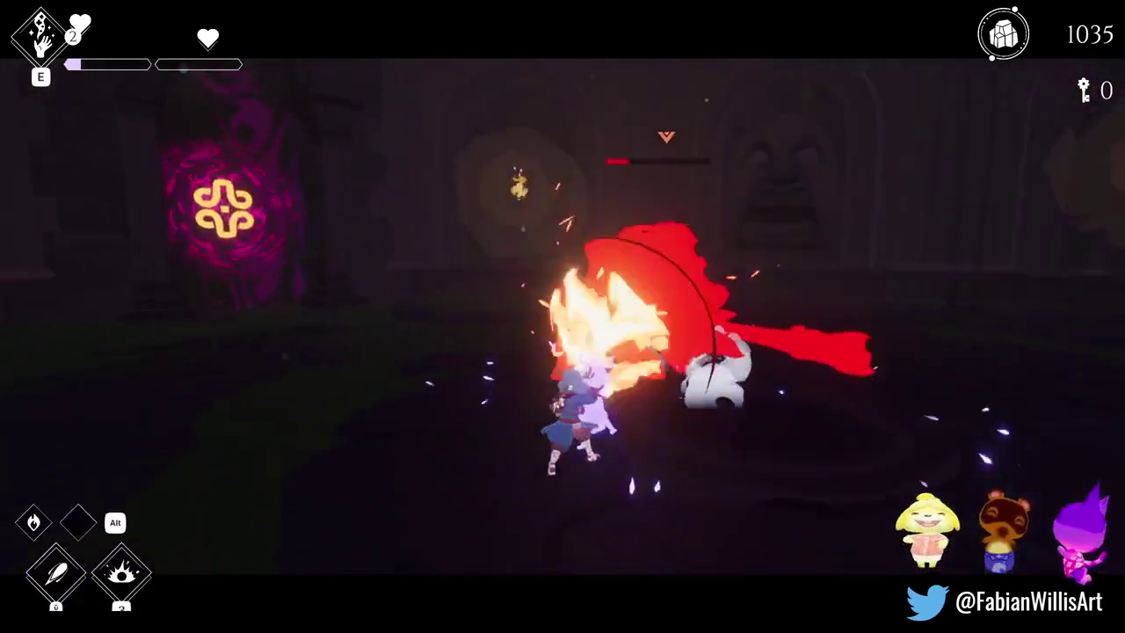
key(space)
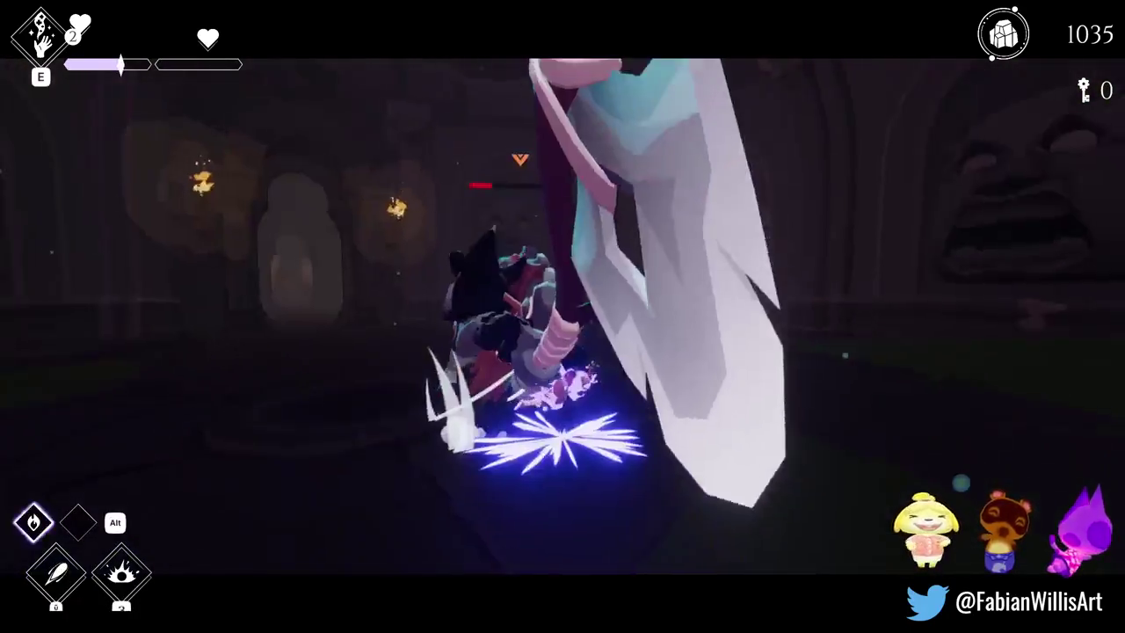
key(space)
key(q)
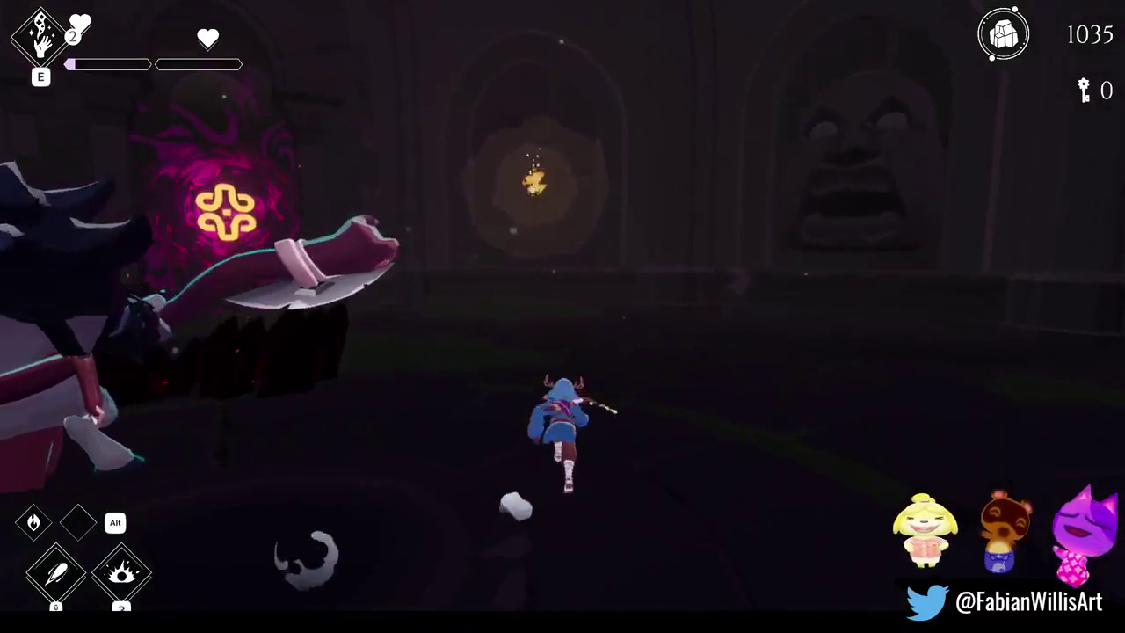
key(space)
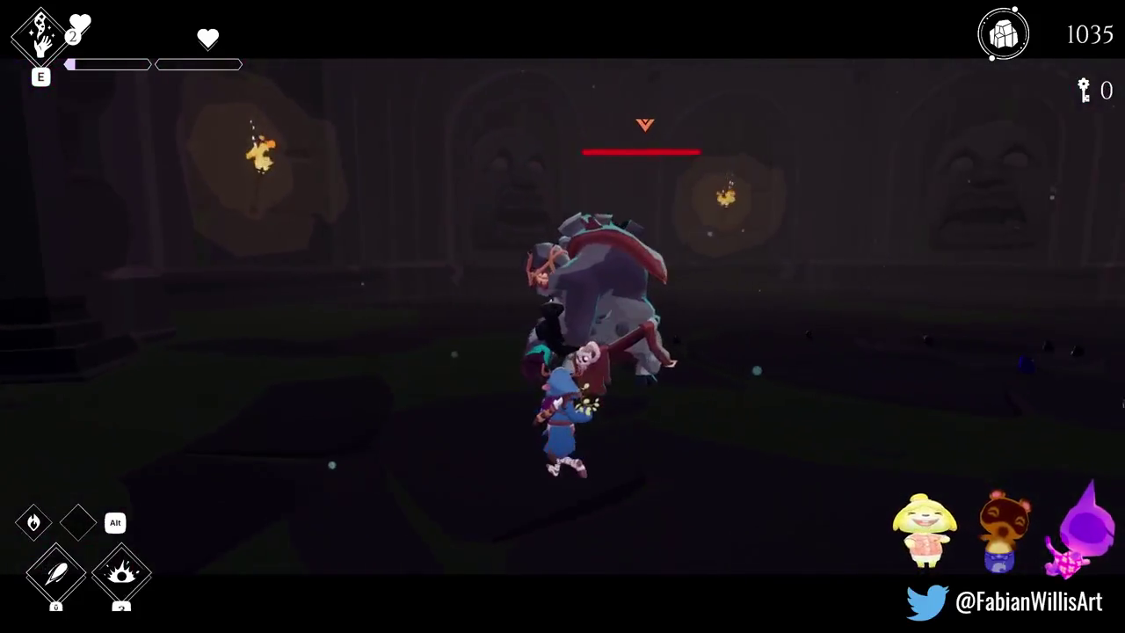
key(space)
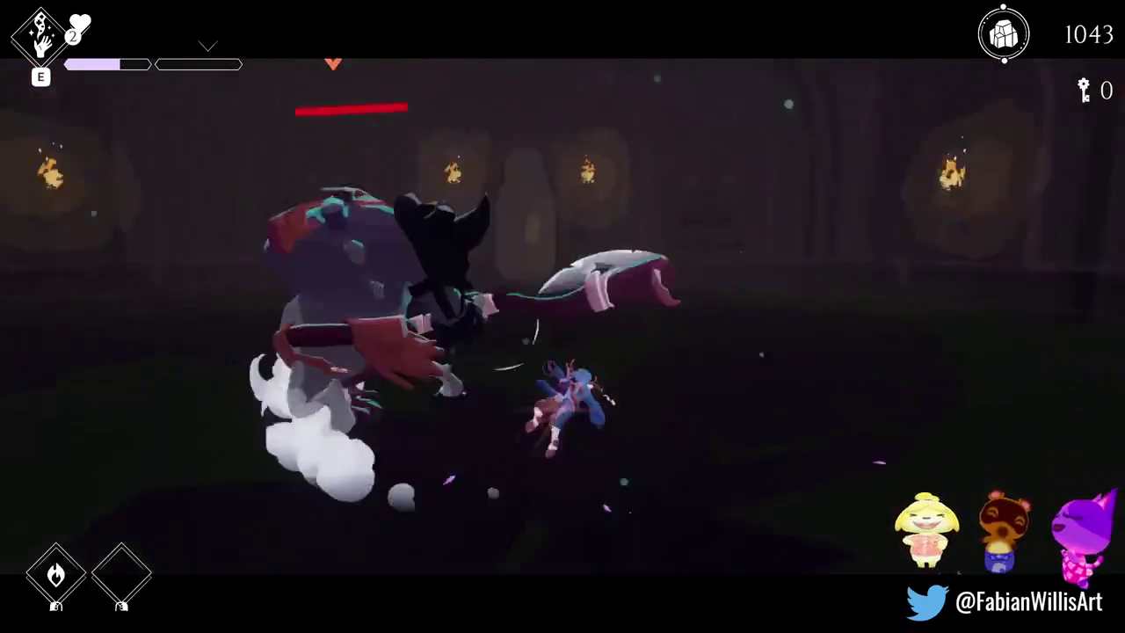
Step: Switch to the fire spell set, blast the boss, and finish it with dodging slashes
key(alt)
key(space)
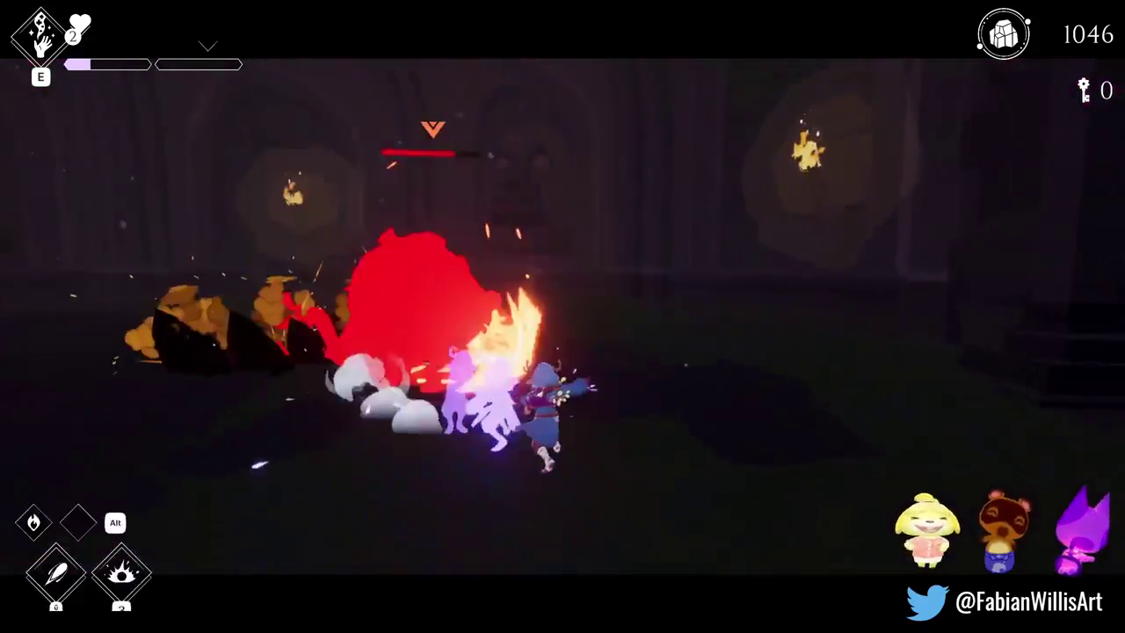
key(w)
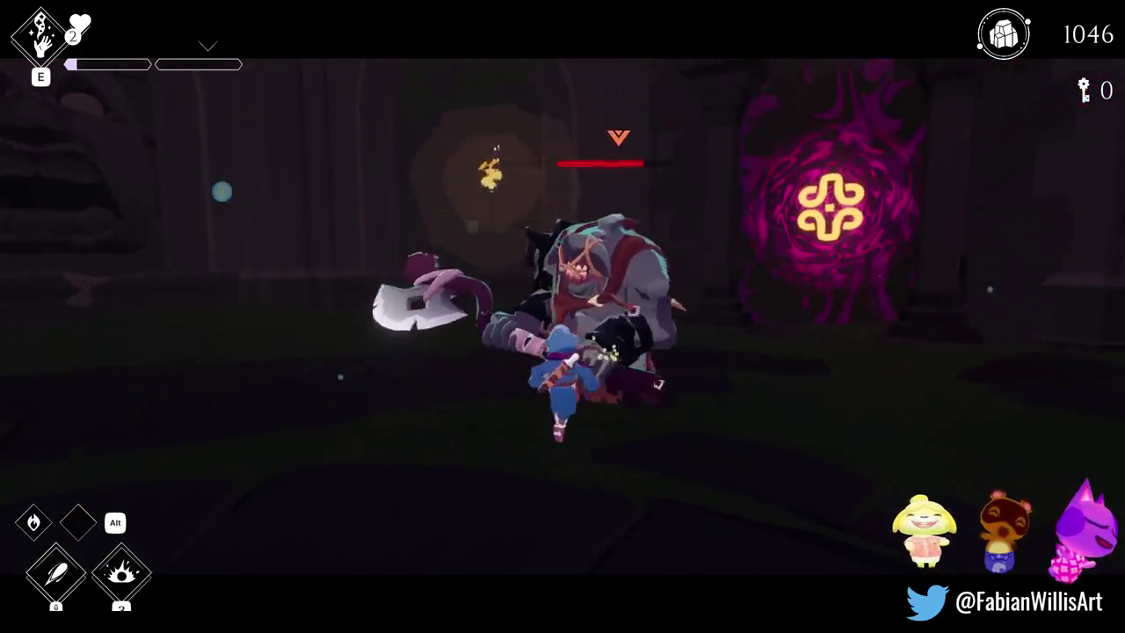
key(space)
key(space)
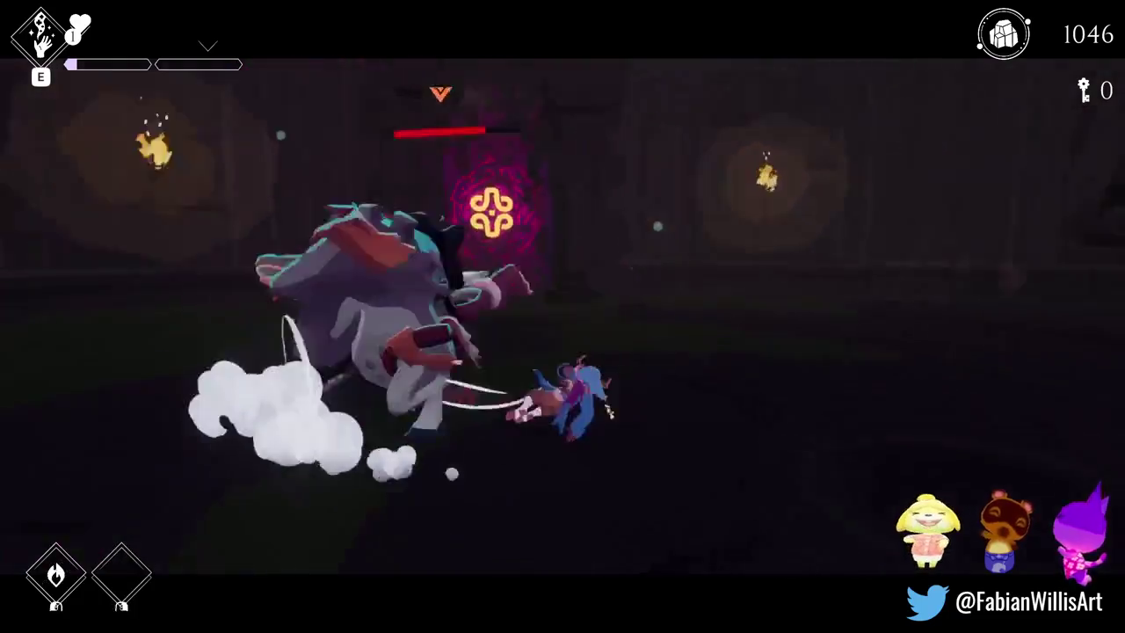
key(space)
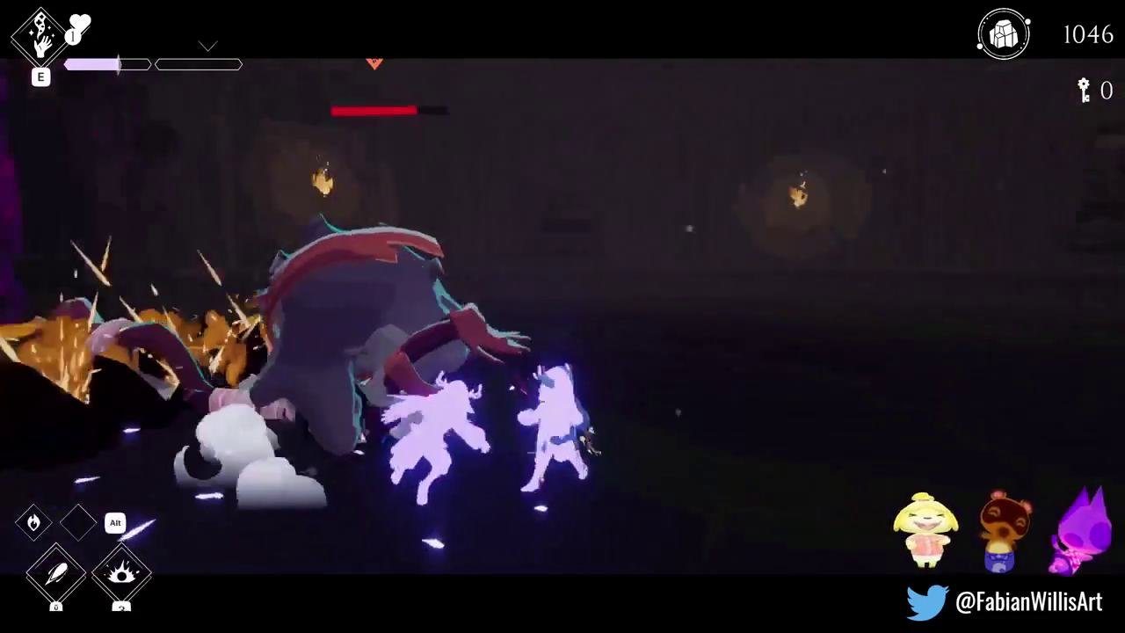
key(space)
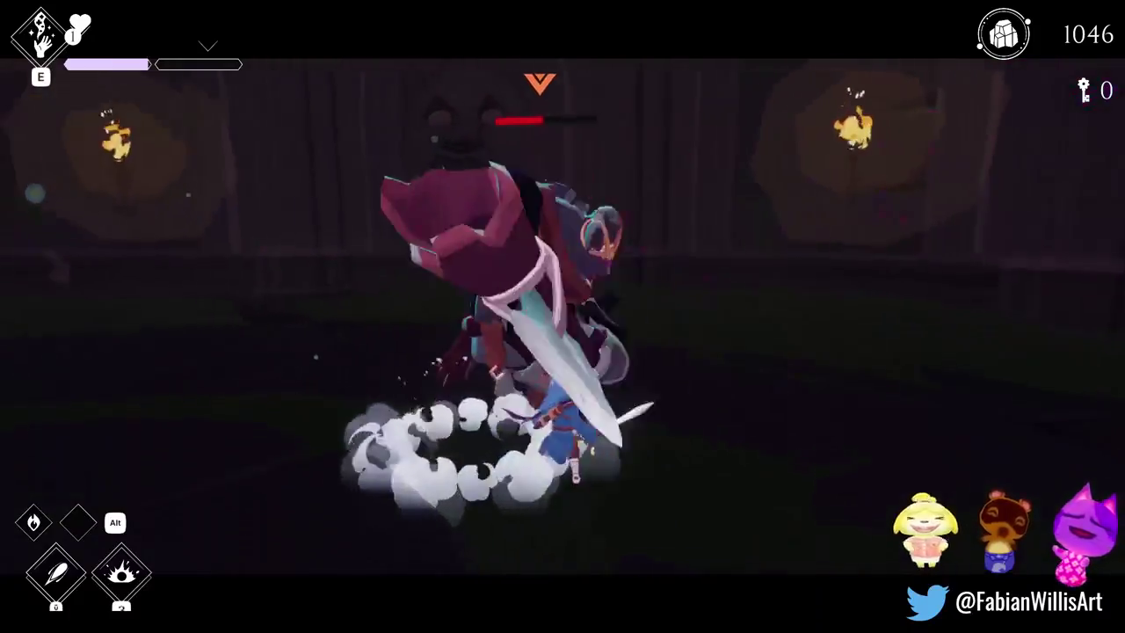
key(space)
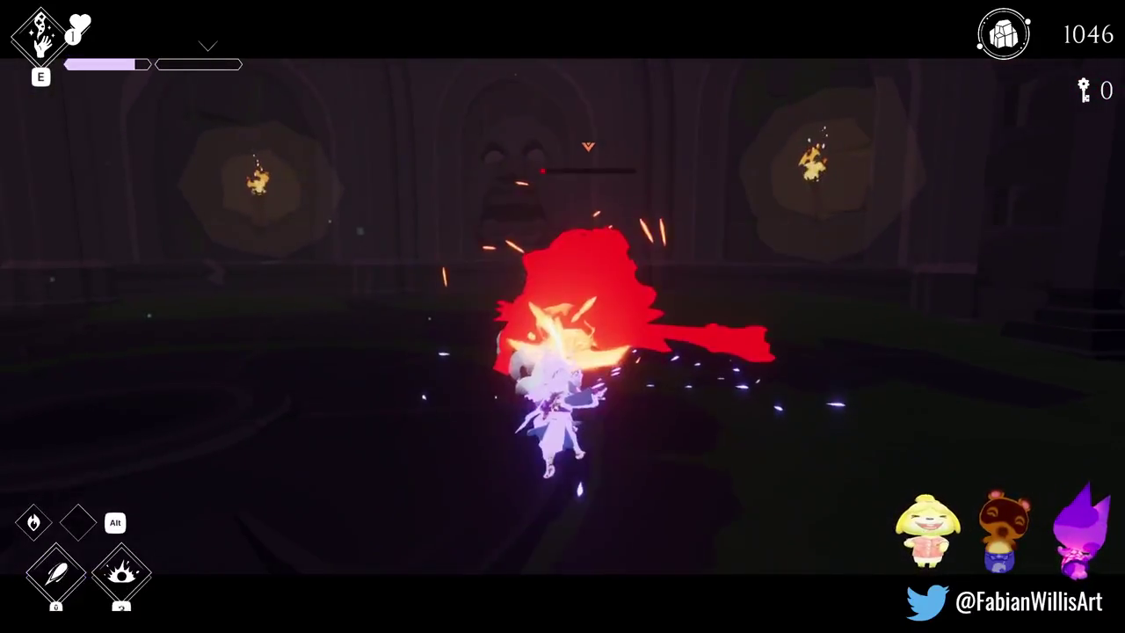
key(space)
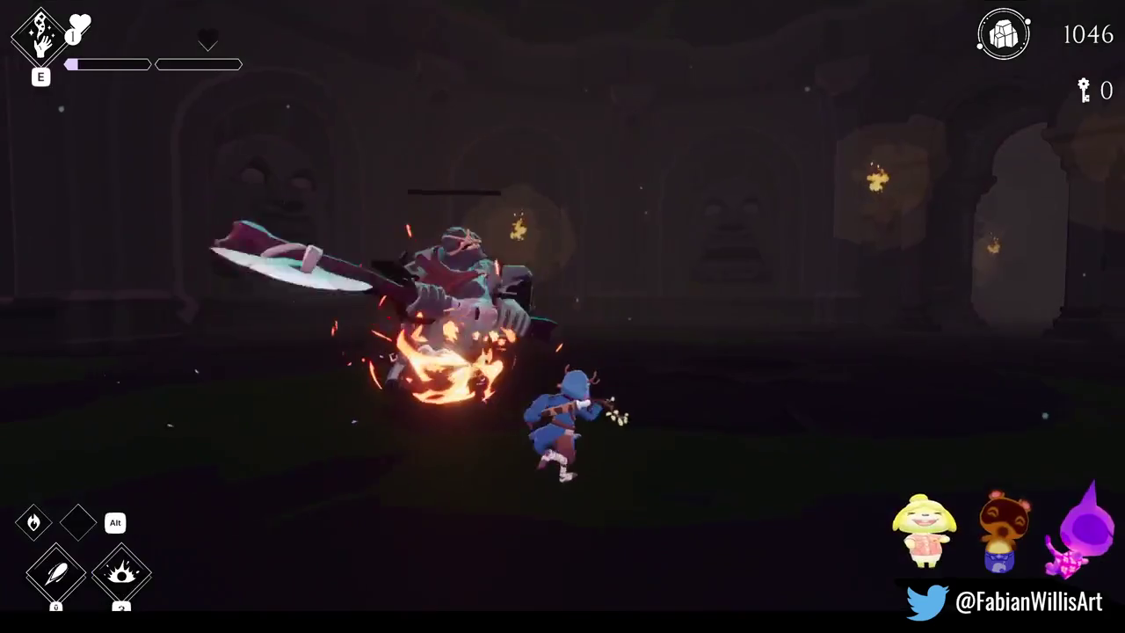
key(Tab)
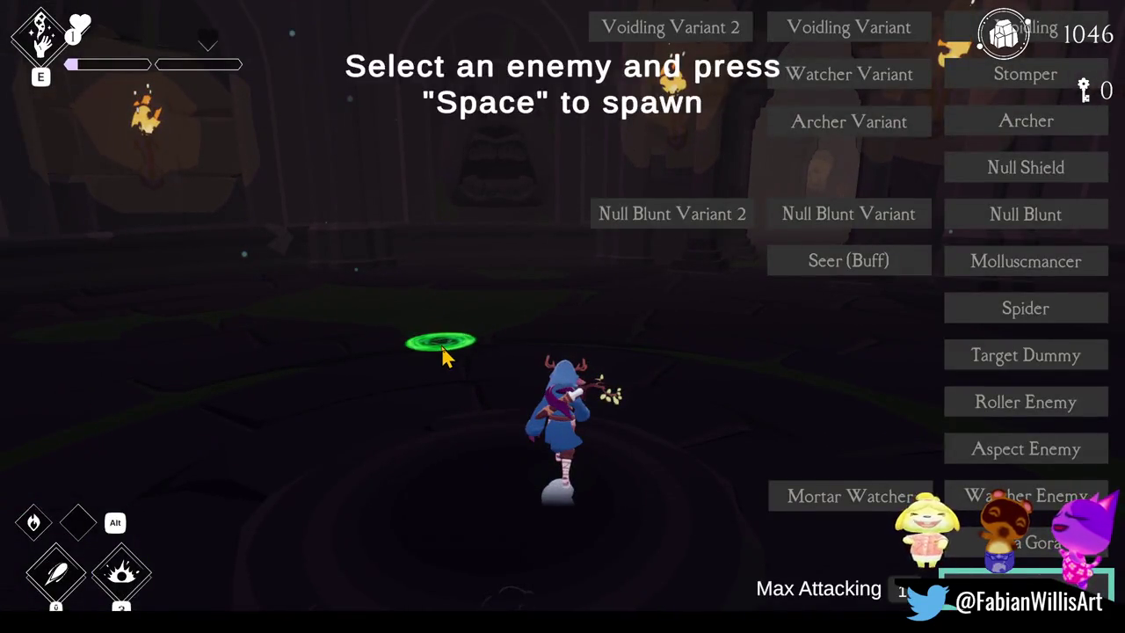
key(Tab)
key(i)
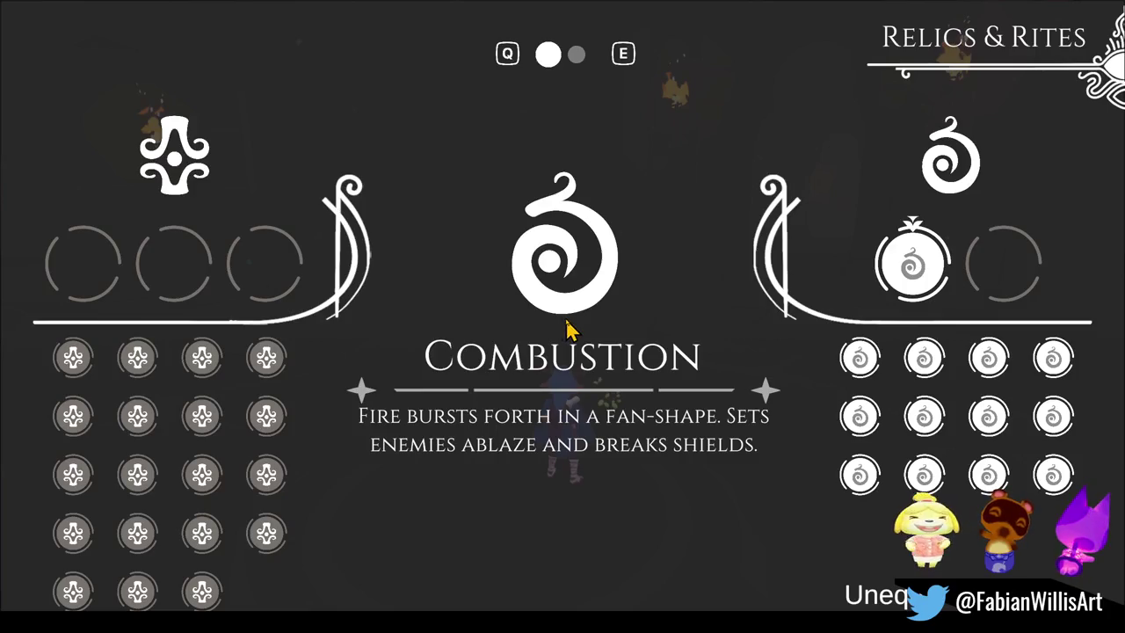
key(i)
key(i)
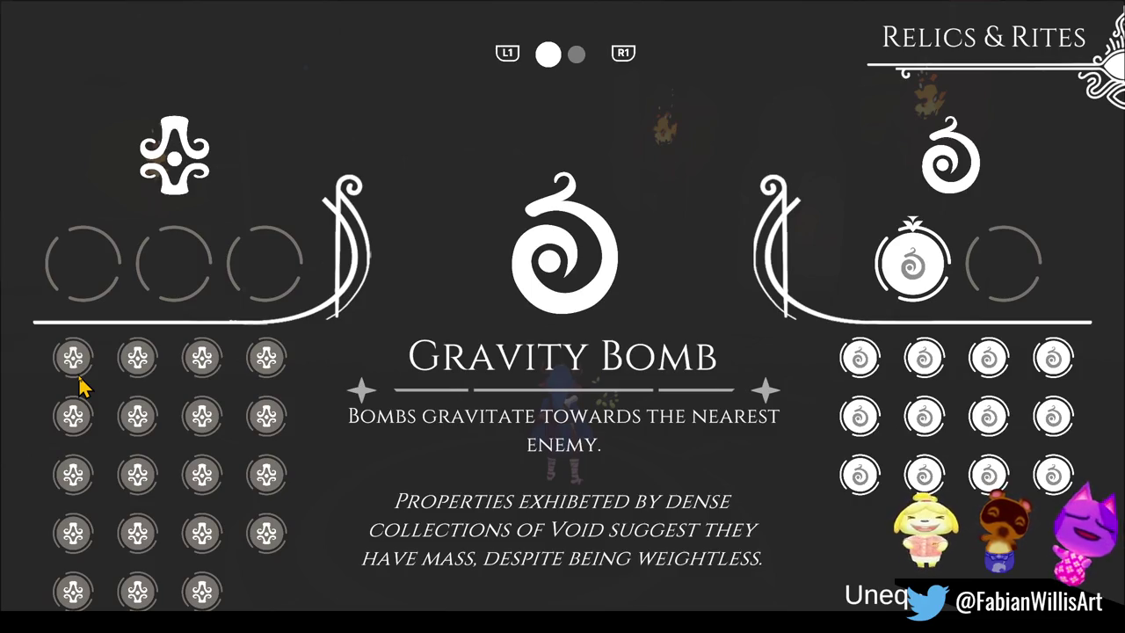
key(Down)
key(Right)
key(Down)
key(Down)
key(Left)
key(Left)
key(Left)
key(Up)
key(Left)
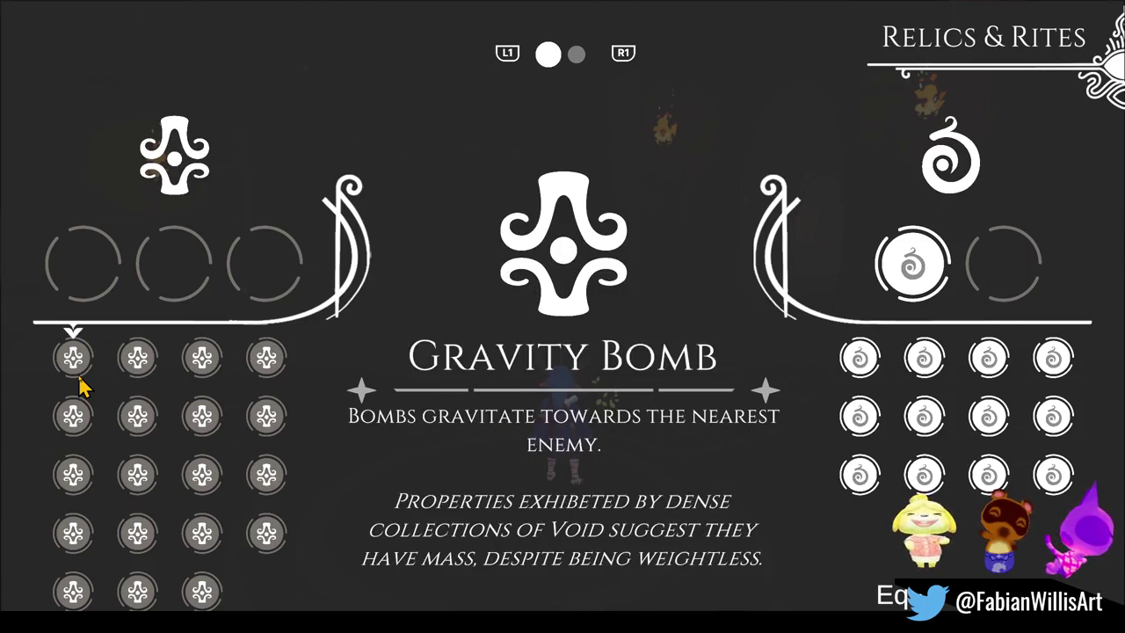
key(Right)
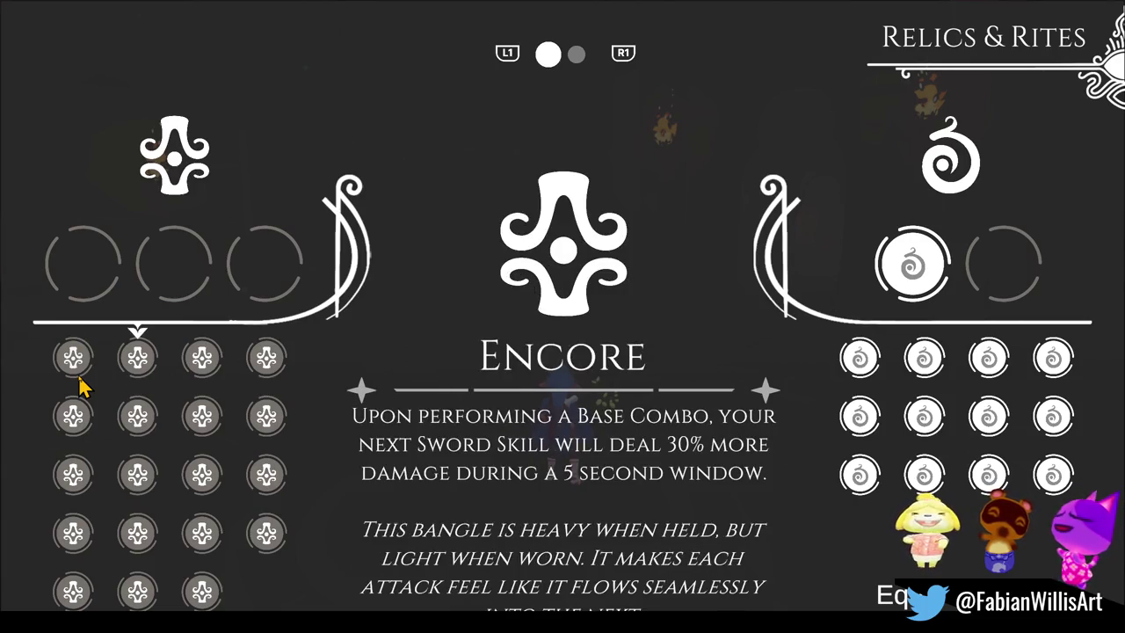
key(Right)
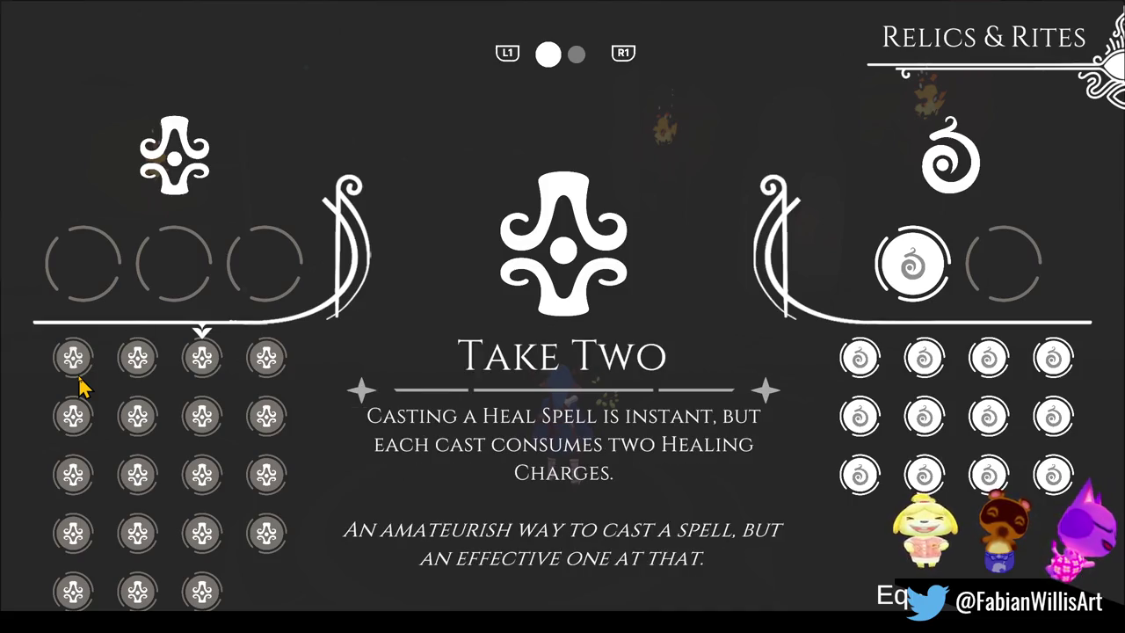
key(Right)
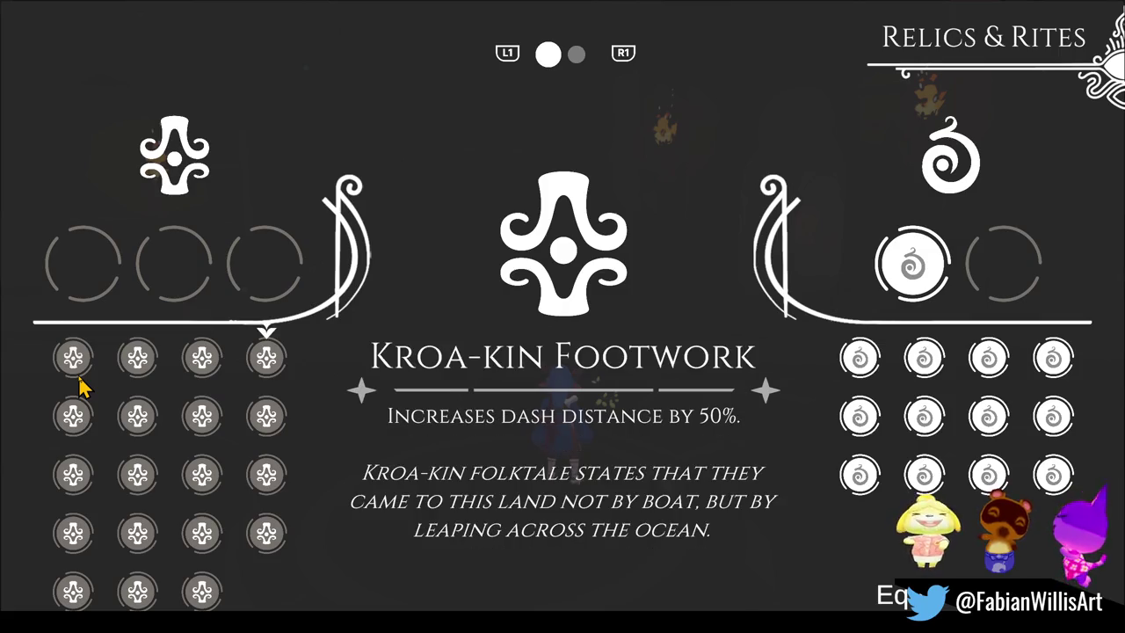
key(Down)
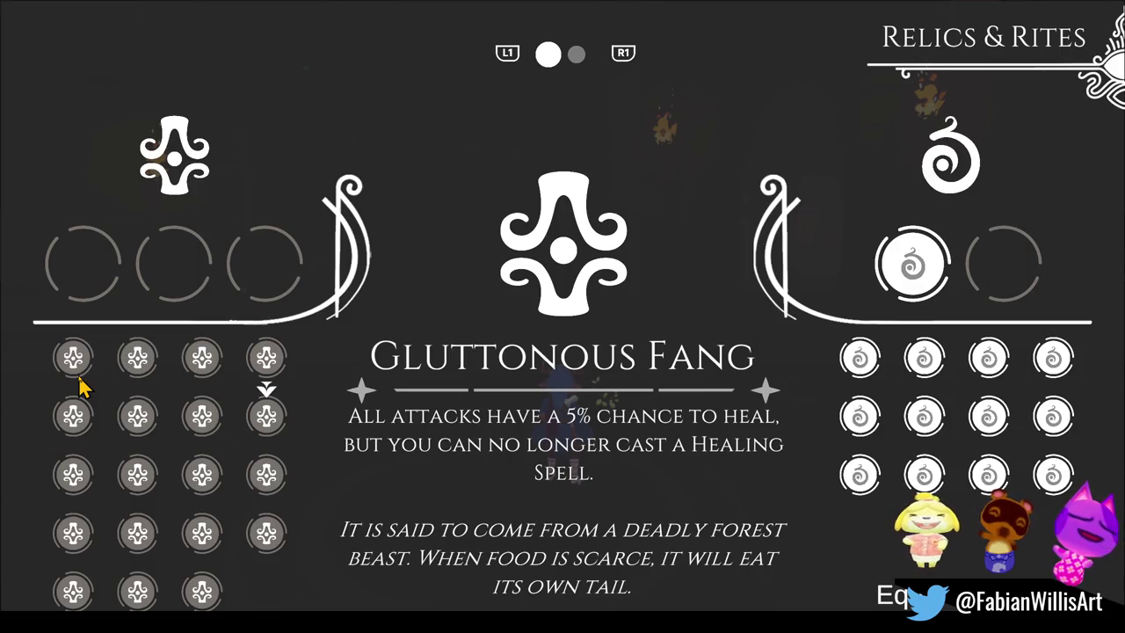
key(Left)
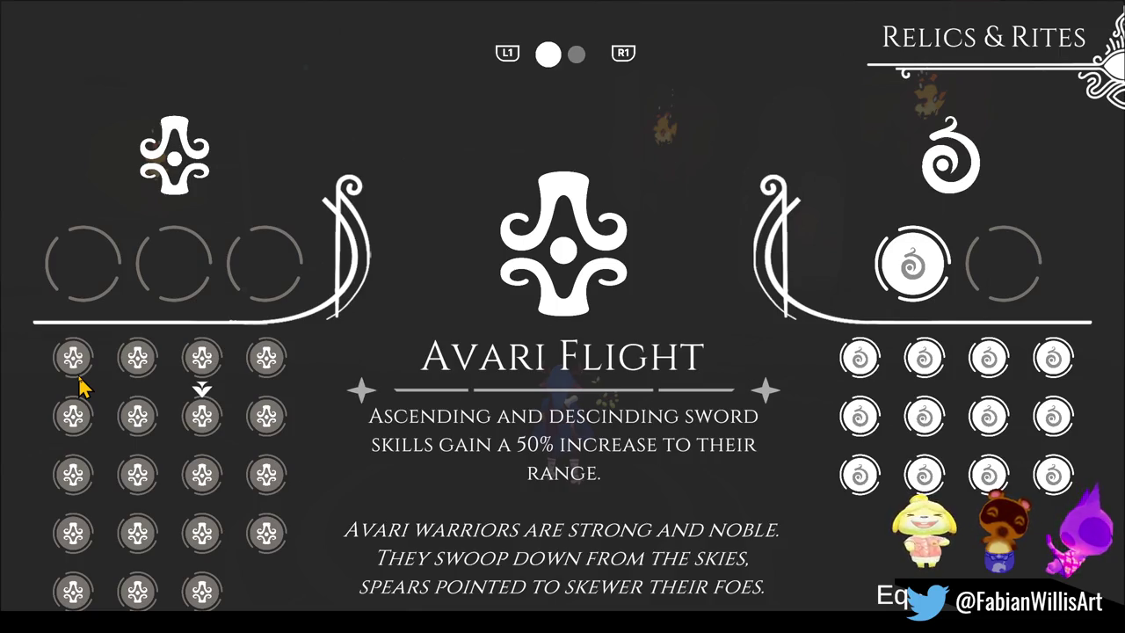
key(Left)
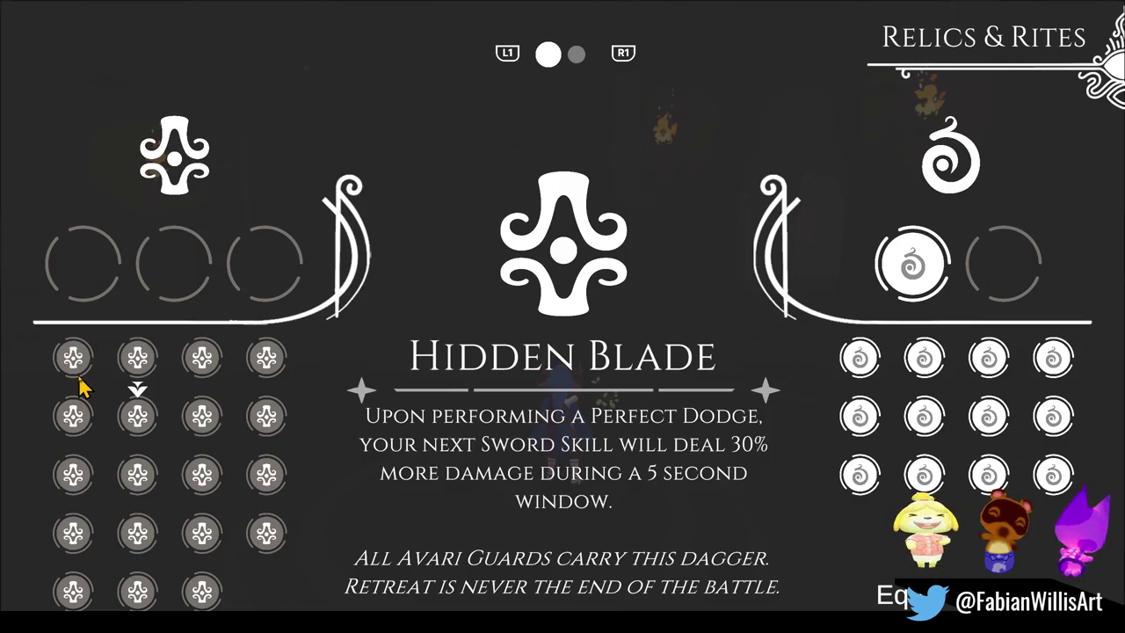
key(Left)
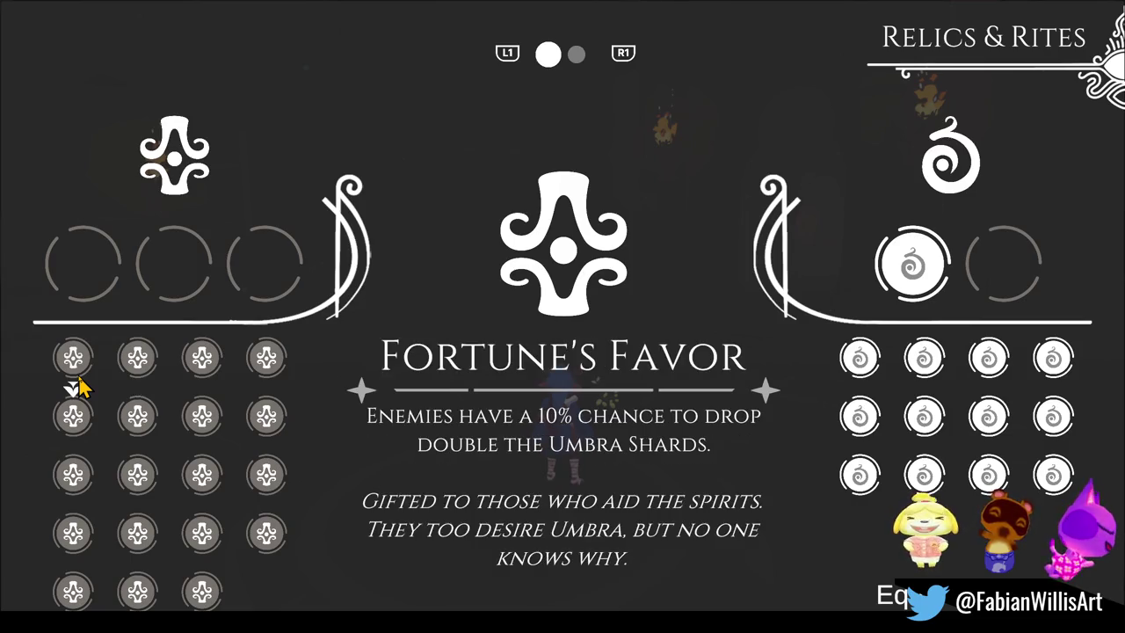
key(Down)
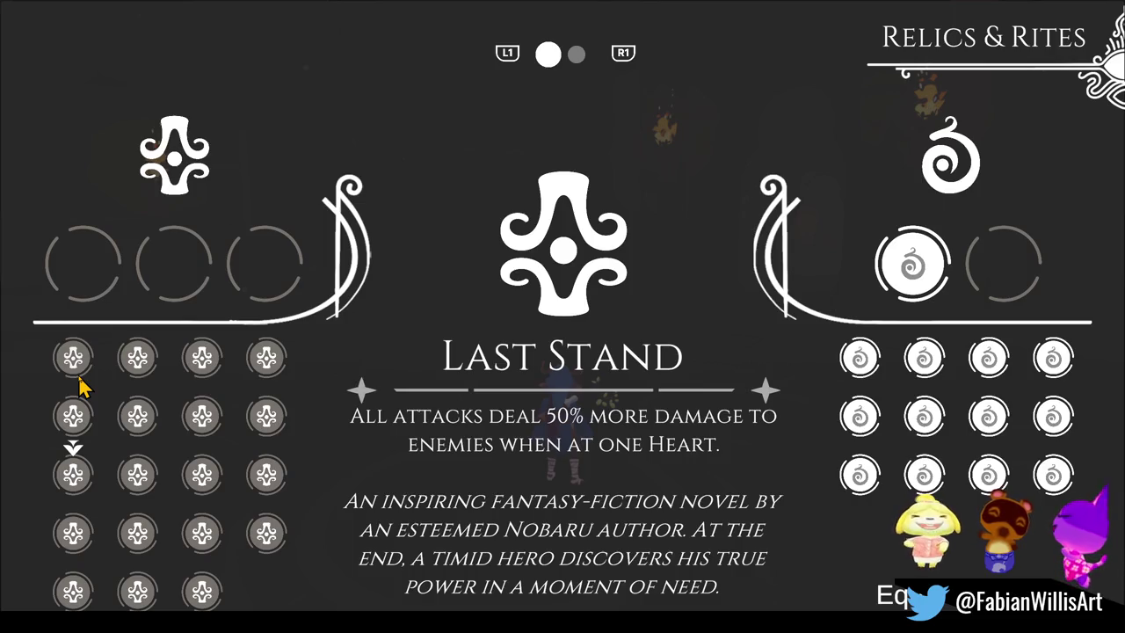
key(Right)
key(Right)
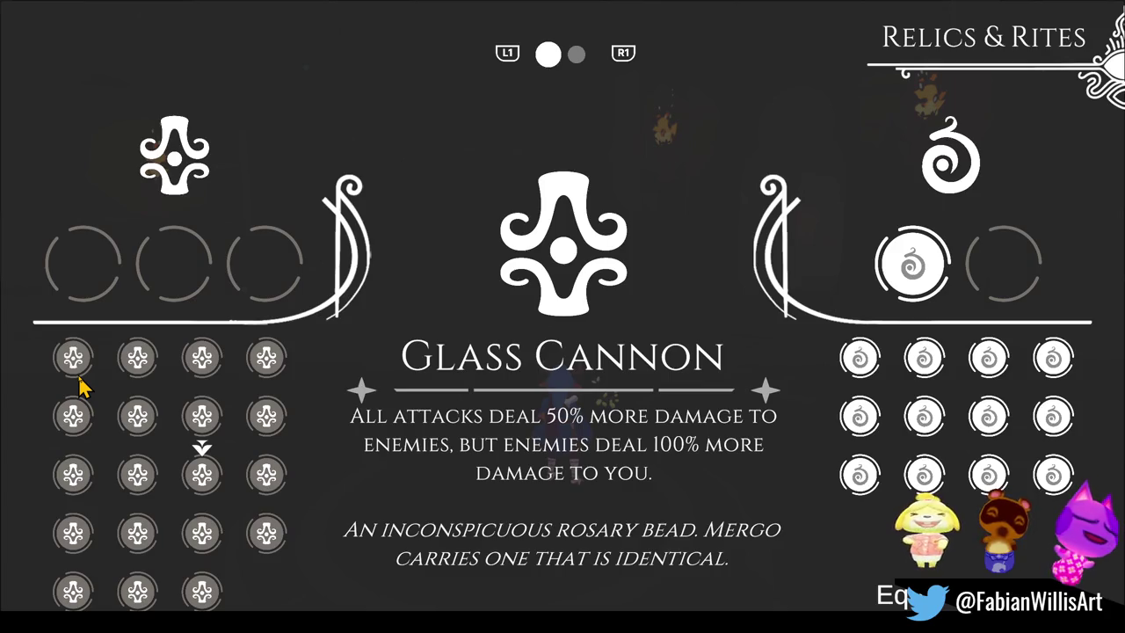
key(Right)
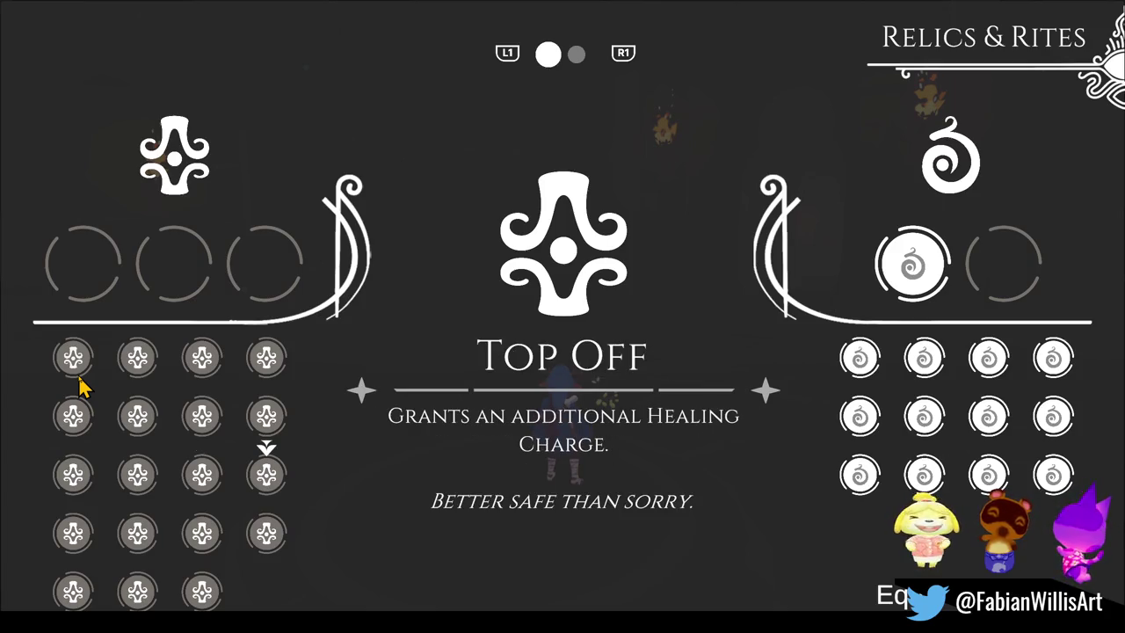
key(Down)
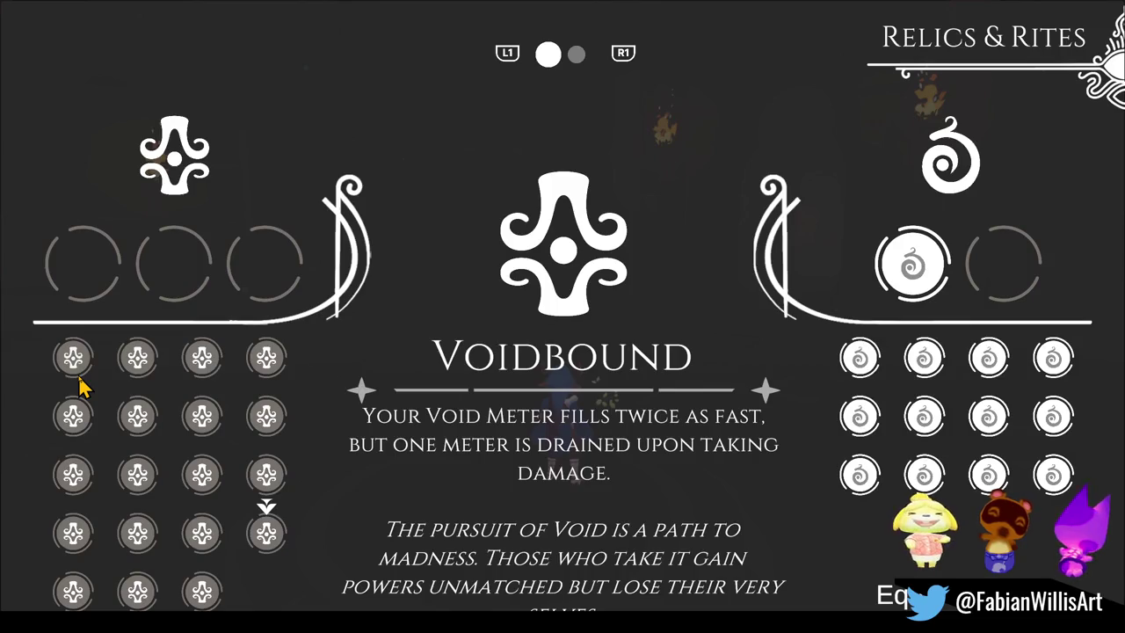
key(Left)
key(Right)
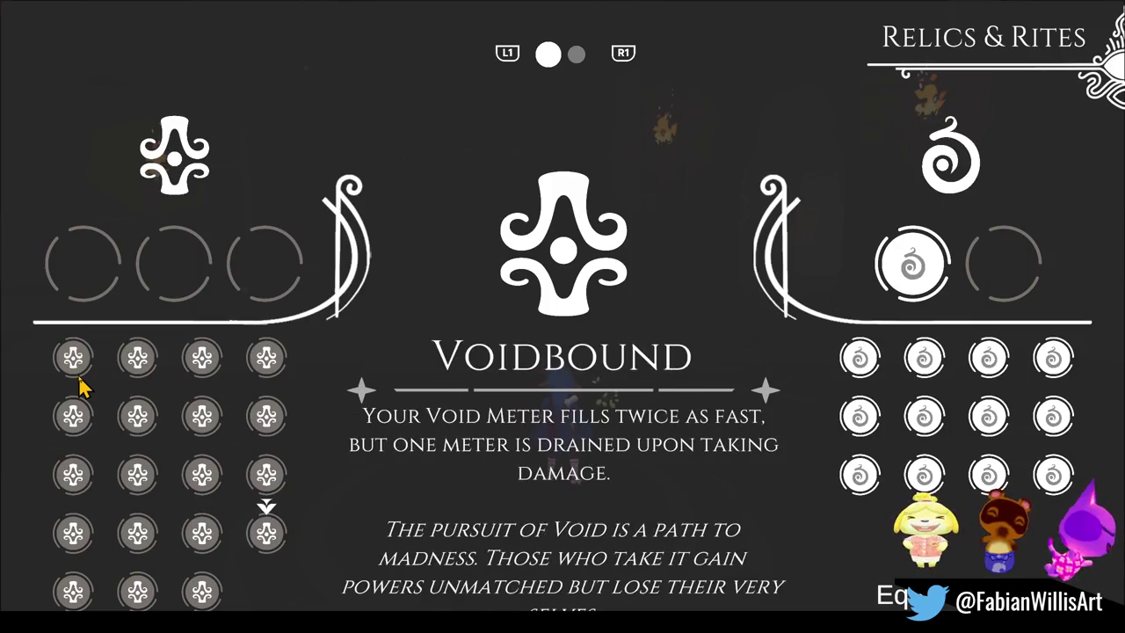
key(Down)
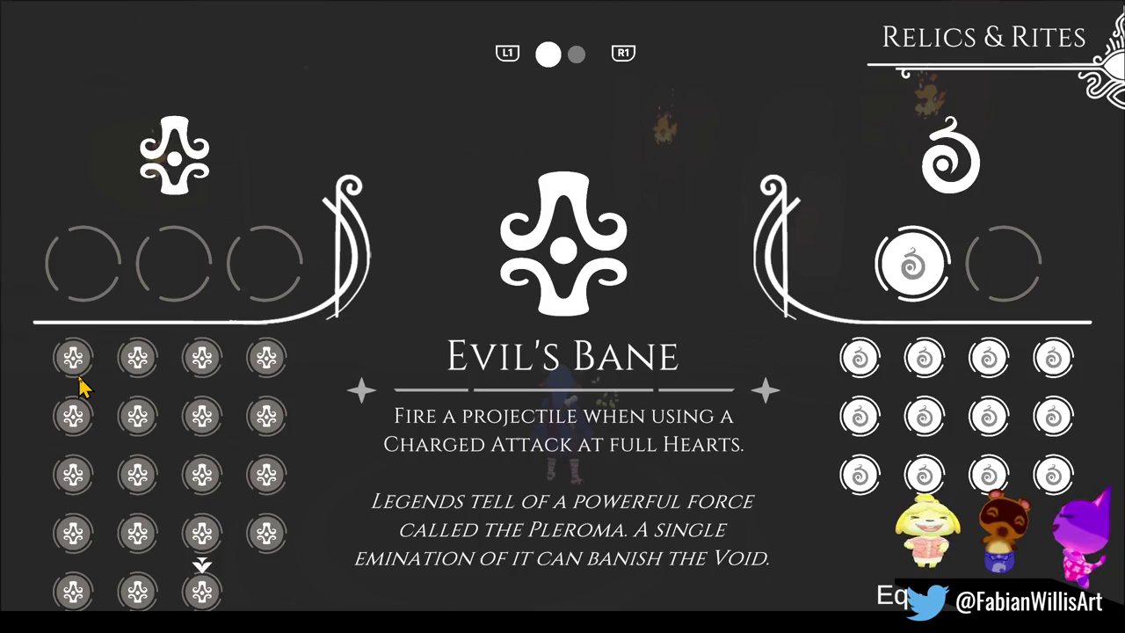
key(Up)
key(Right)
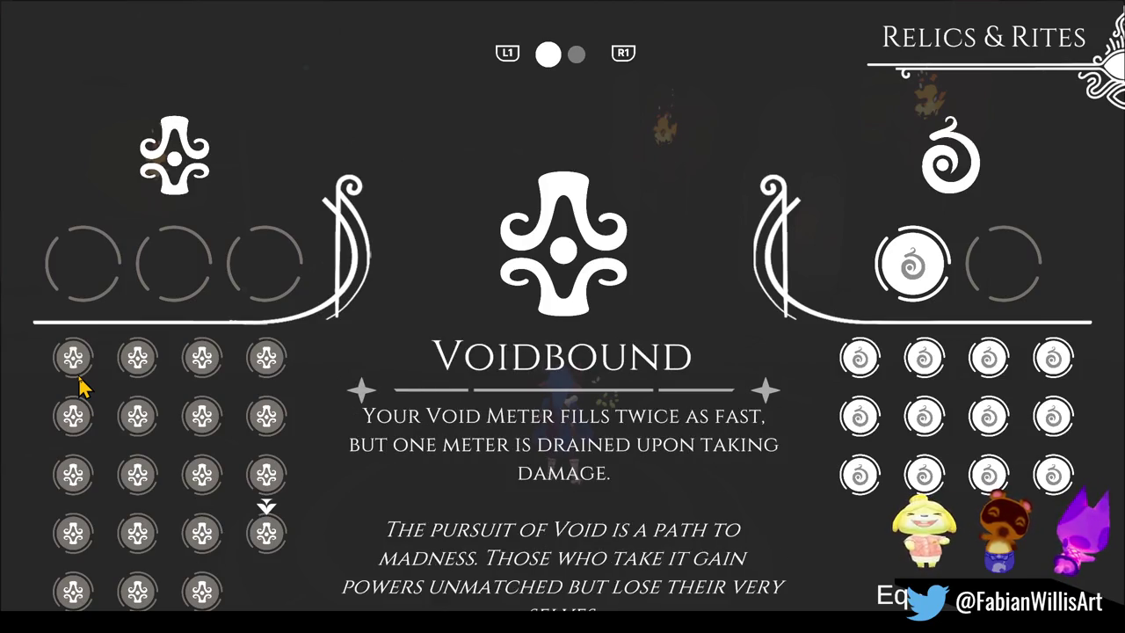
Step: Equip Voidbound in the first relic slot and Take Two in the second
key(Return)
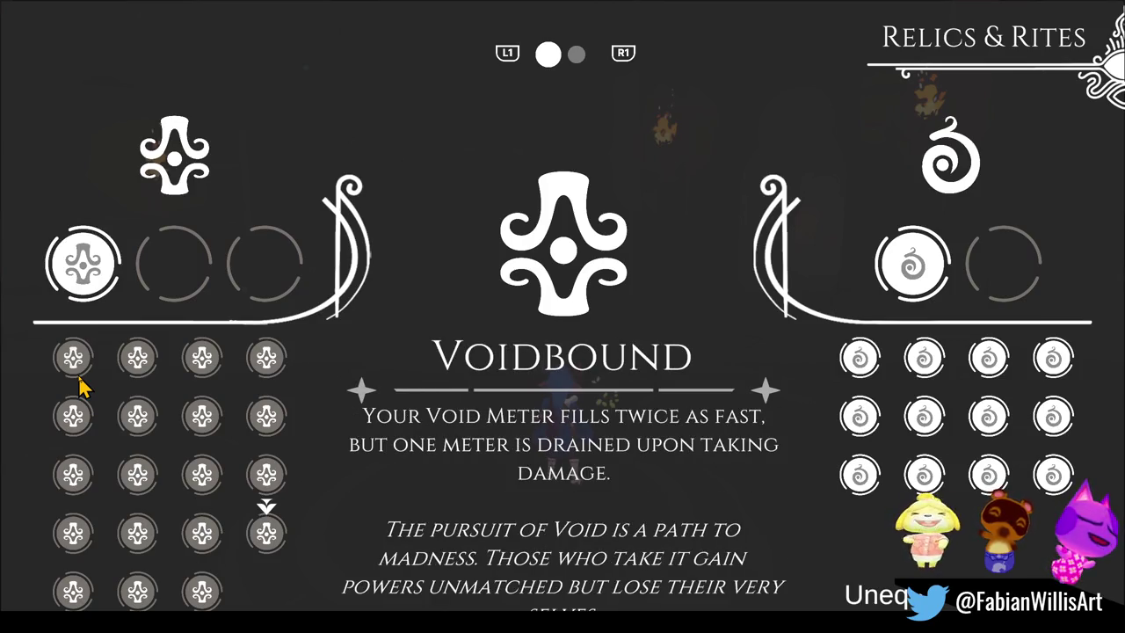
key(Left)
key(Left)
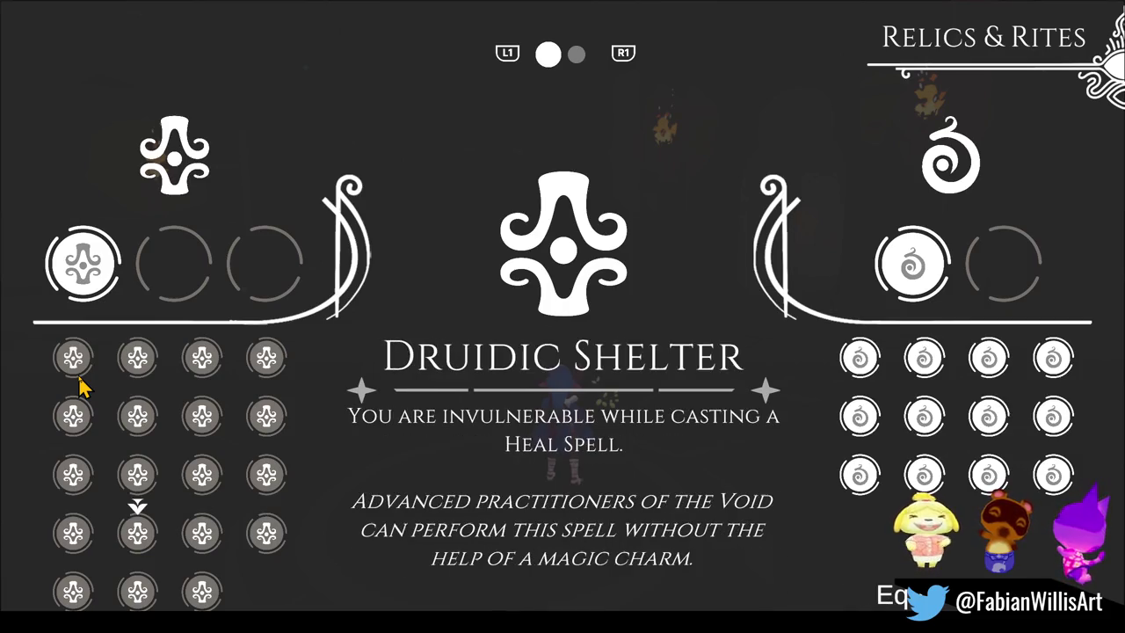
key(Right)
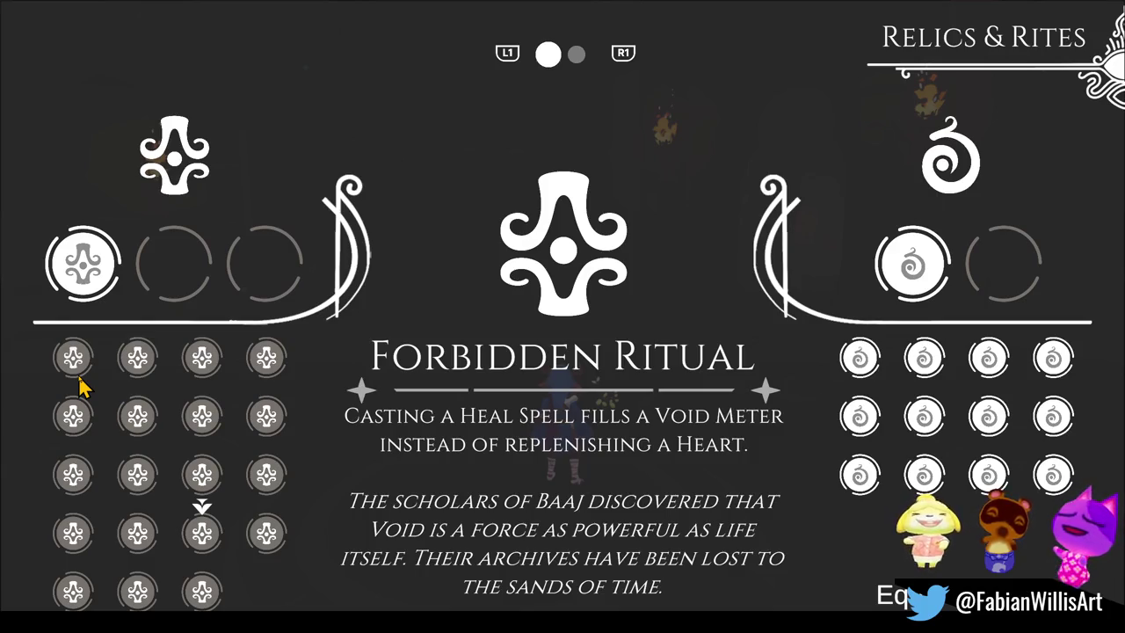
key(Left)
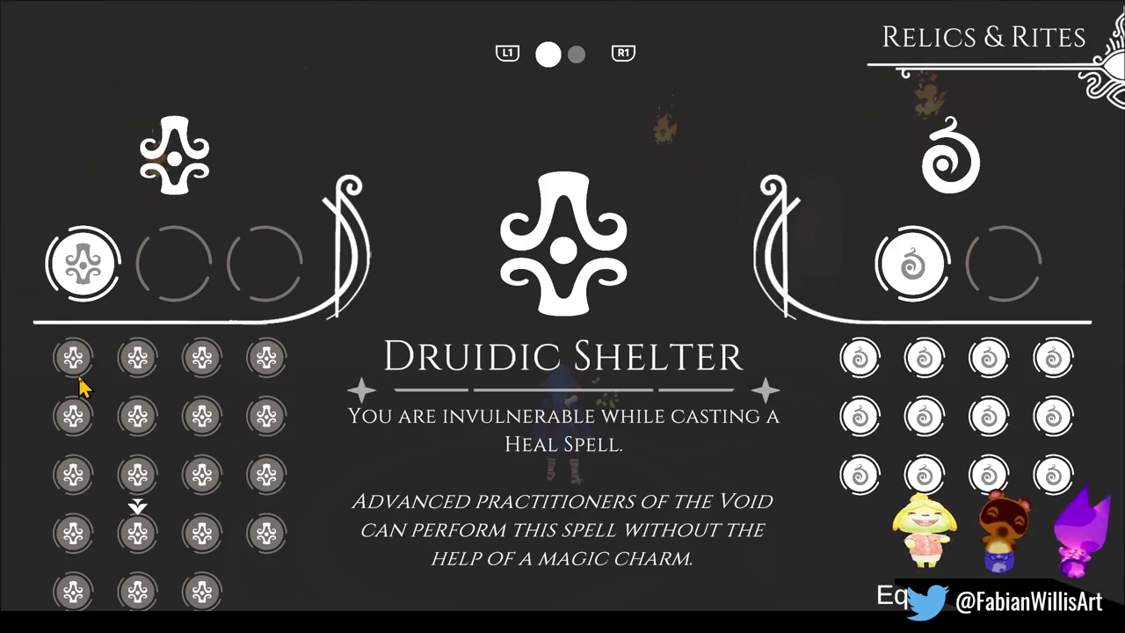
key(Right)
key(Up)
key(Up)
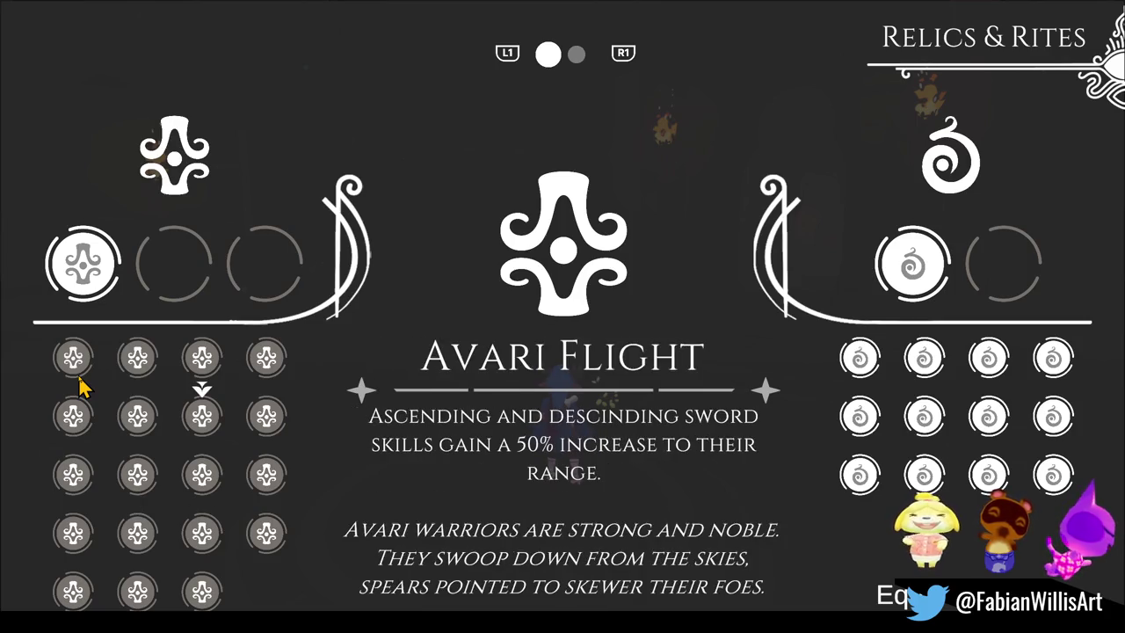
key(Right)
key(Up)
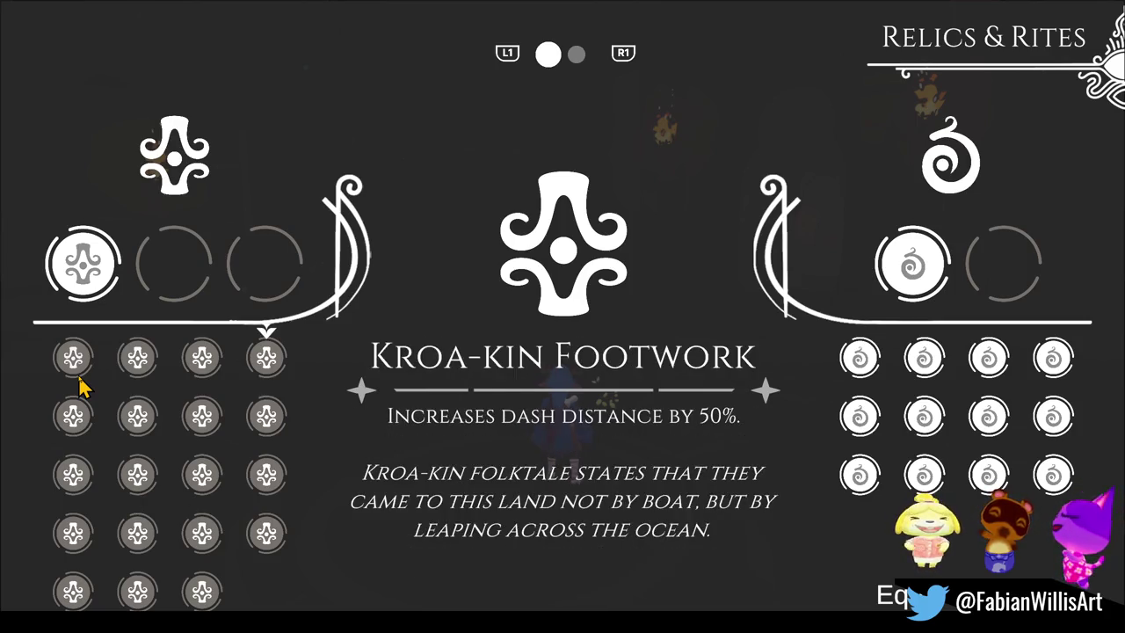
key(Left)
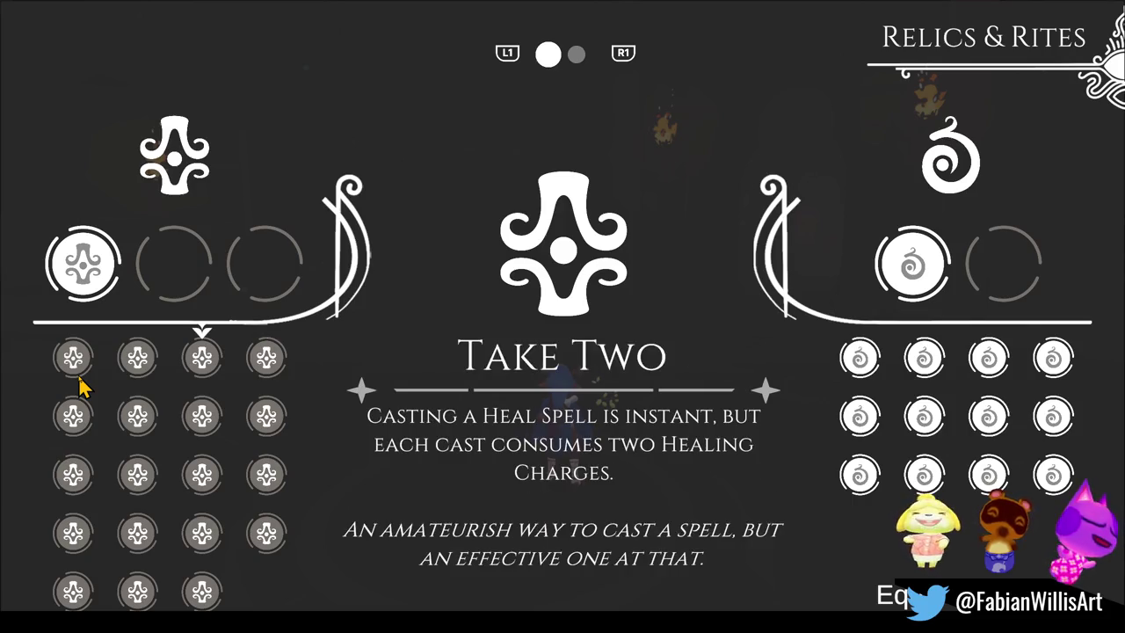
key(Return)
Step: Equip Forbidden Ritual as the third relic
key(Down)
key(Down)
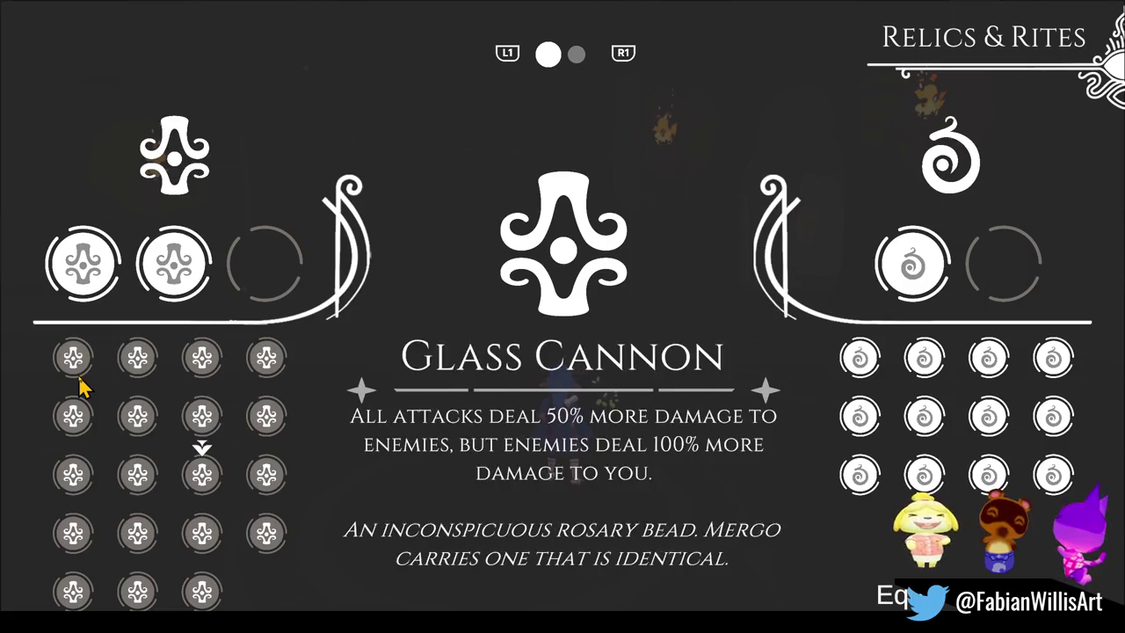
key(Down)
key(Up)
key(Up)
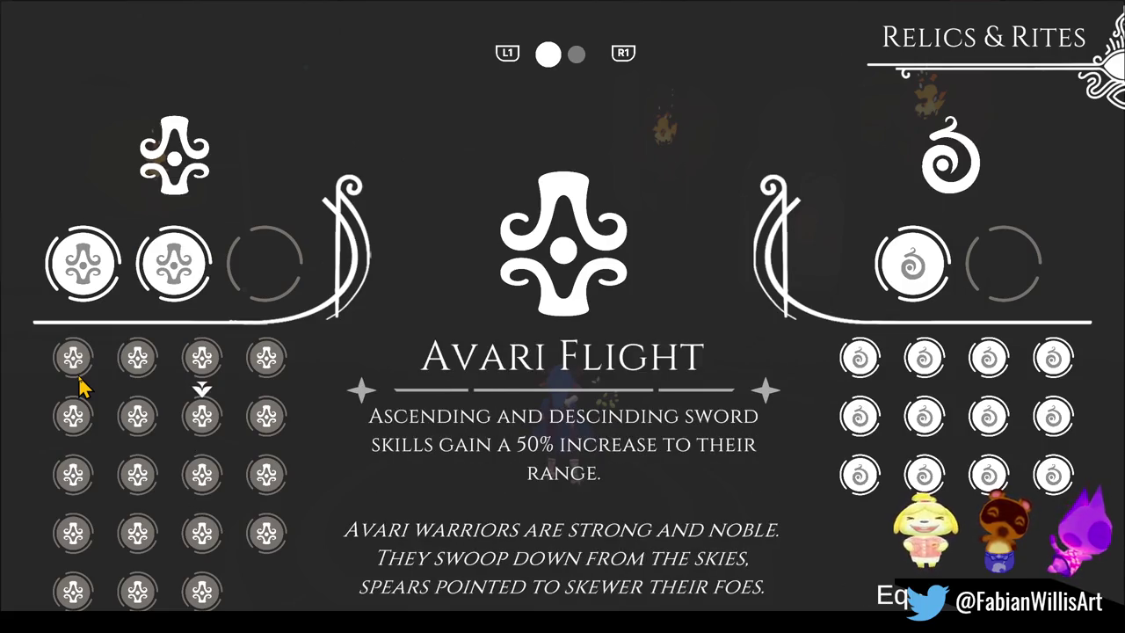
key(Down)
key(Down)
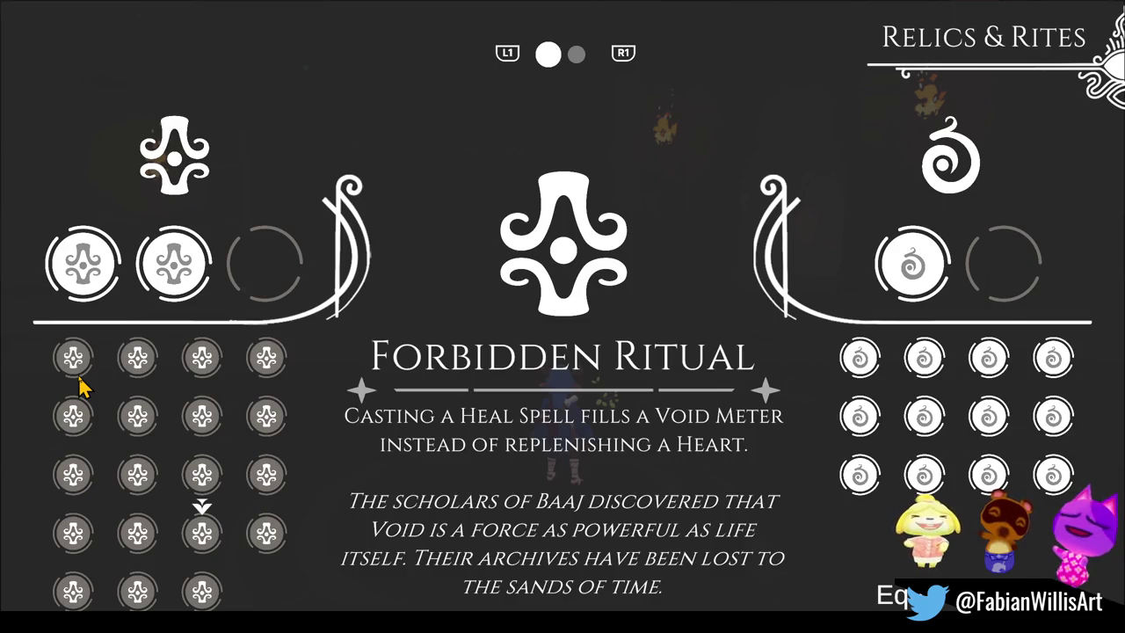
key(Return)
Step: Read the Echoing Wind, Lingering Rage, Siren's Call and Evil's Bane relics, then close Relics & Rites
key(Left)
key(Left)
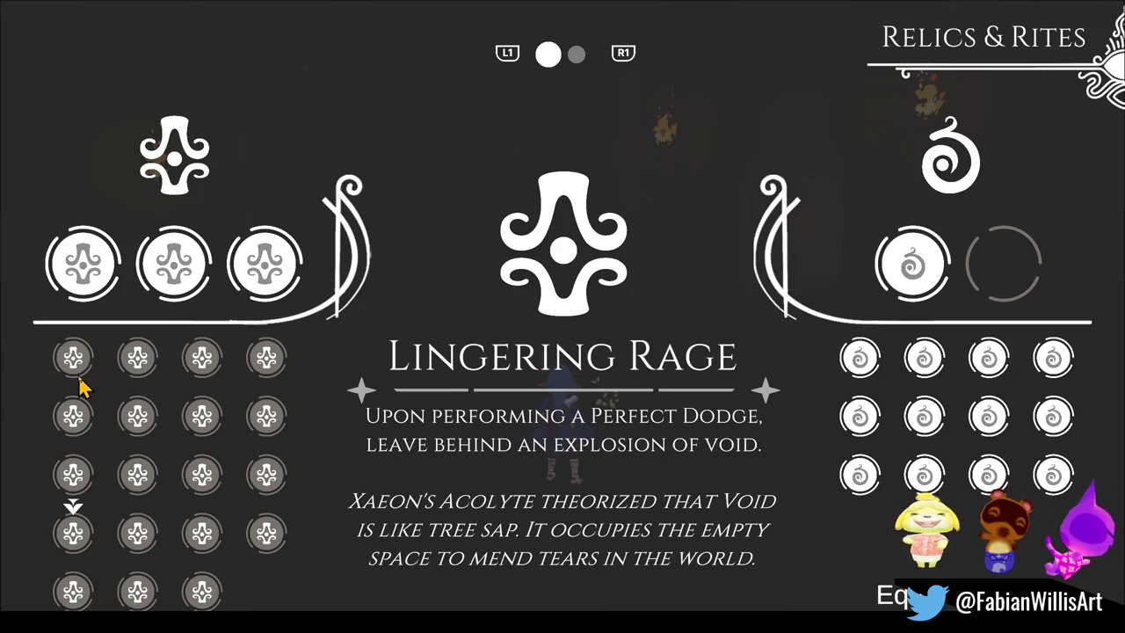
key(Down)
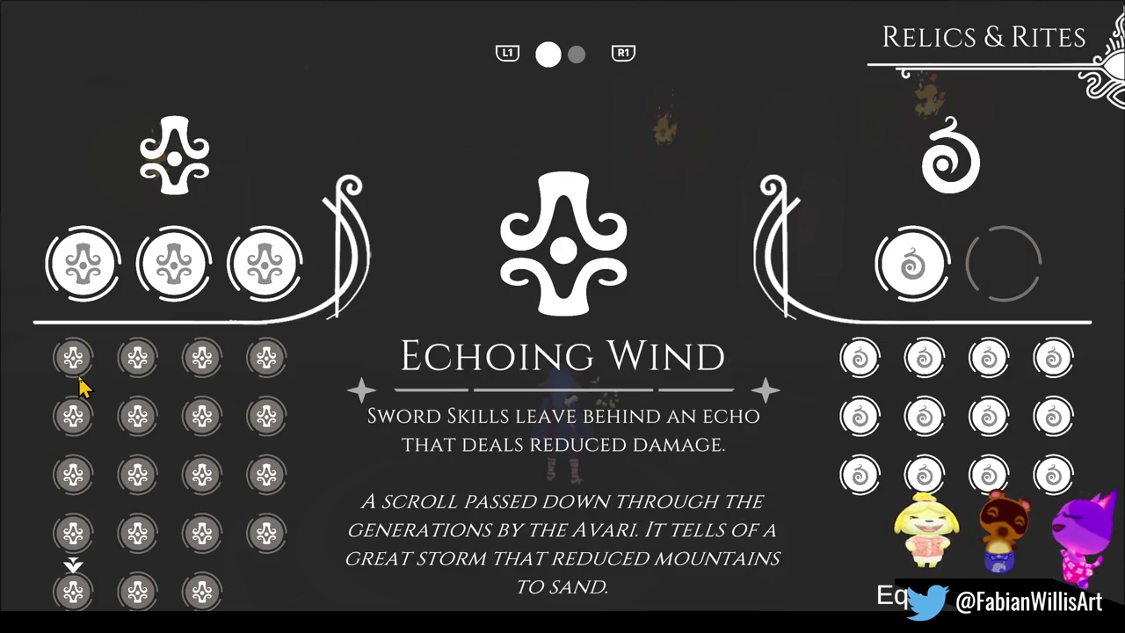
key(Up)
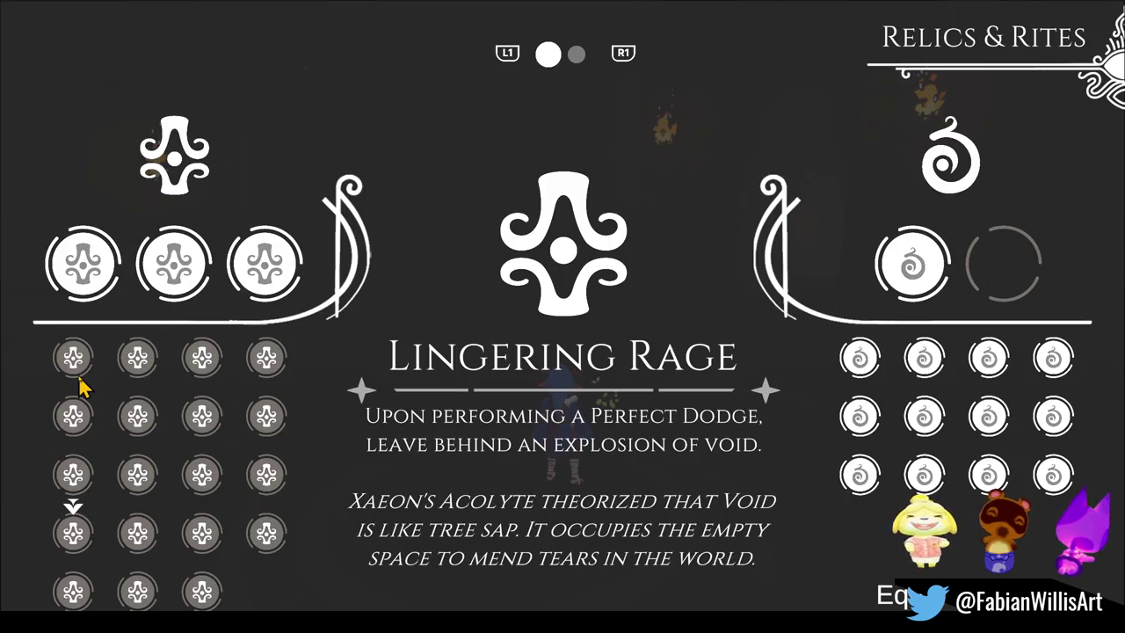
key(Down)
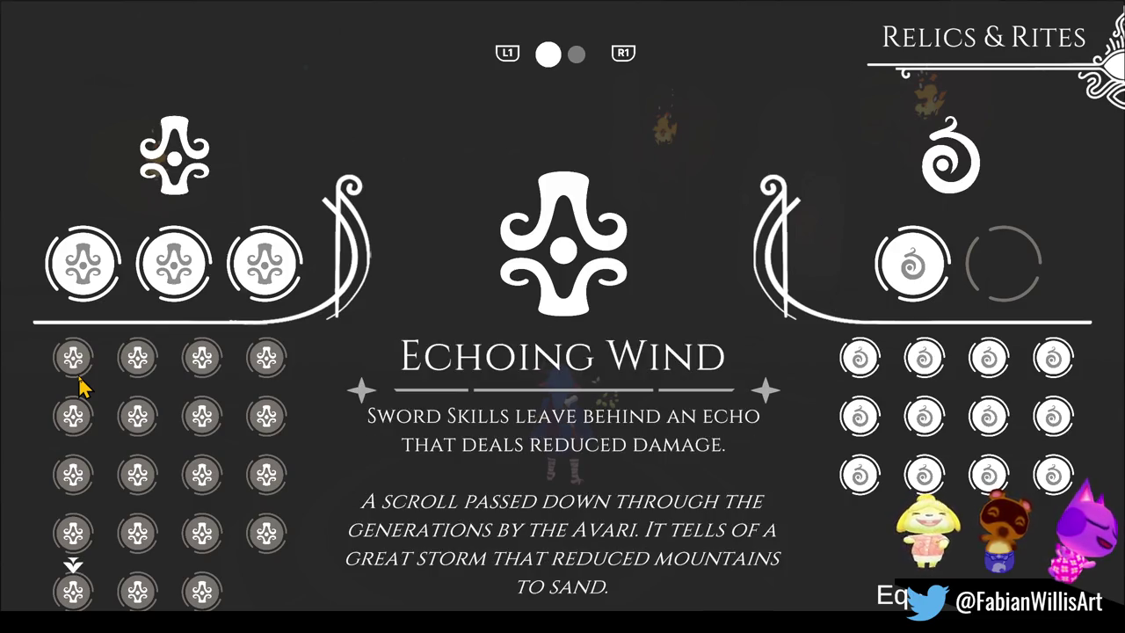
key(Right)
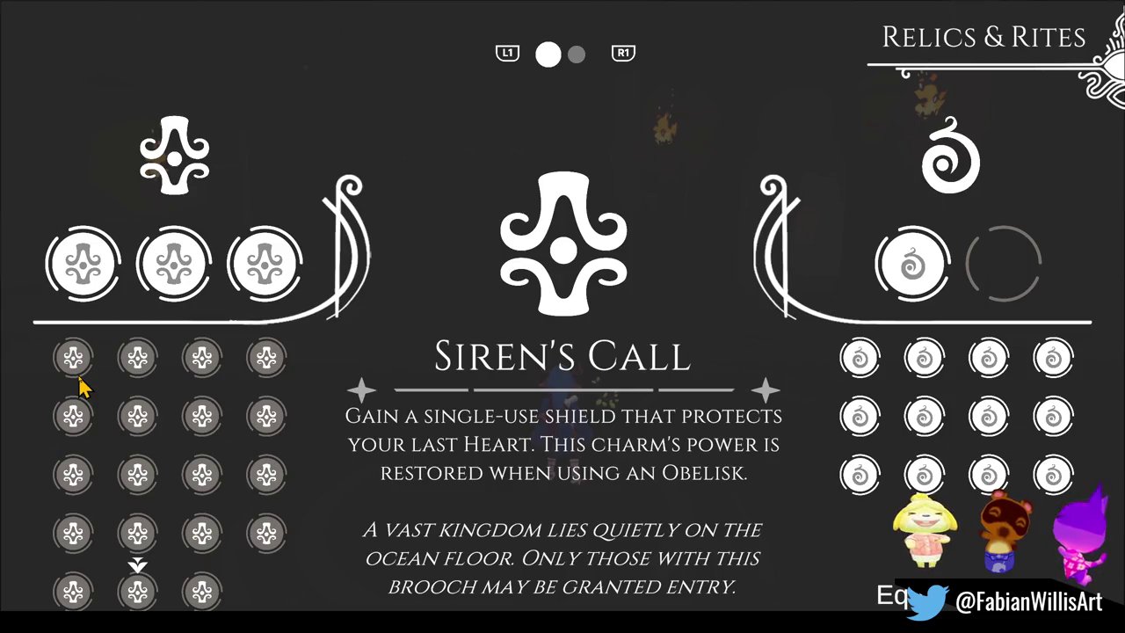
key(Right)
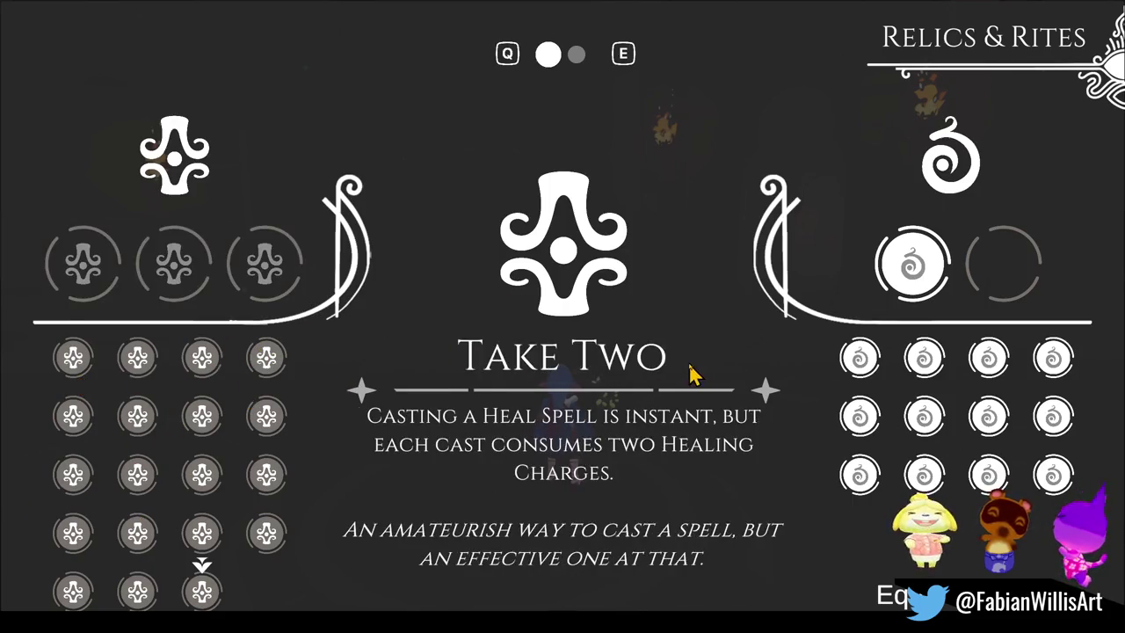
key(Escape)
click(653, 381)
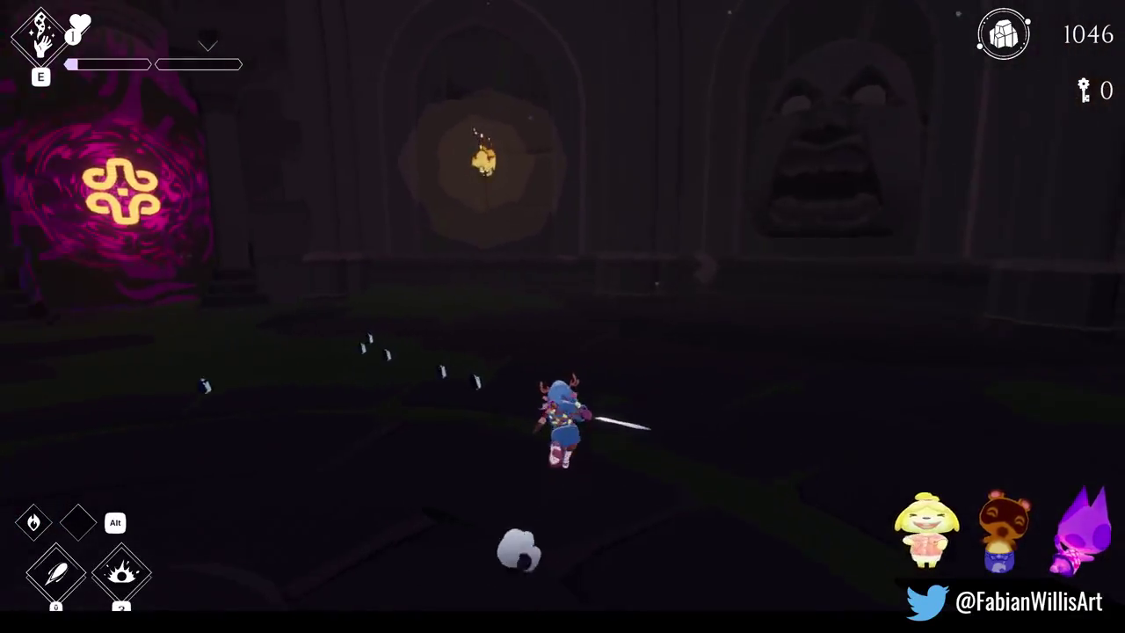
Step: Spin-attack, run toward the pink door, and restore health from the F1 debug menu
click(562, 413)
key(w)
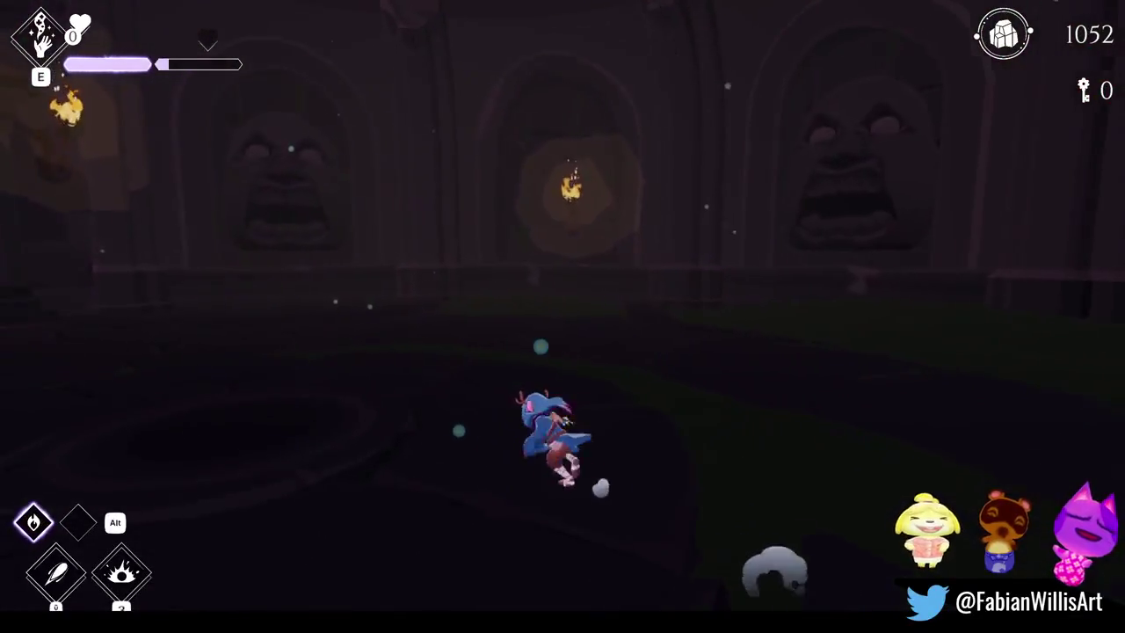
key(w)
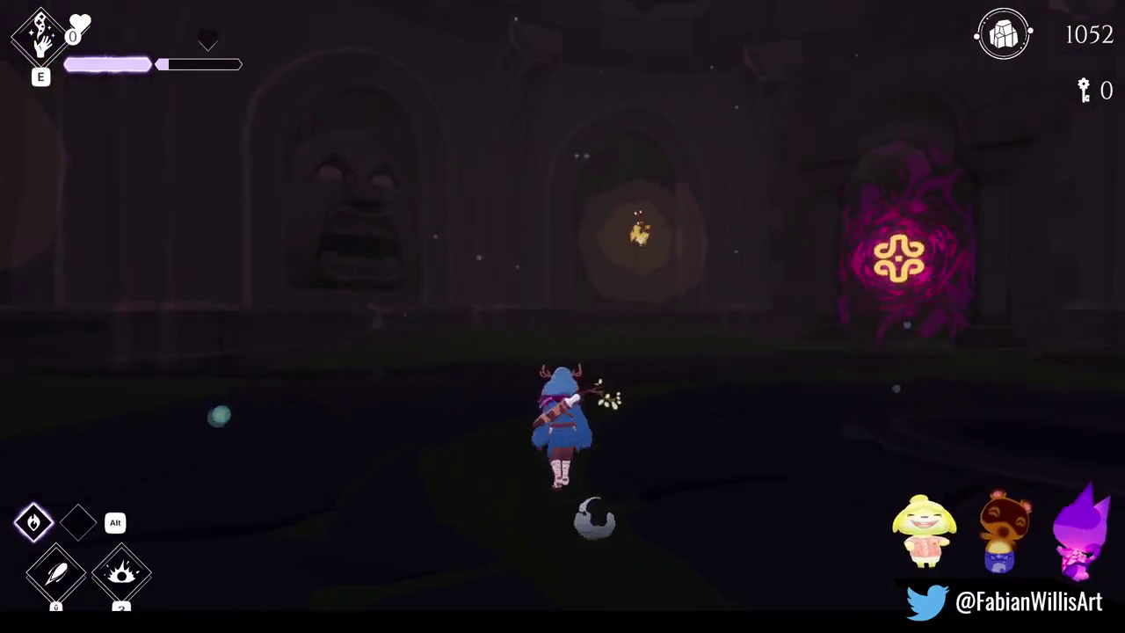
key(F2)
key(F2)
key(F1)
click(450, 446)
key(F1)
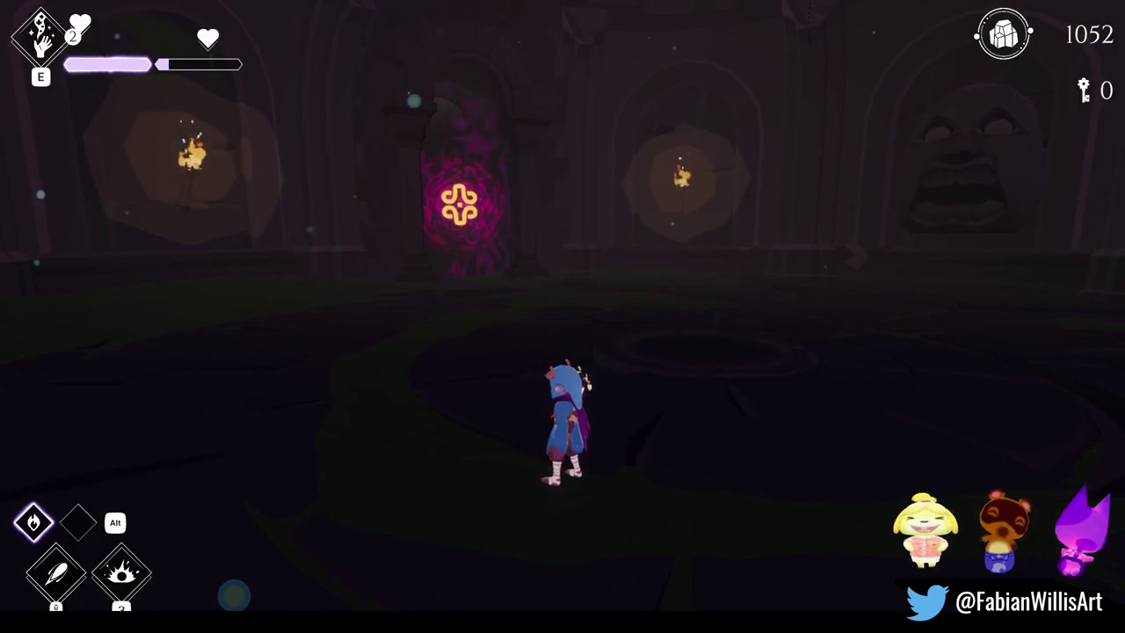
Step: Use the blue swirl E ability twice, restoring health from the debug menu twice
key(e)
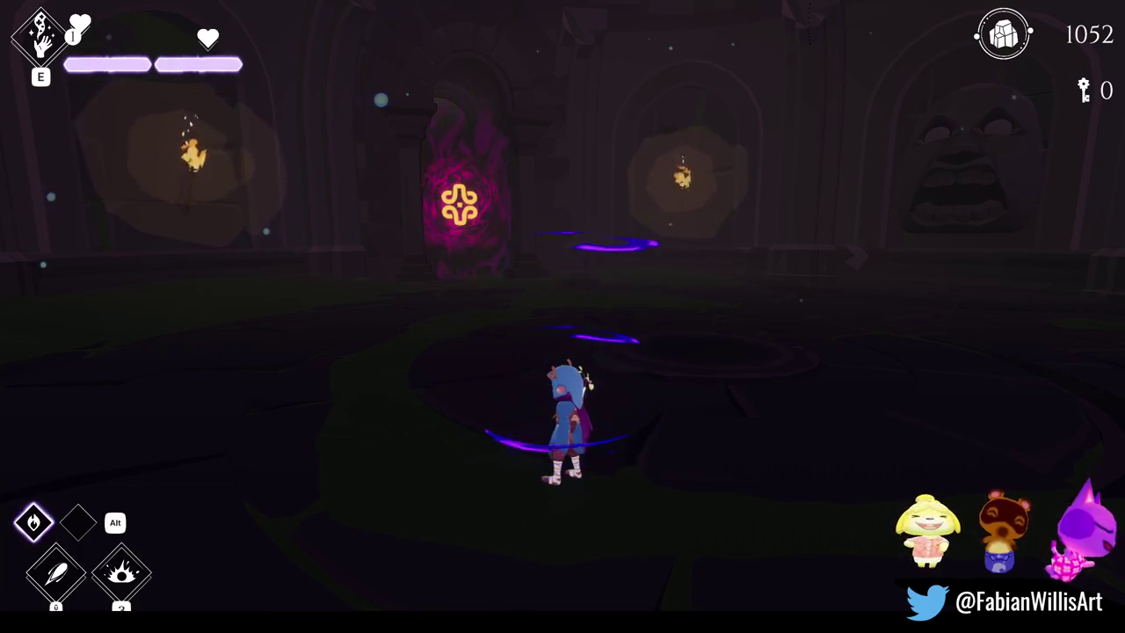
key(e)
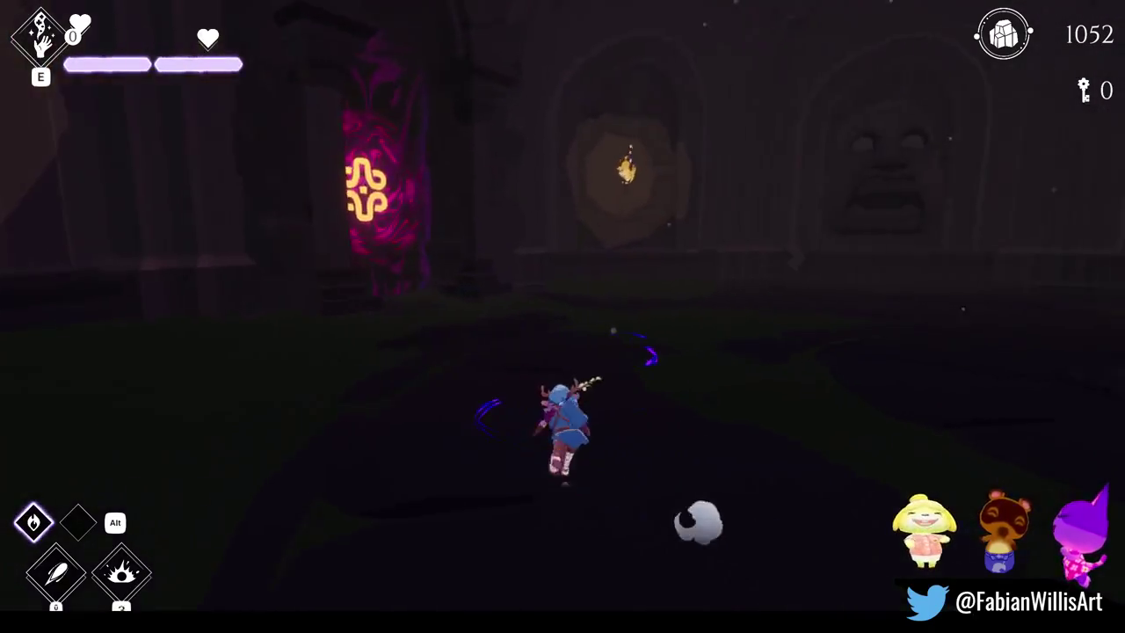
key(F1)
click(461, 453)
key(F1)
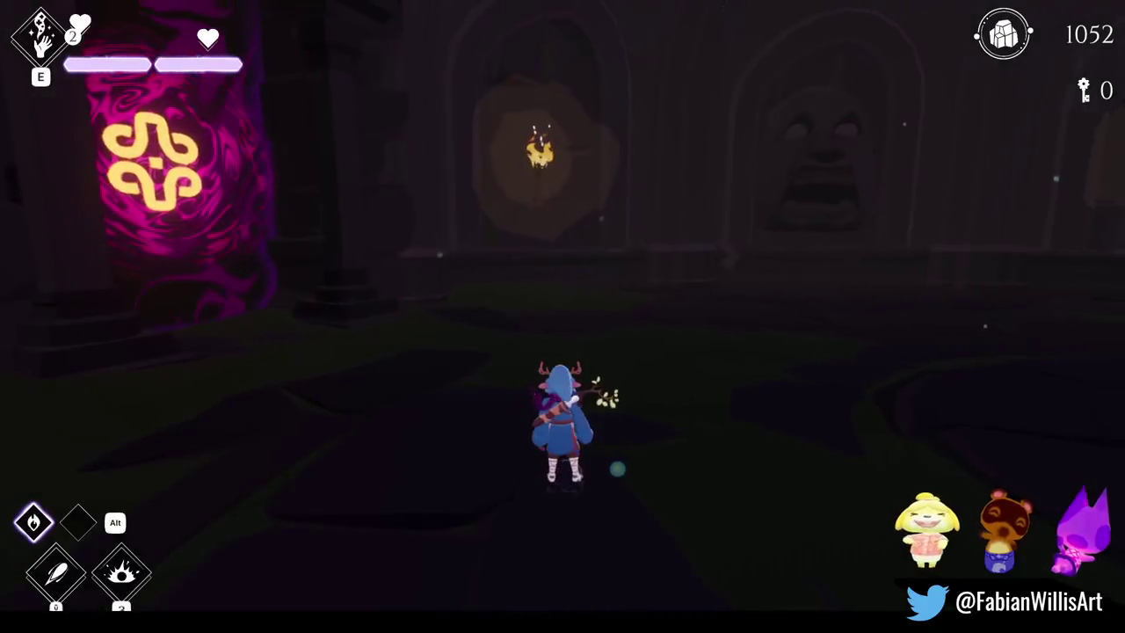
key(F1)
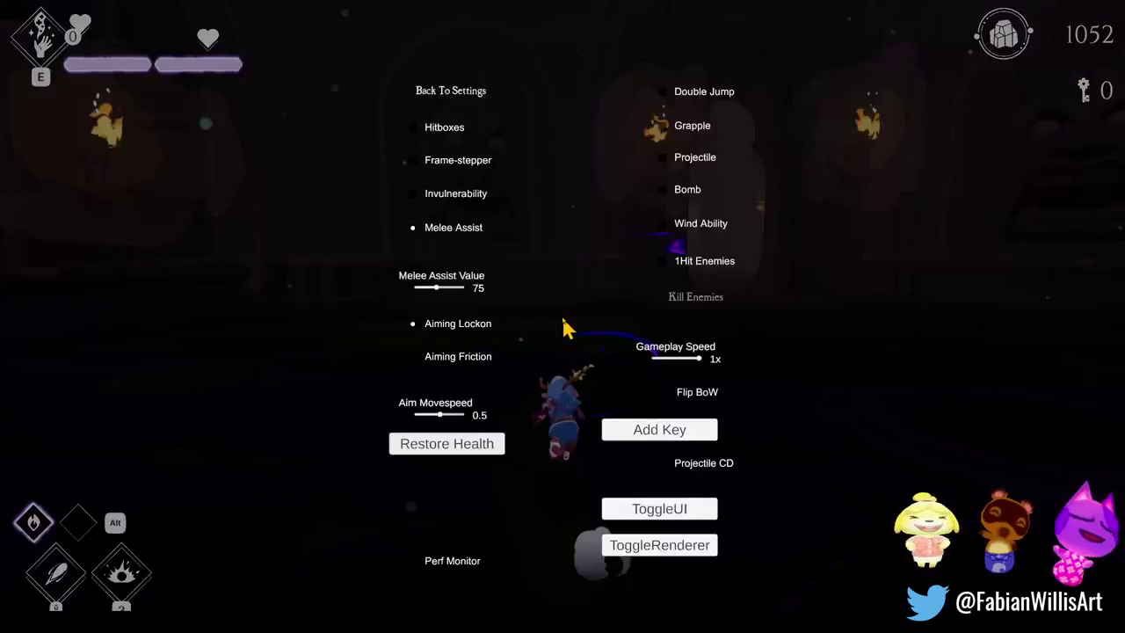
click(458, 456)
key(F1)
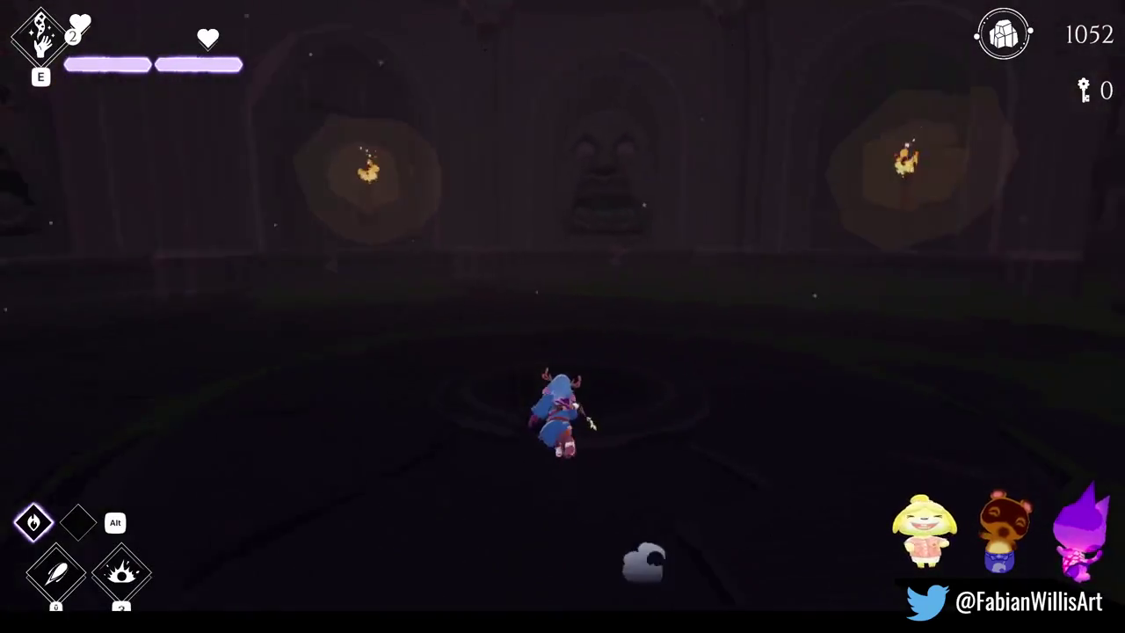
Step: Run down the torch-lit corridor toward the glowing rune
key(w)
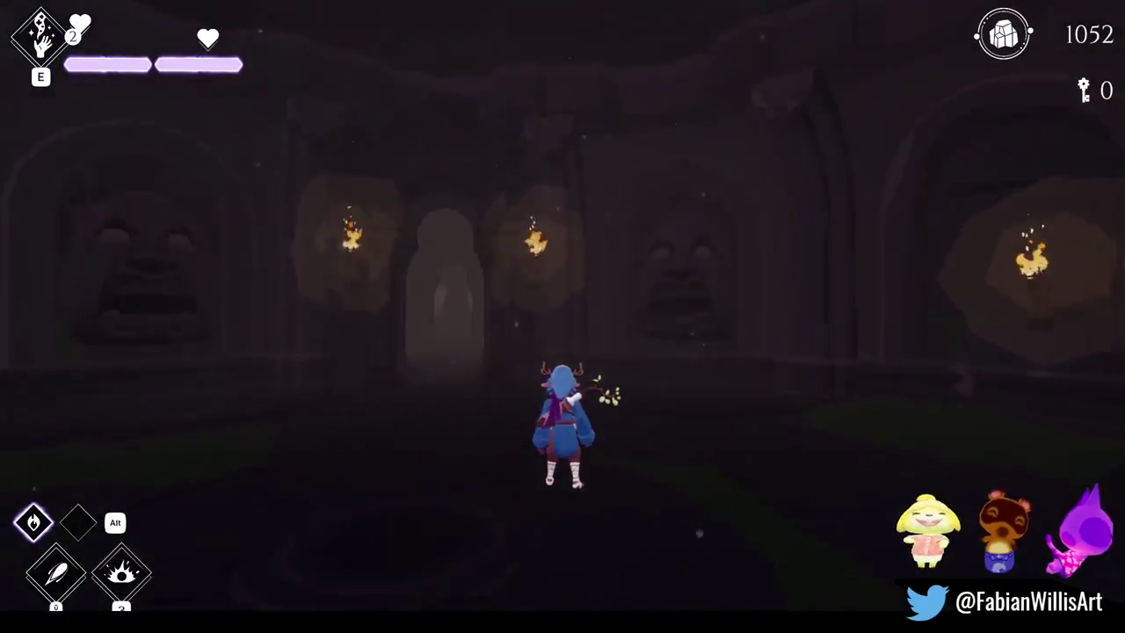
key(w)
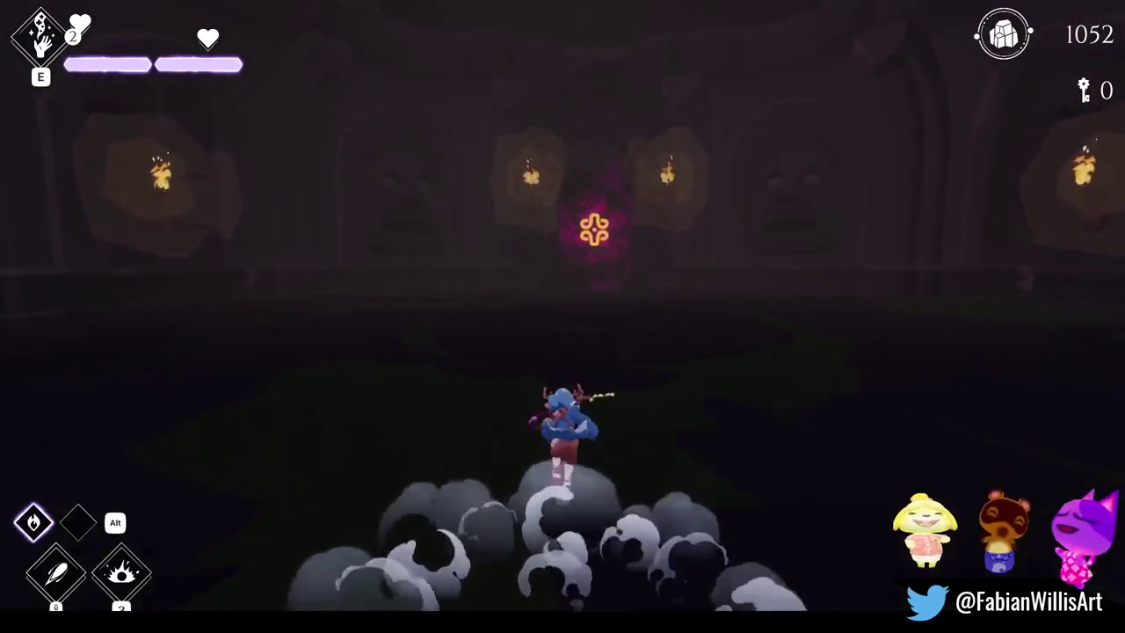
key(w)
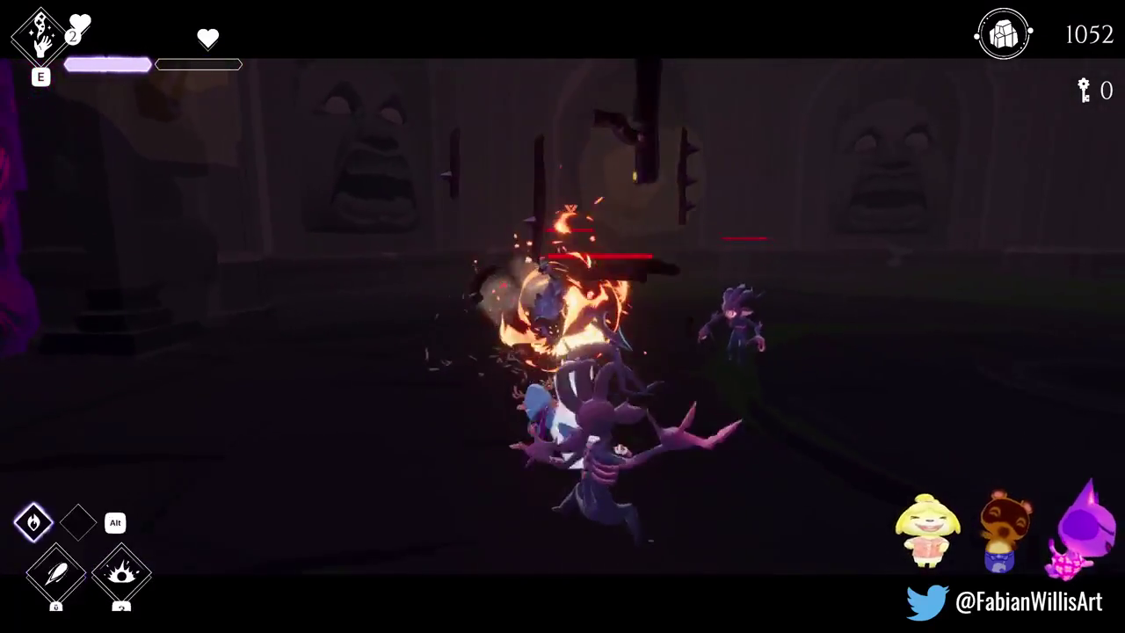
Step: Slash through the enemies at the rune, run up the corridor, and fire-burst the next enemy
key(space)
key(space)
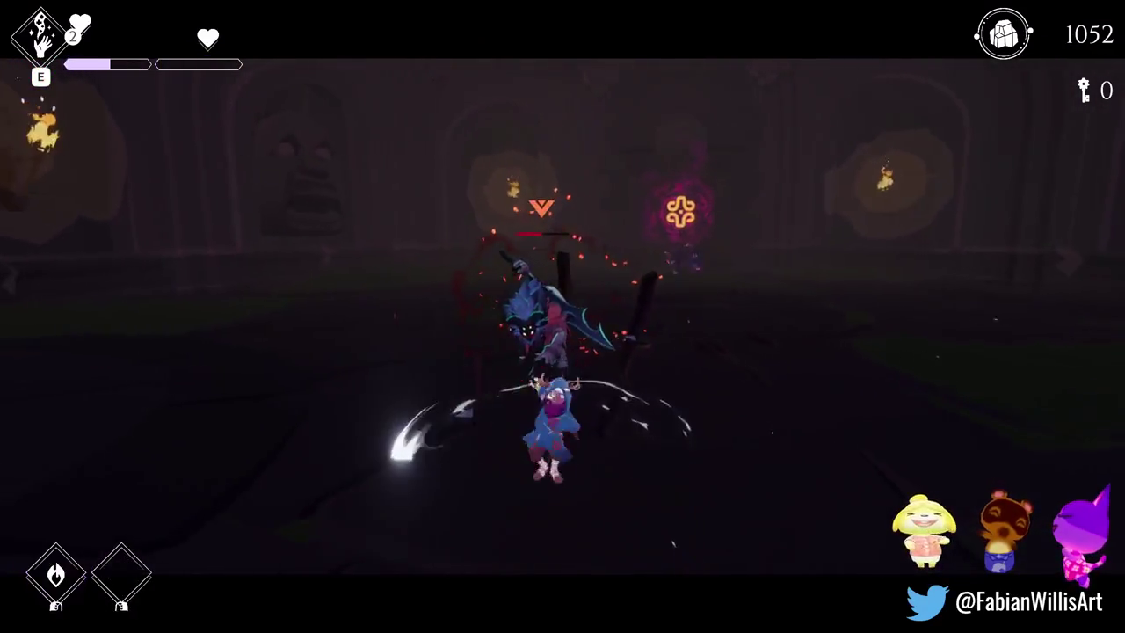
key(space)
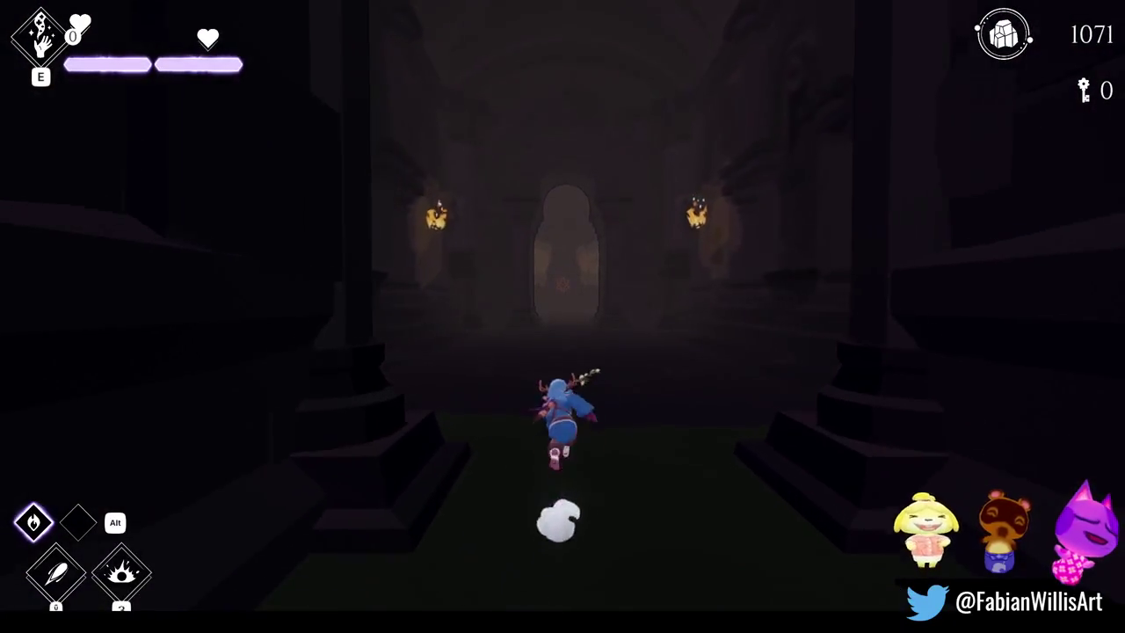
key(space)
key(space)
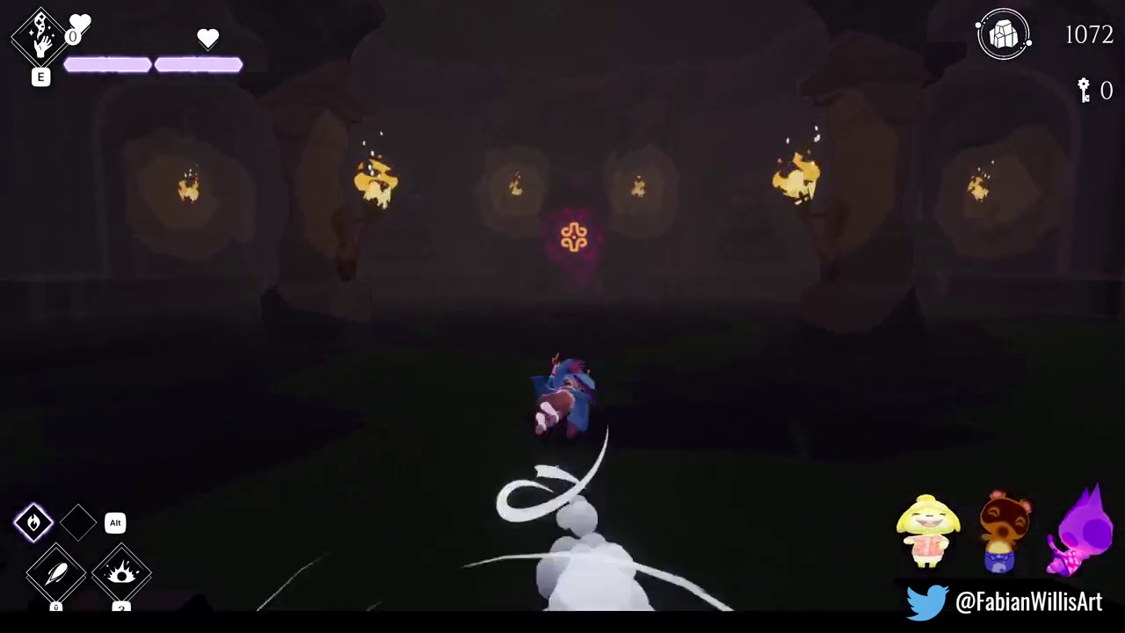
key(space)
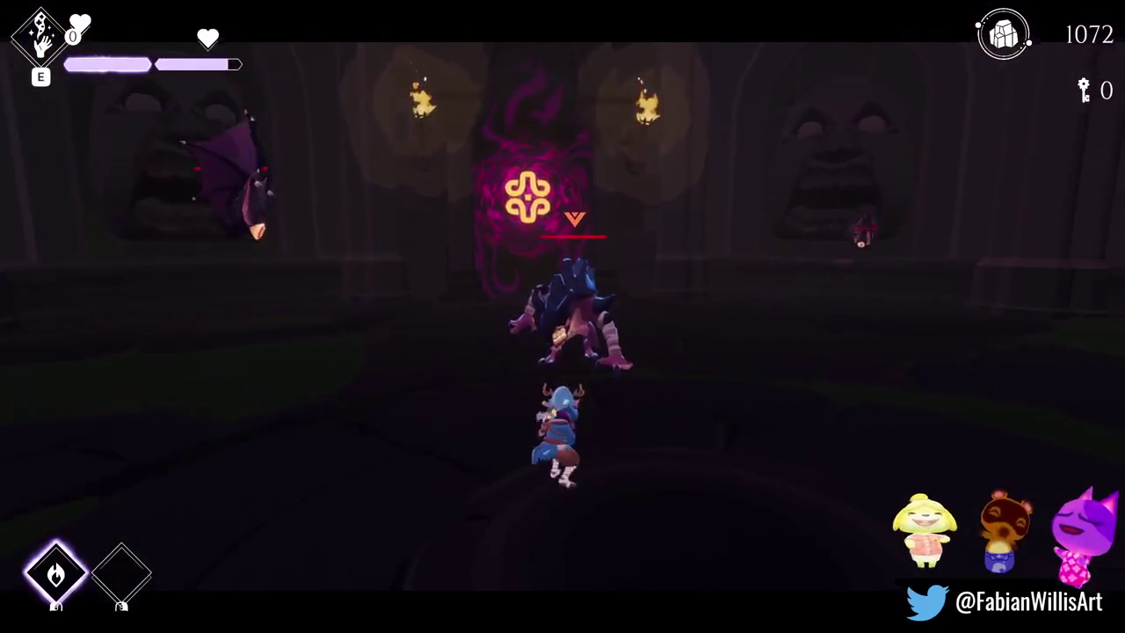
key(q)
key(q)
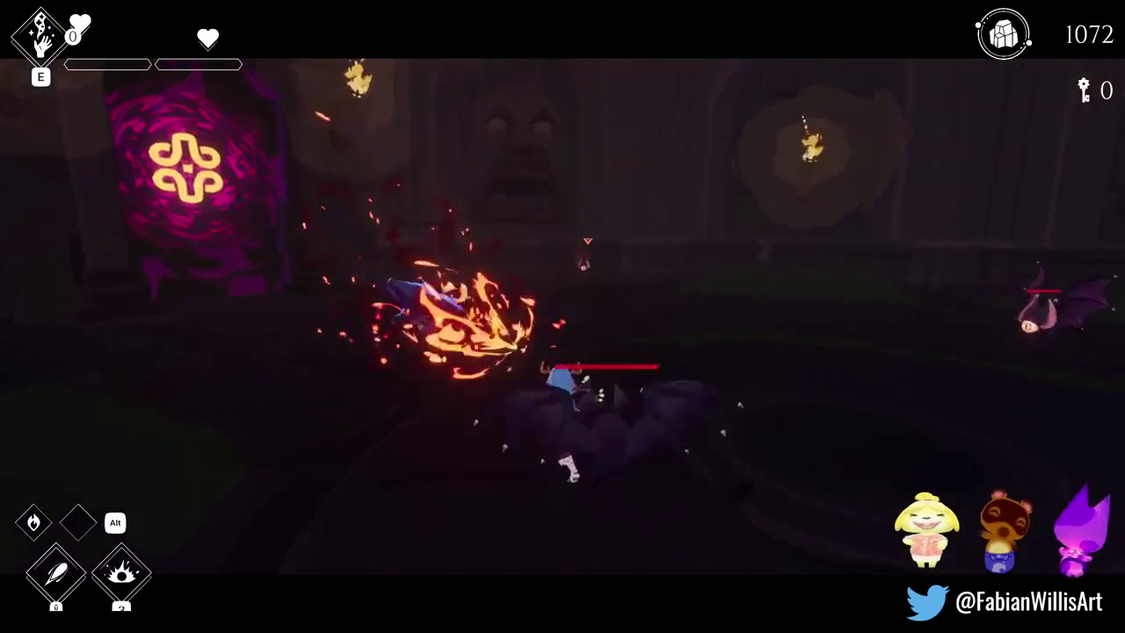
key(space)
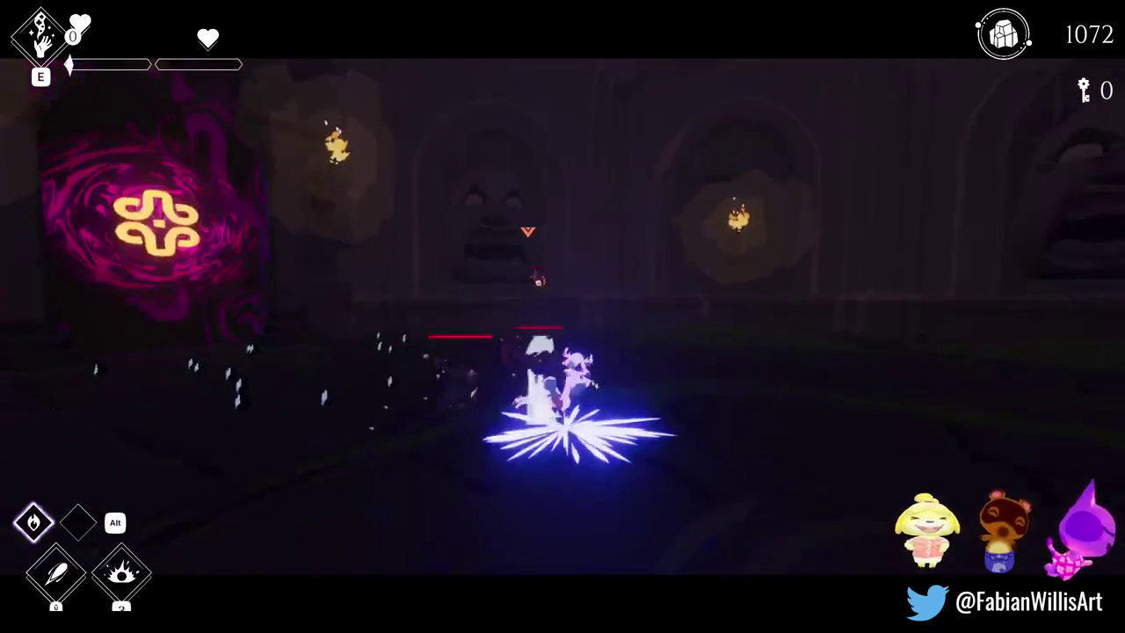
Step: Run through the pillared corridor to the rune hall, then throw and detonate a dark orb bomb
key(q)
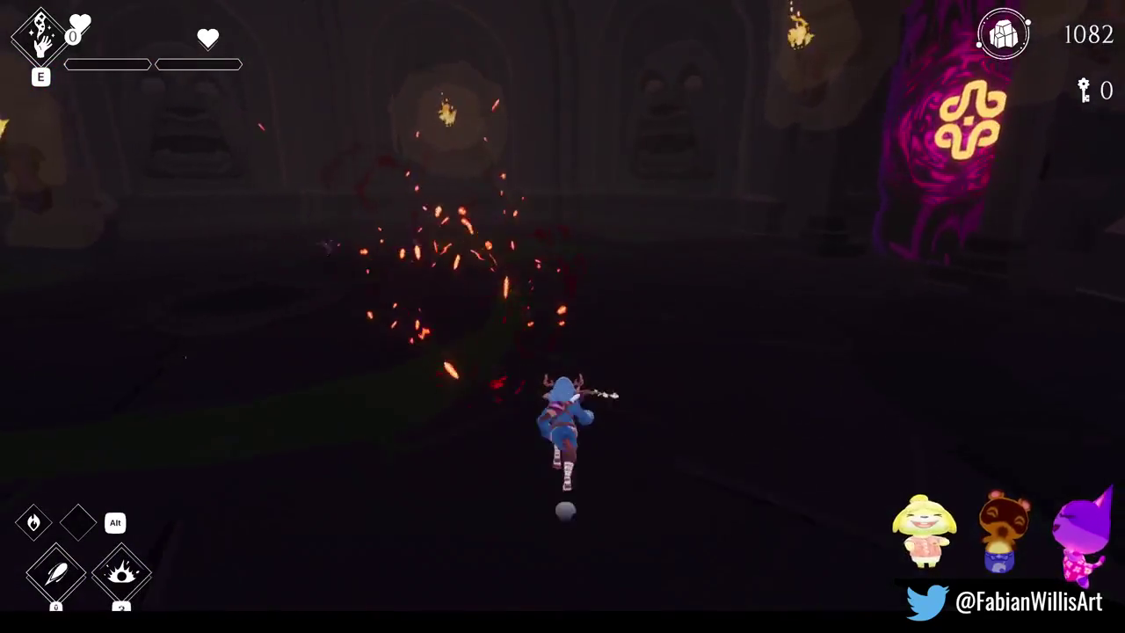
key(w)
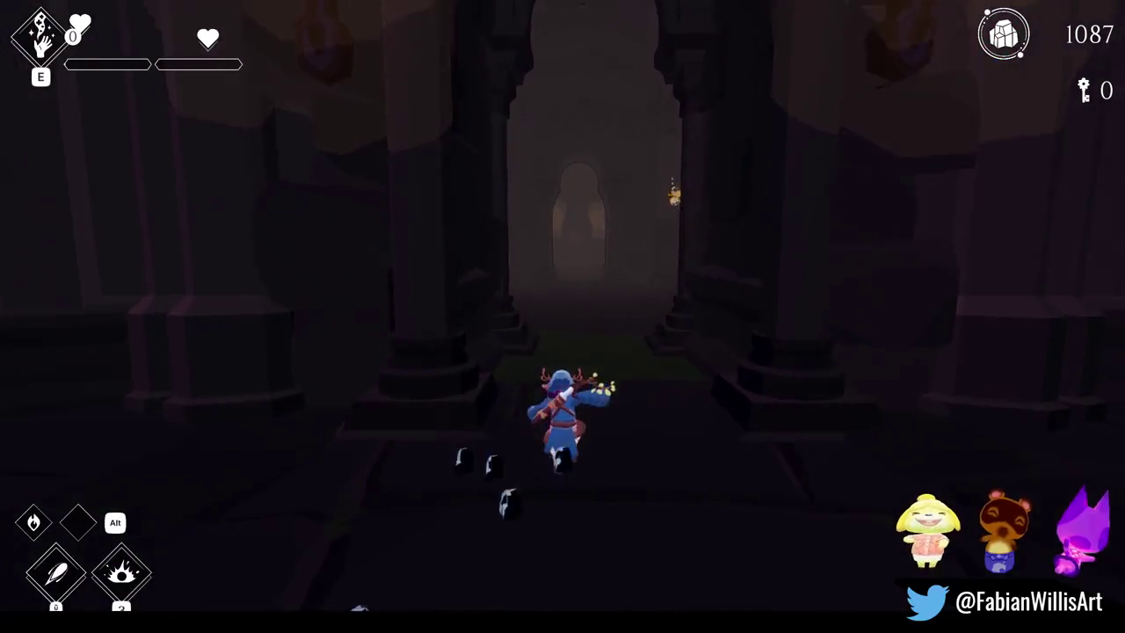
key(w)
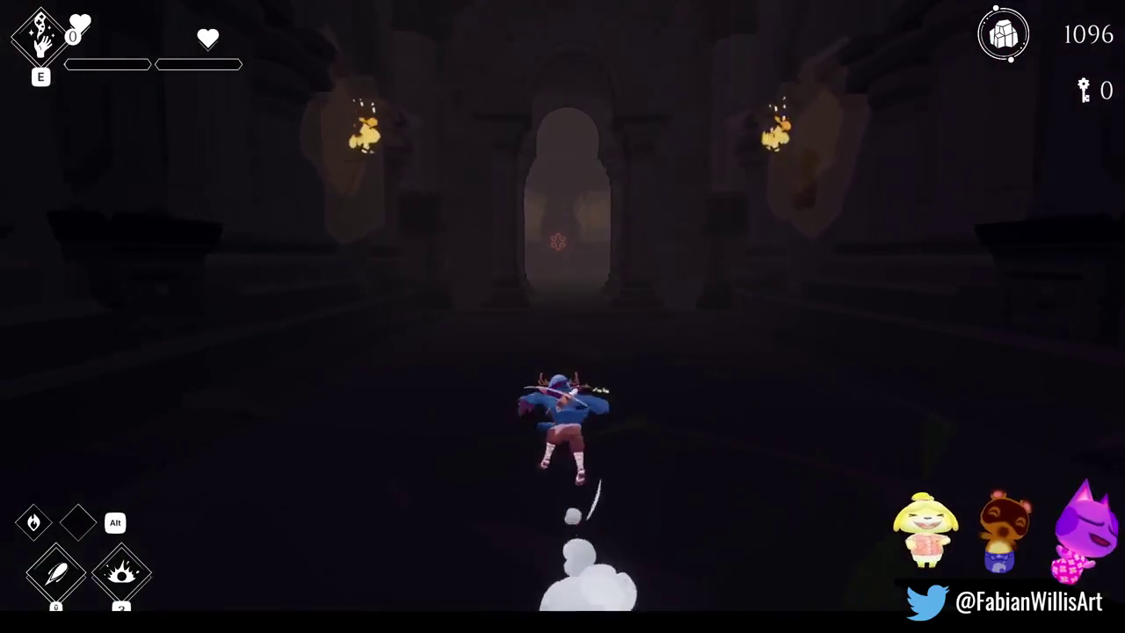
key(w)
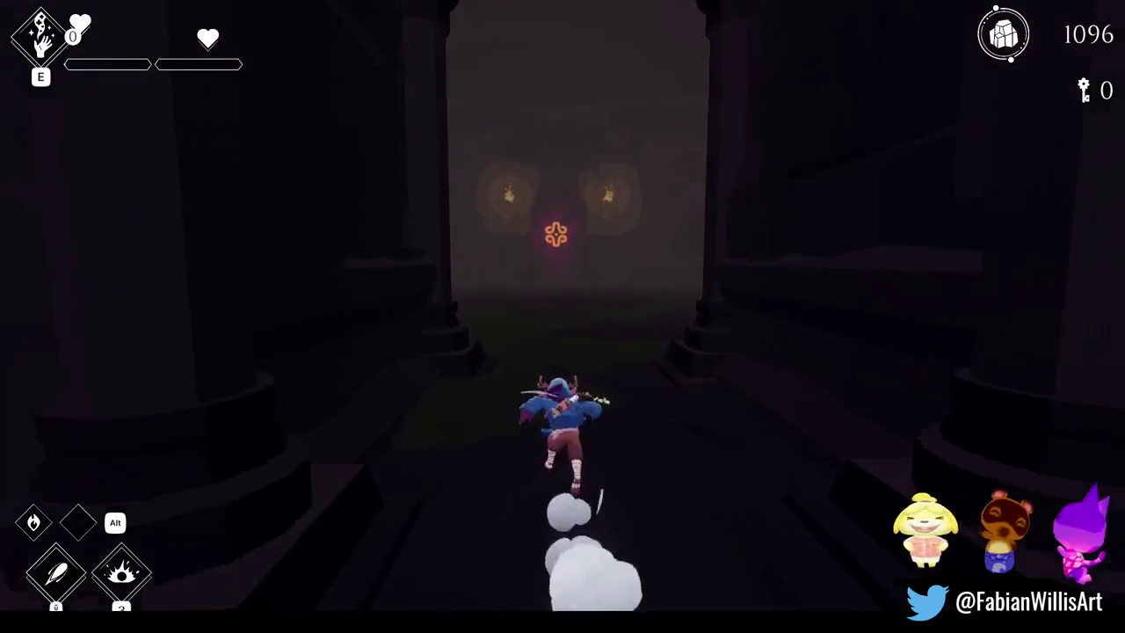
key(w)
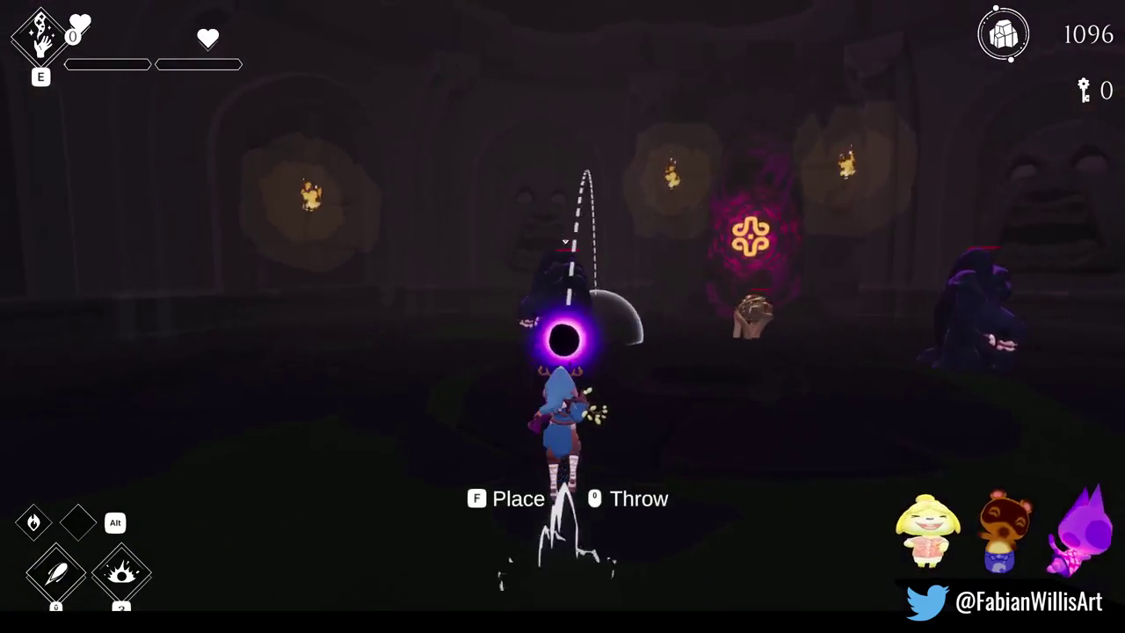
click(562, 316)
key(space)
click(562, 316)
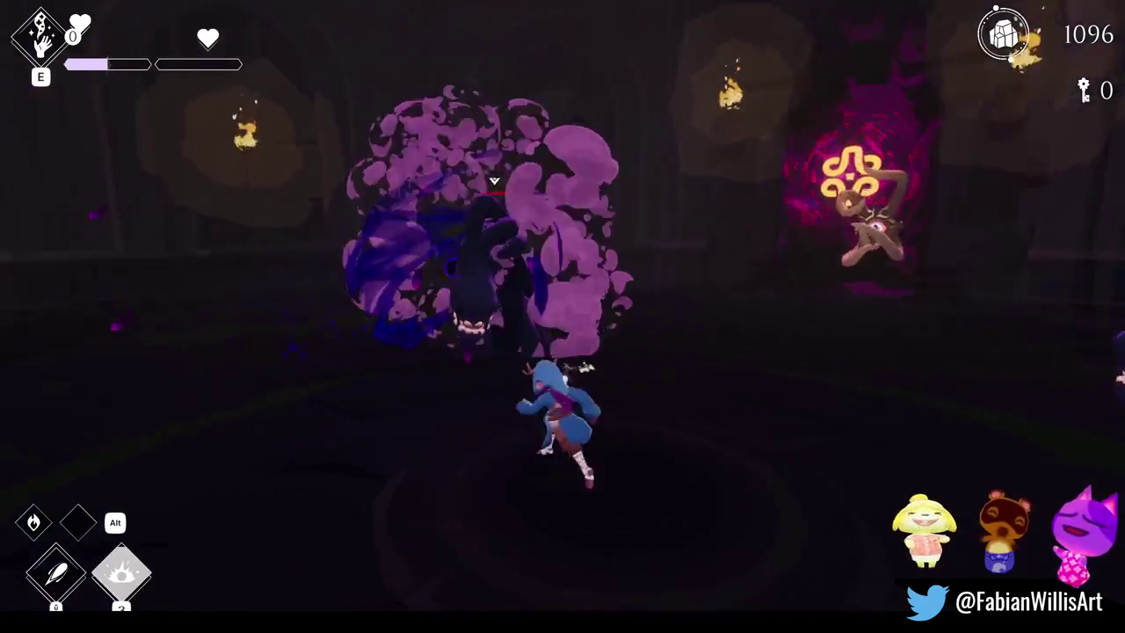
Step: Hit the dark brute with a scythe combo, then fire blasts and the laser
click(563, 316)
click(562, 316)
click(563, 317)
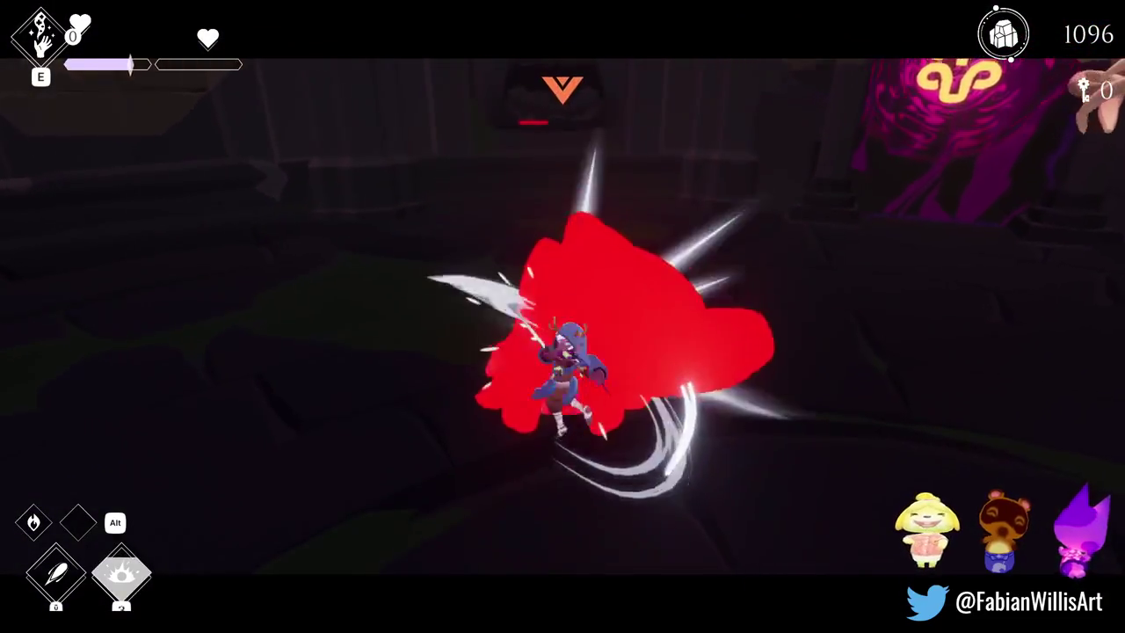
right_click(562, 317)
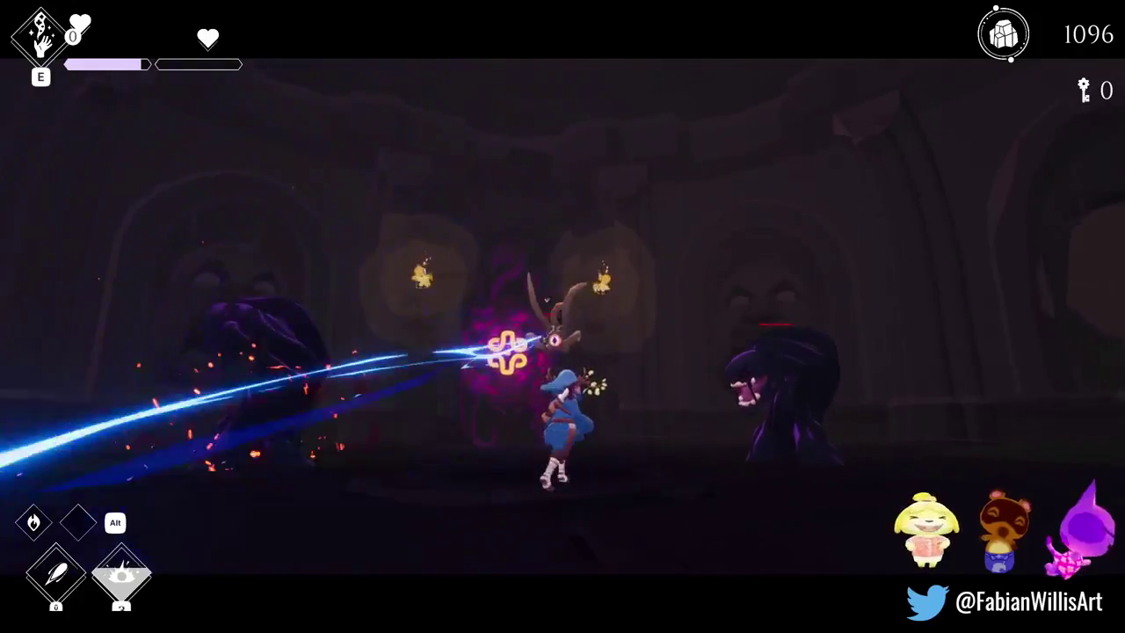
key(a)
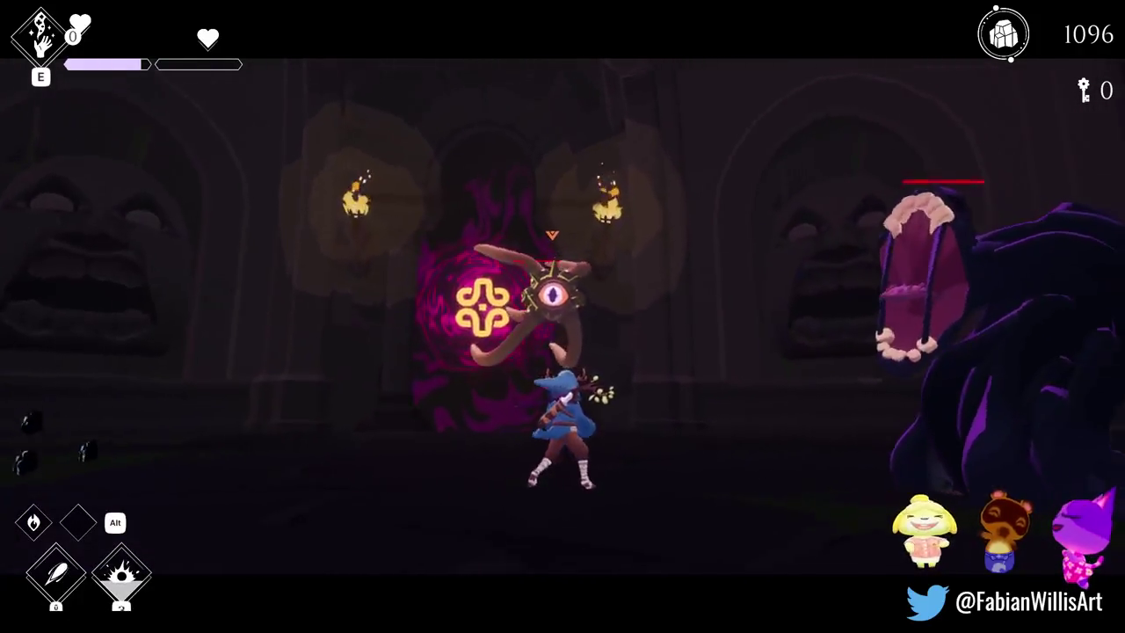
right_click(562, 317)
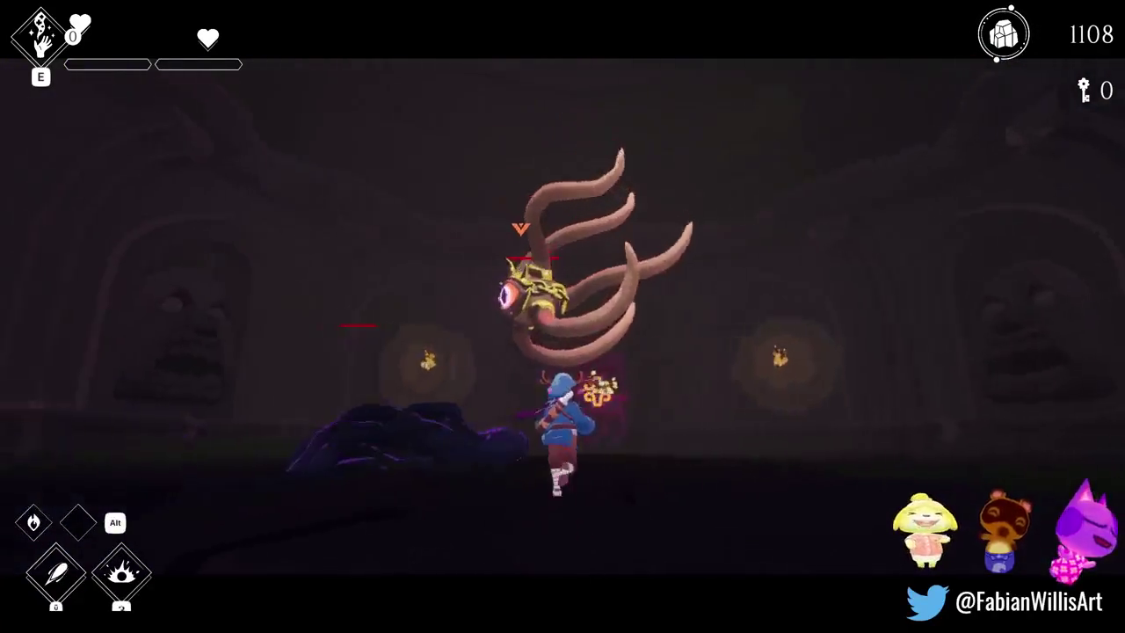
Step: Fight the tentacle enemy with purple slashes and a fire cast, then dash away
click(562, 316)
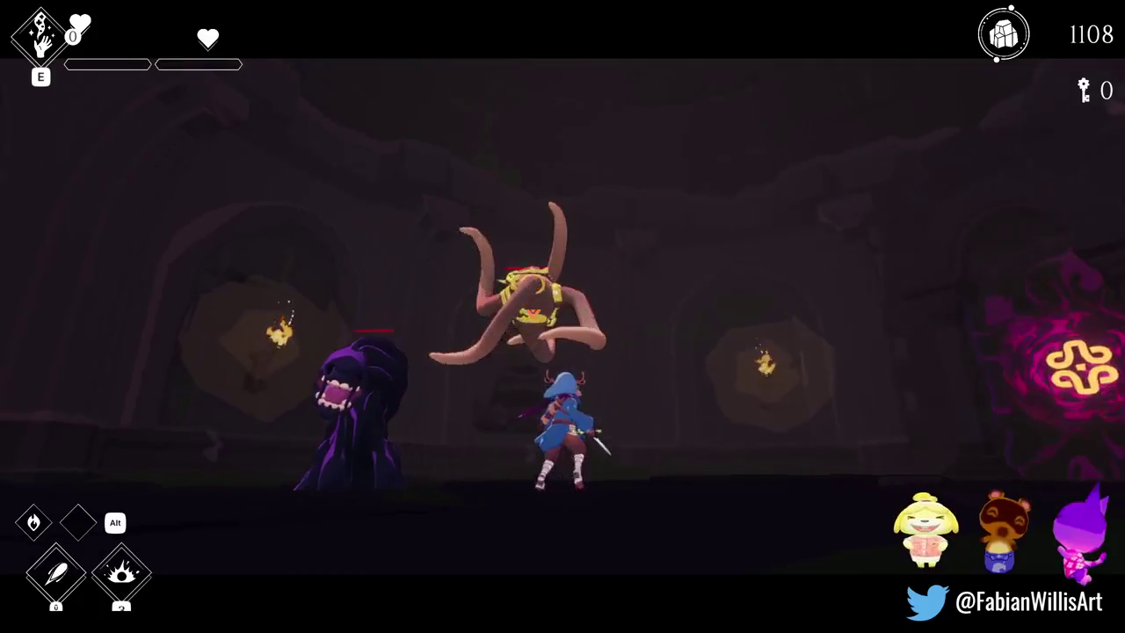
click(563, 316)
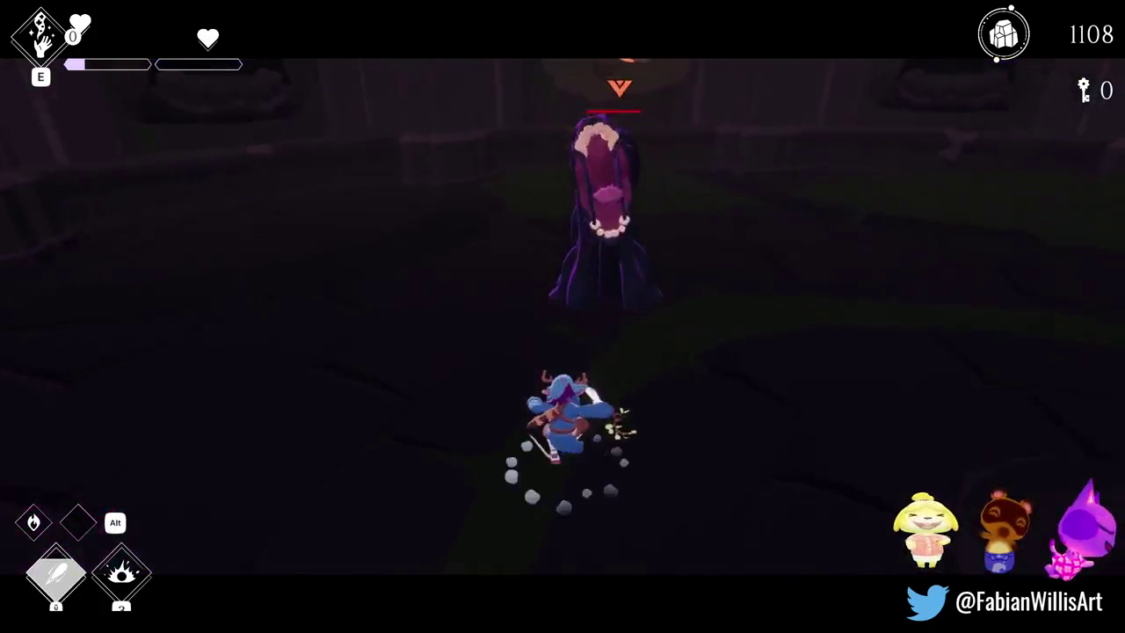
click(562, 316)
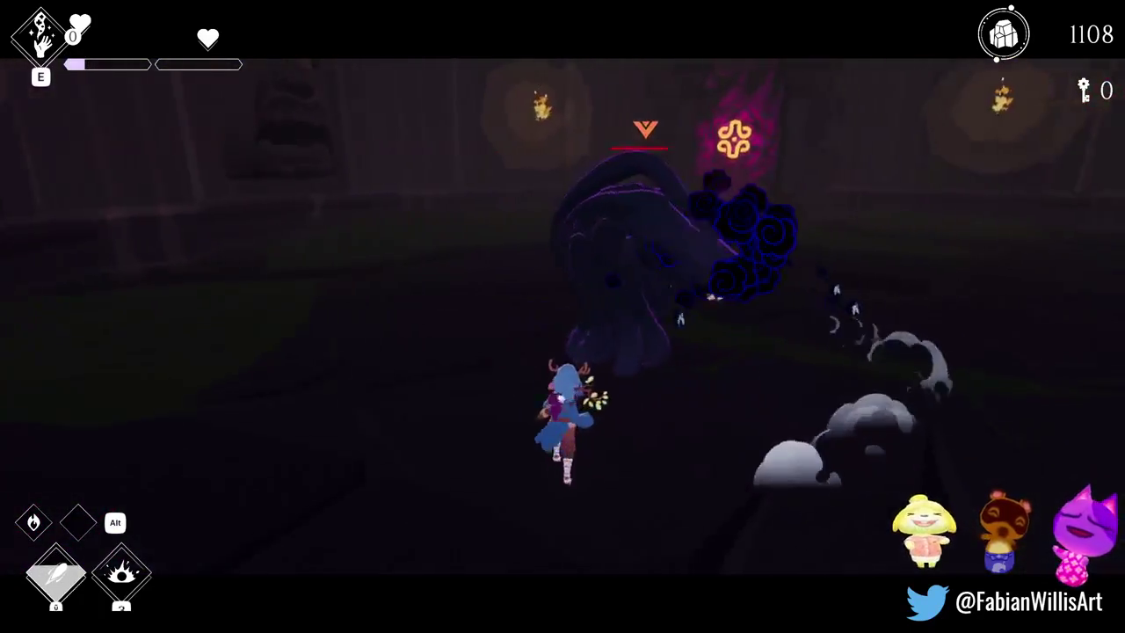
click(563, 316)
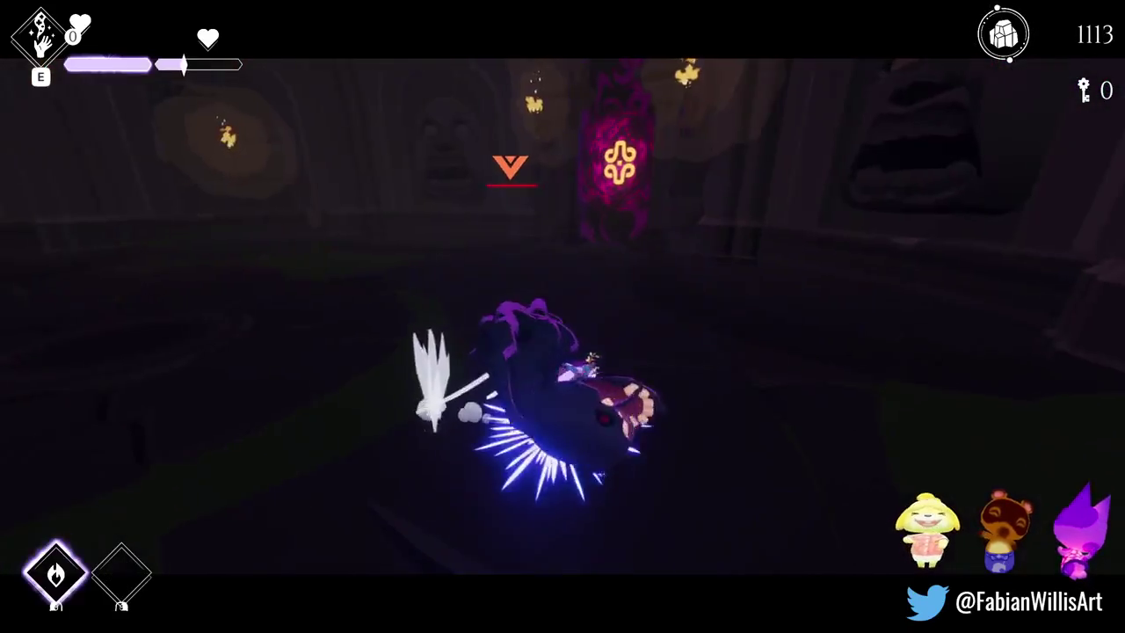
right_click(563, 316)
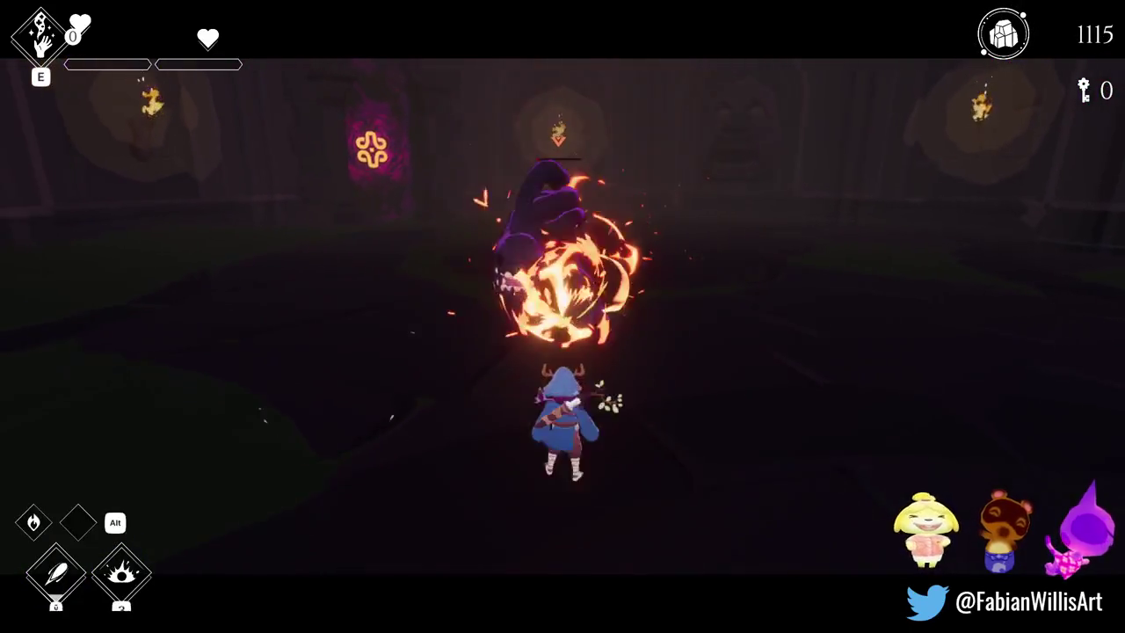
click(563, 317)
click(563, 317)
key(space)
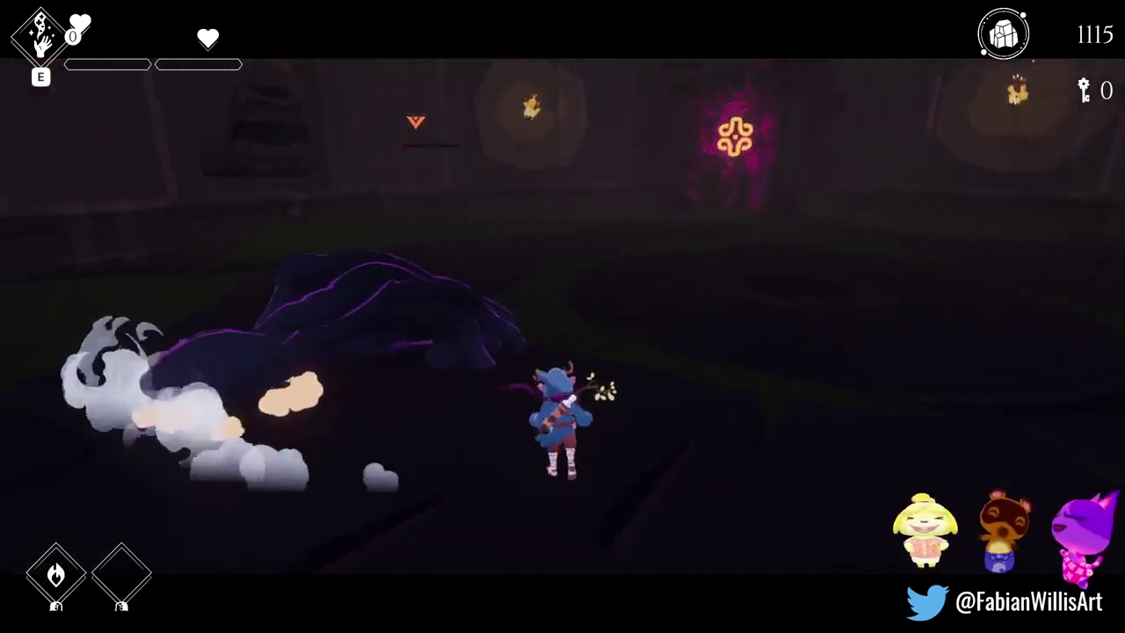